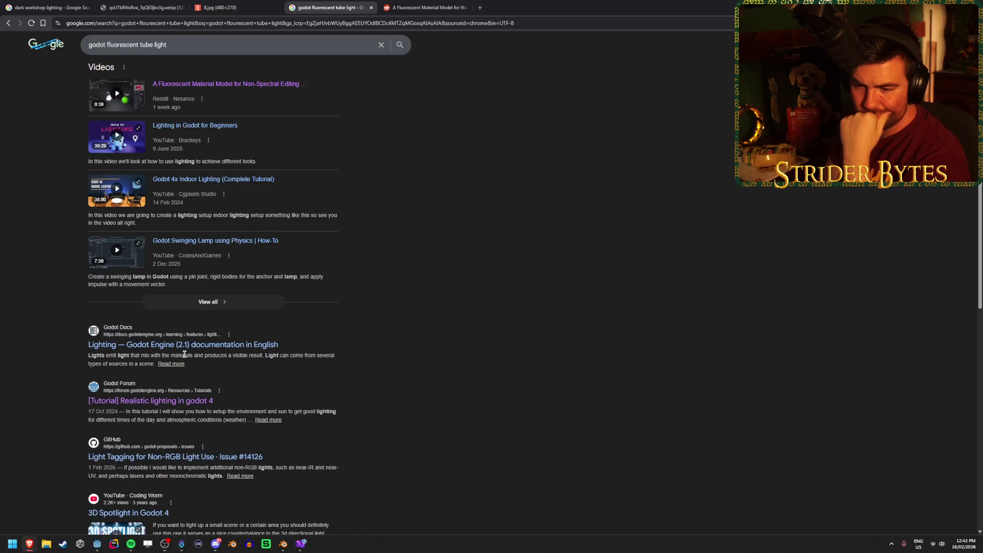
# Skim the Reddit fluorescent material video from 0:16 to about 0:33, then close the post
pyautogui.scroll(6, 282, 321)
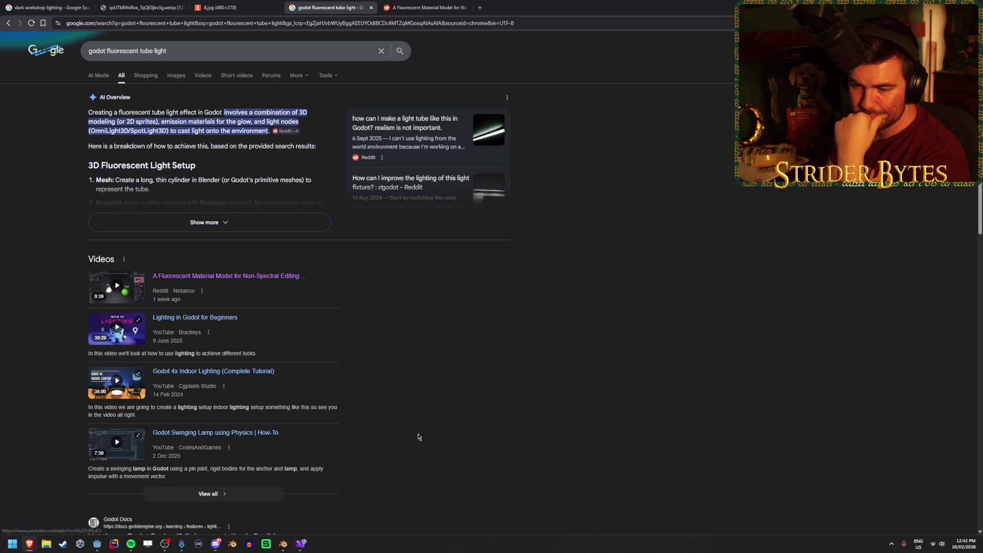
pyautogui.hotkey('ctrl', 'Tab')
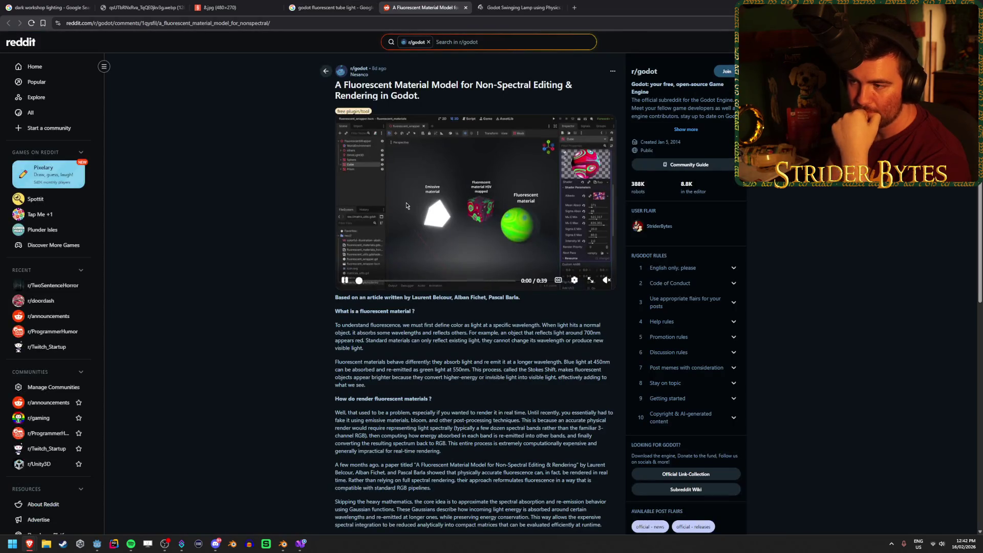
pyautogui.click(423, 281)
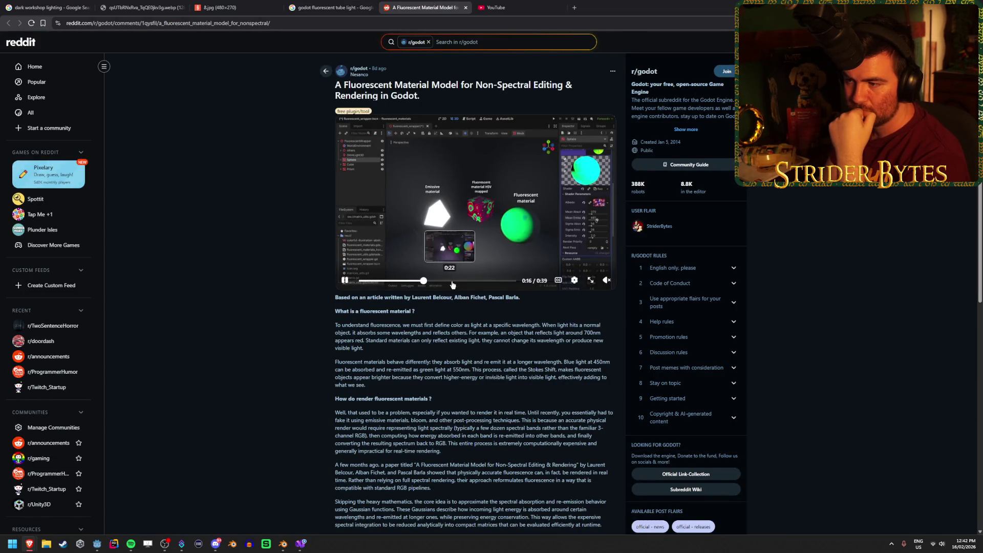
pyautogui.click(452, 283)
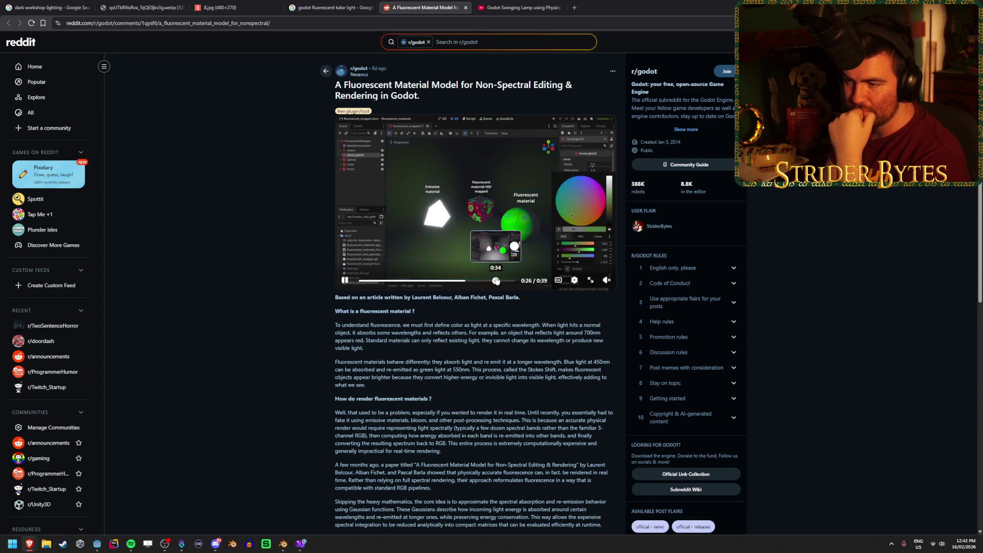
pyautogui.click(496, 280)
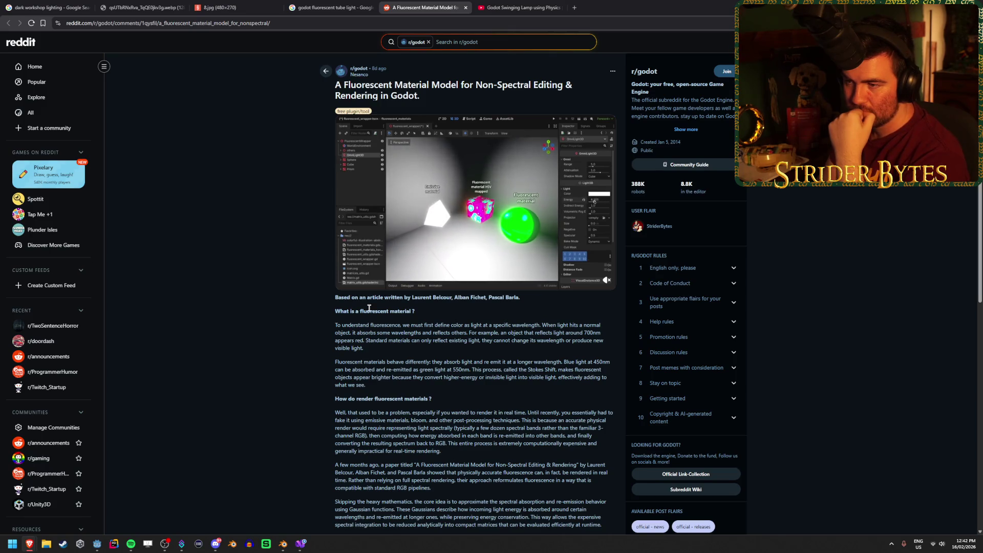
pyautogui.click(492, 281)
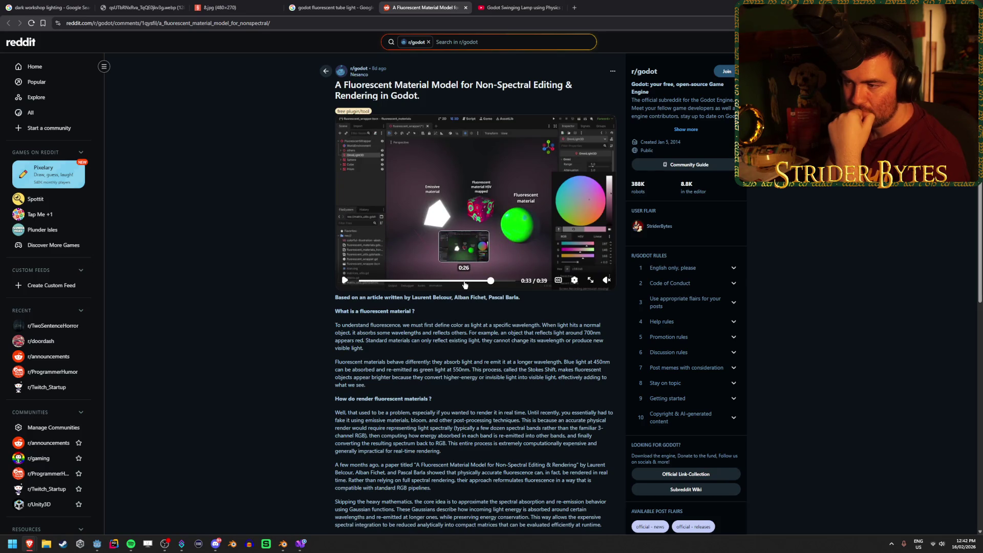
pyautogui.click(466, 7)
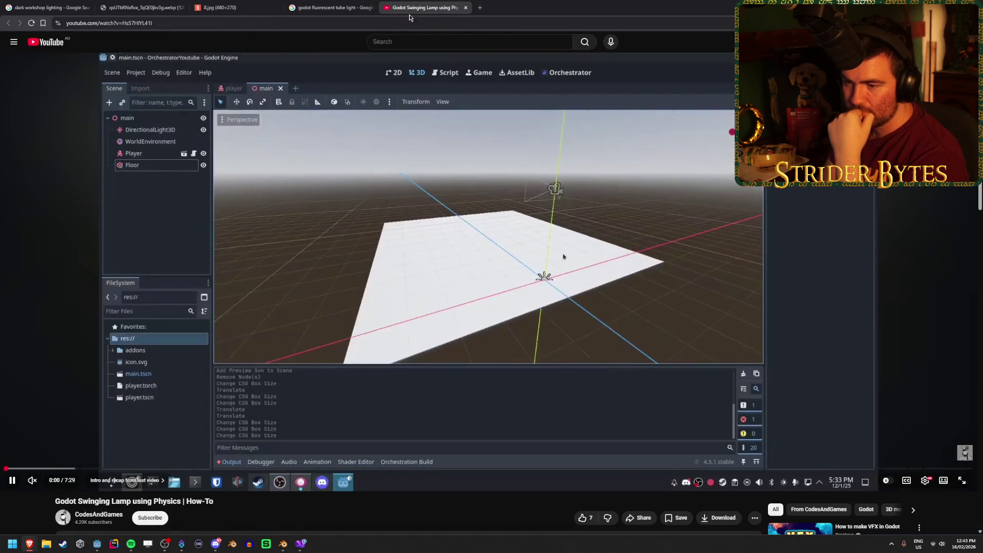
# Skim the Godot Swinging Lamp video from 1:06 to its 7:00 ending demo, then close it
pyautogui.click(147, 473)
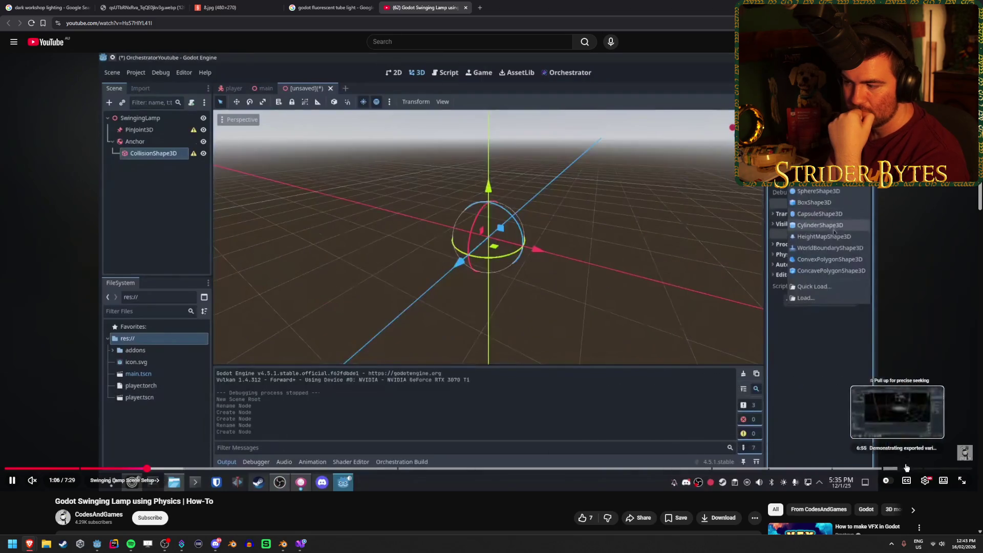
pyautogui.click(912, 470)
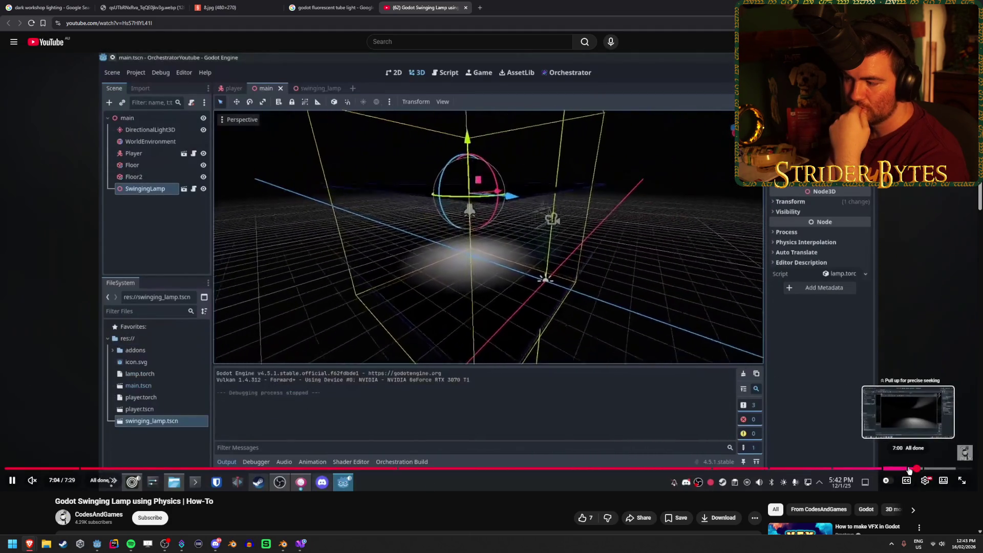
pyautogui.click(909, 470)
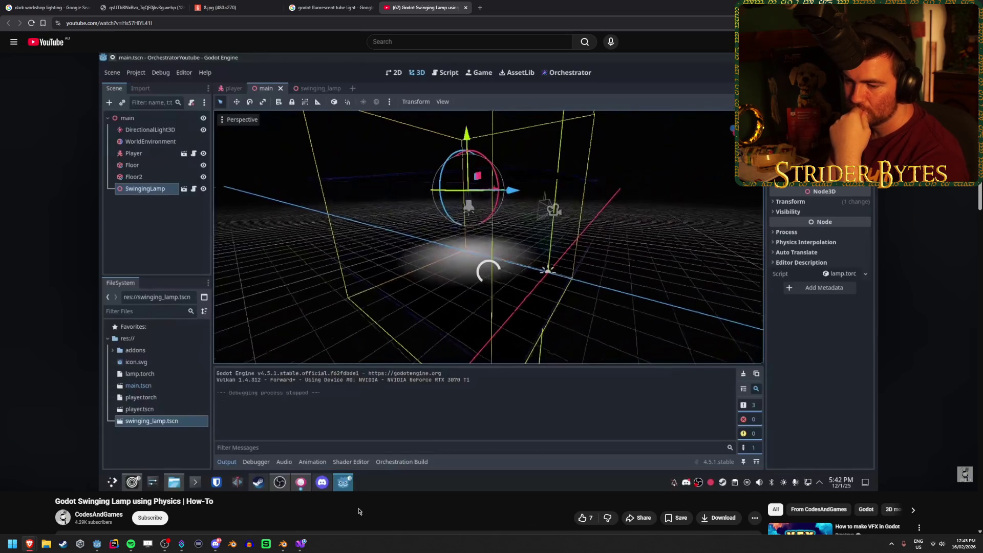
pyautogui.moveTo(740, 428)
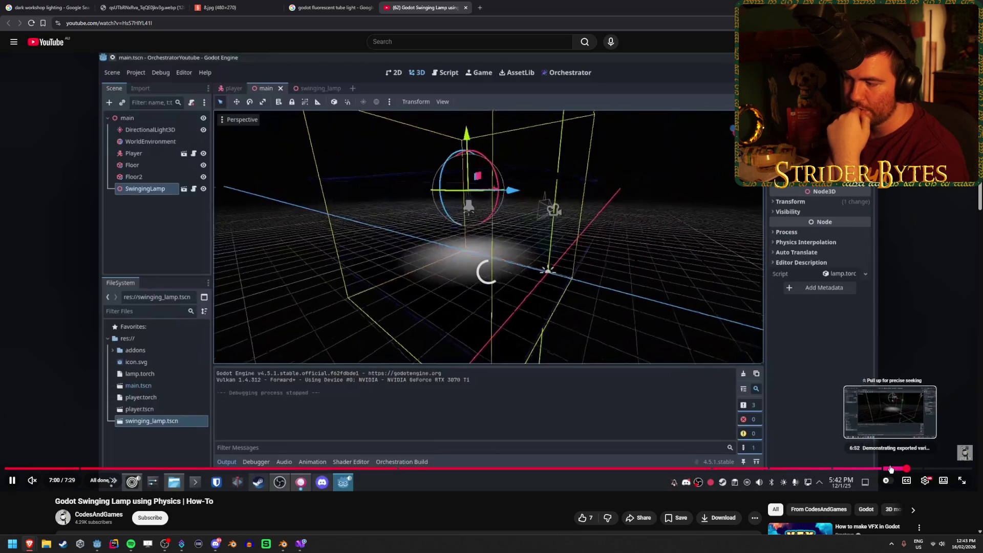
pyautogui.click(882, 469)
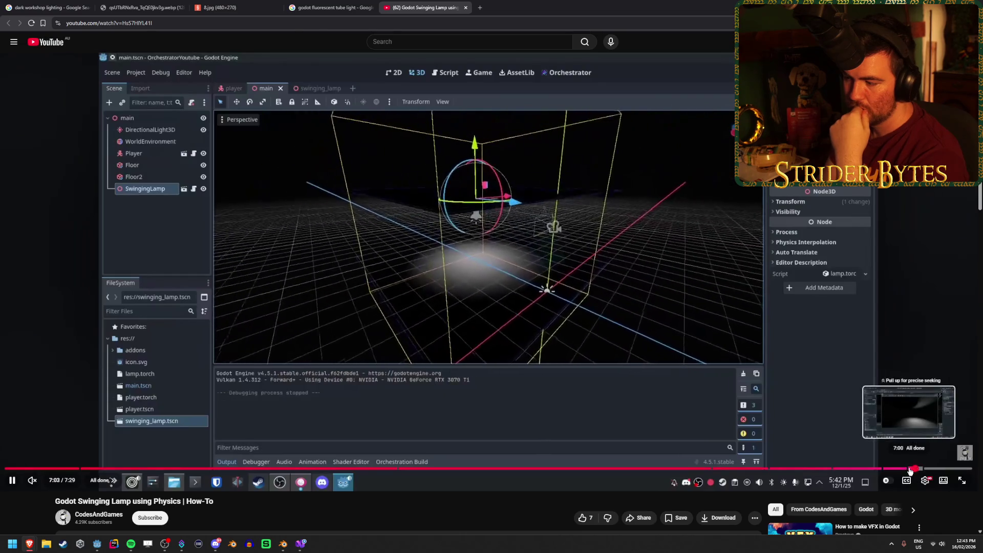
pyautogui.click(904, 472)
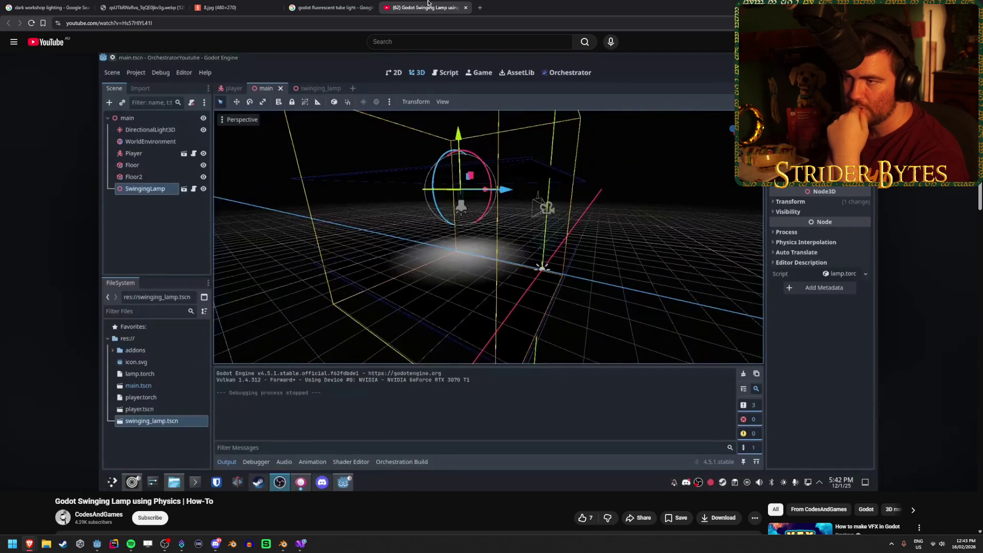
pyautogui.middleClick(414, 5)
pyautogui.scroll(-2, 307, 256)
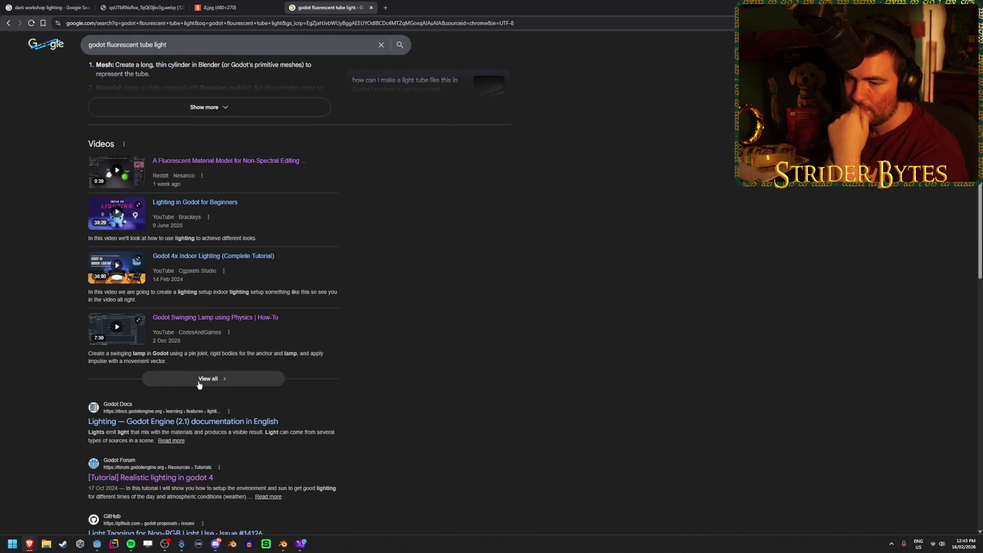
# Browse all video results for 'godot fluorescent tube light' and open the GDQuest GIProbe tutorial
pyautogui.click(210, 380)
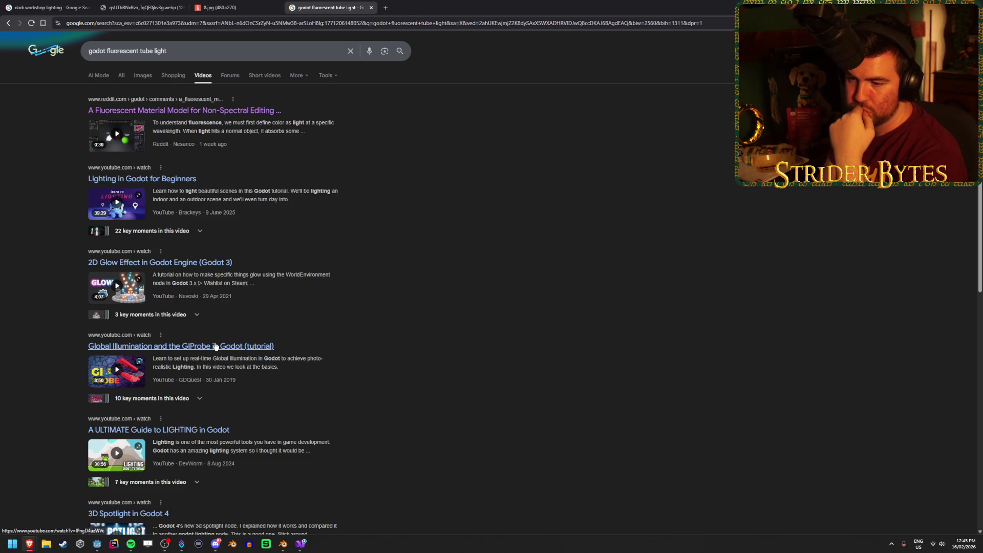
pyautogui.scroll(-2, 512, 336)
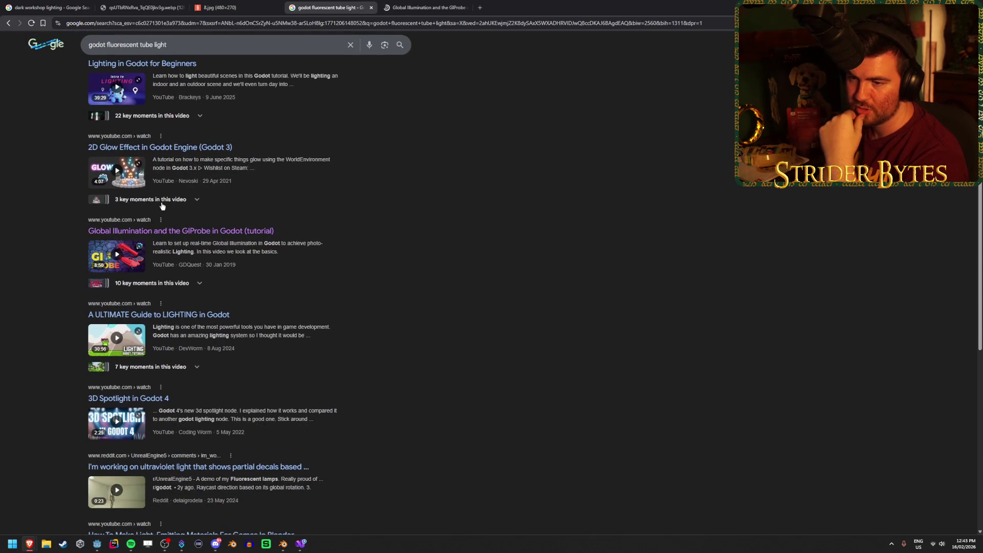
pyautogui.scroll(-2, 488, 307)
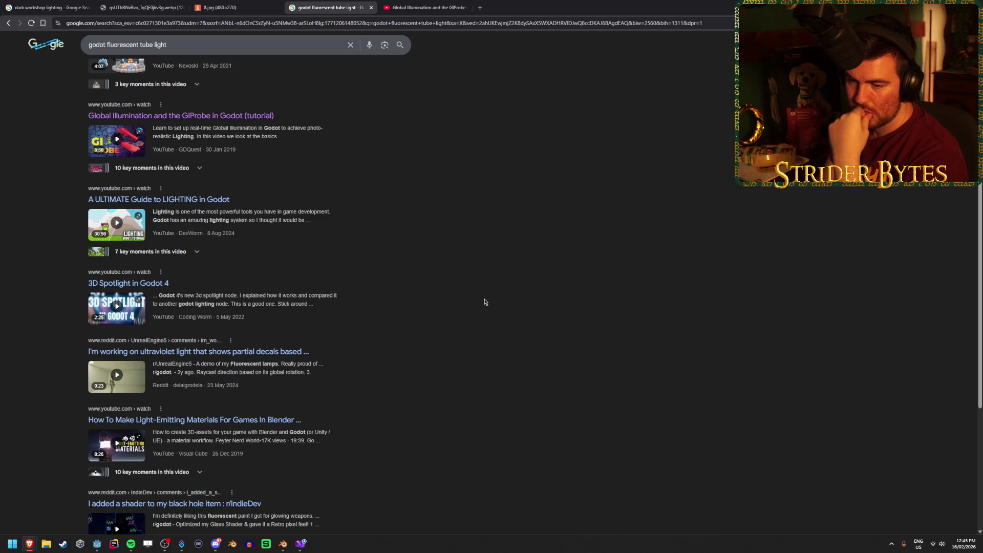
pyautogui.scroll(-3, 485, 302)
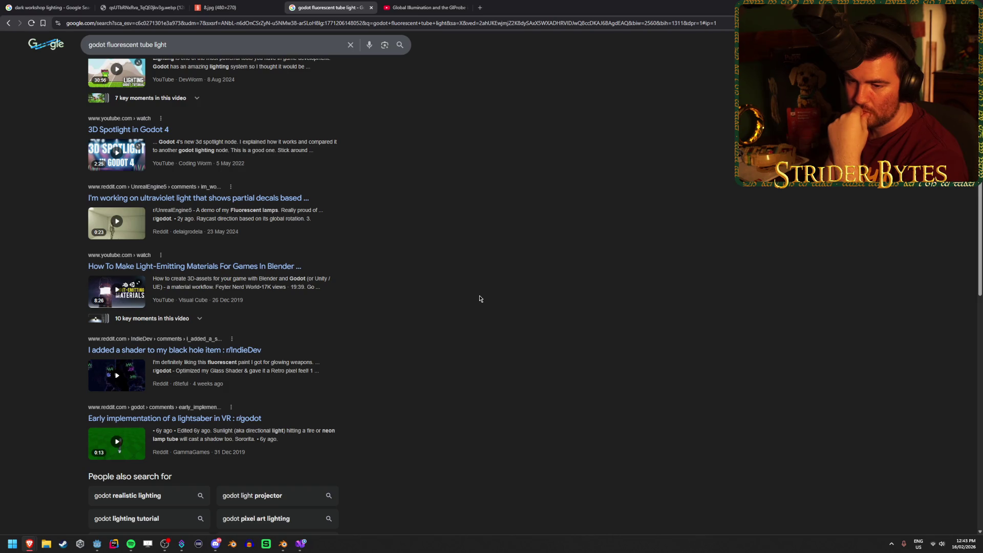
pyautogui.scroll(7, 480, 299)
pyautogui.click(425, 7)
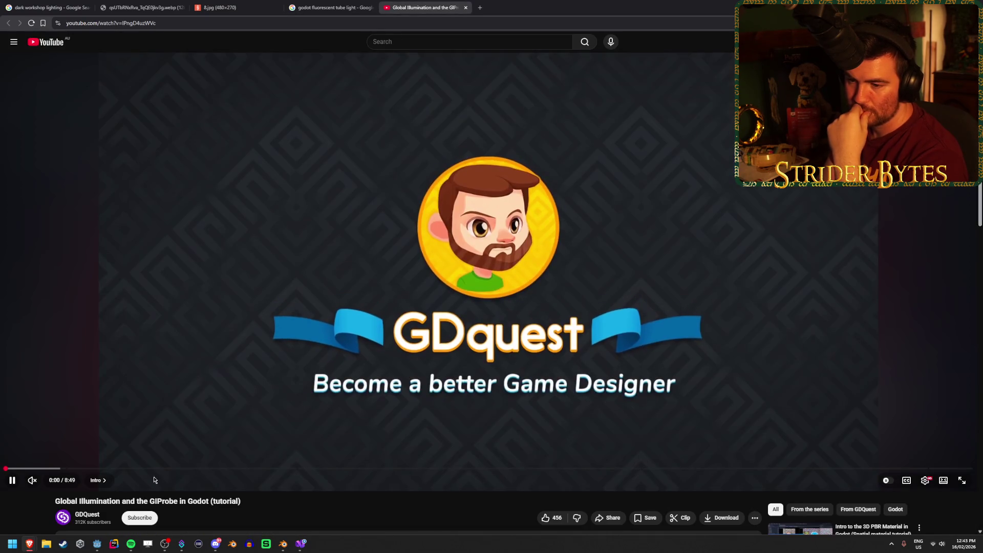
# Skim the GIProbe tutorial at 0:20, 0:31 and its baked maze ending near 8:13, then close it
pyautogui.click(42, 468)
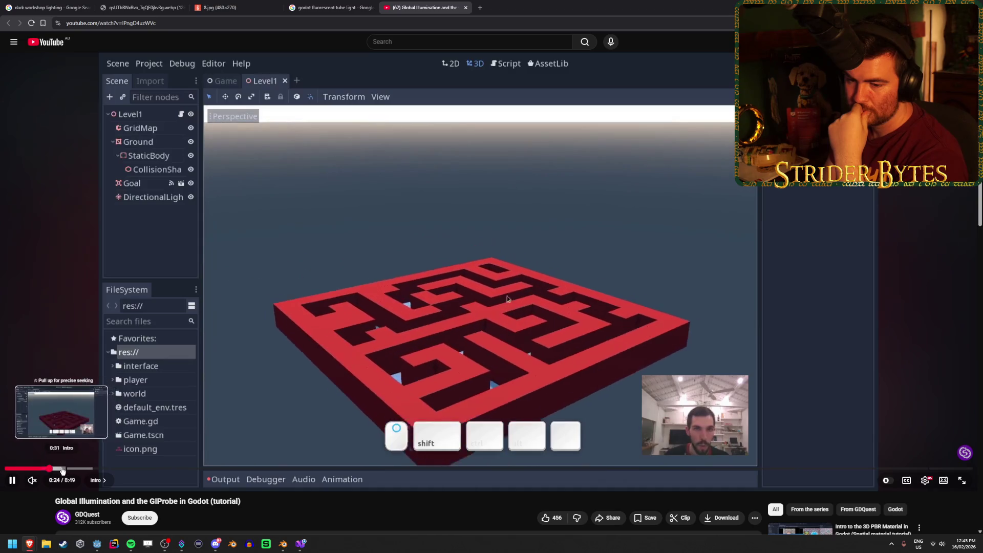
pyautogui.click(62, 469)
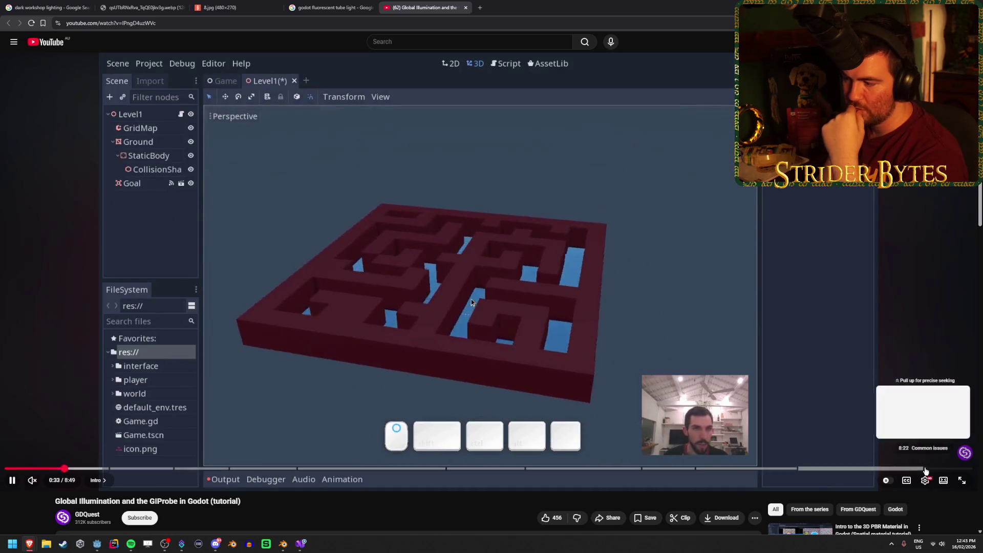
pyautogui.click(936, 469)
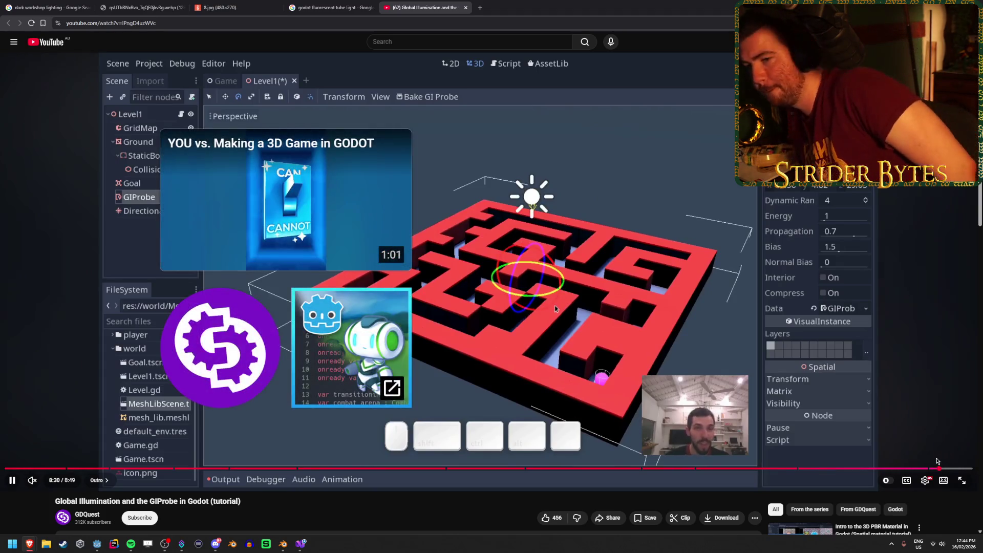
pyautogui.moveTo(383, 332)
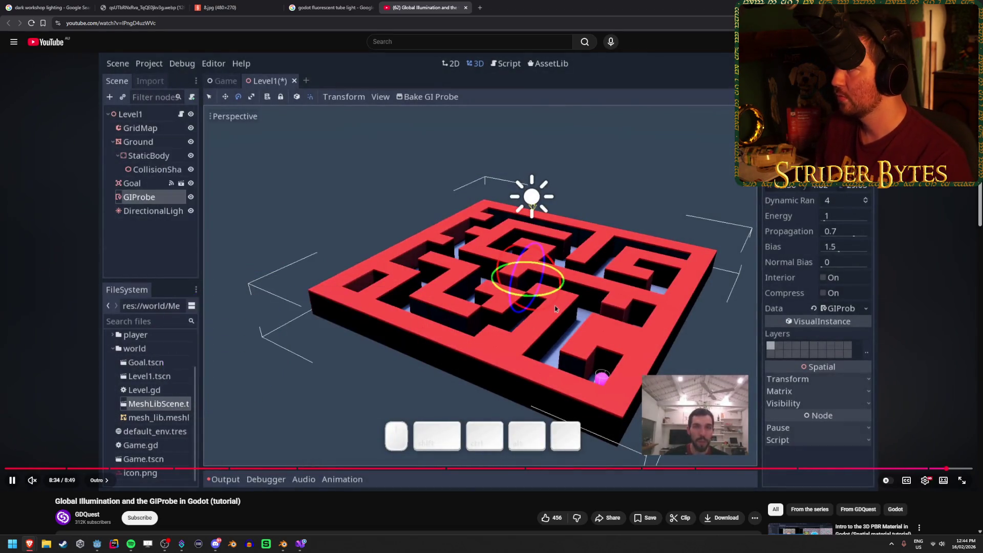
pyautogui.moveTo(952, 474); pyautogui.dragTo(908, 470)
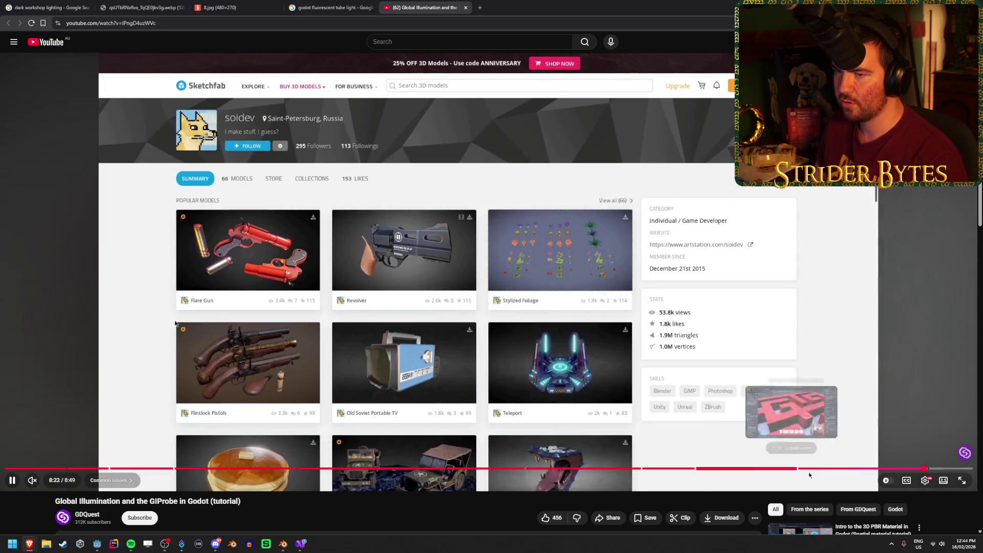
pyautogui.moveTo(930, 468); pyautogui.dragTo(930, 469)
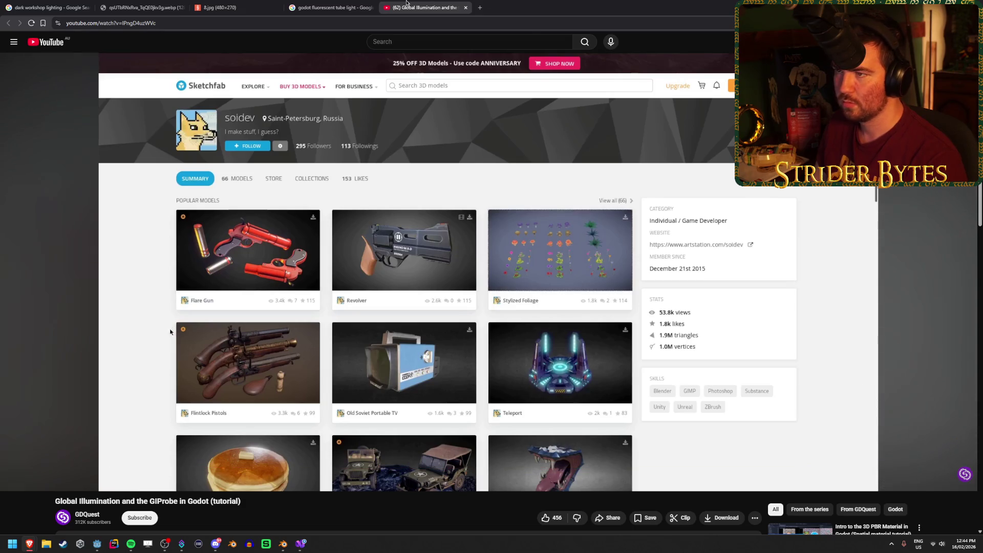
pyautogui.hotkey('ctrl', 'w')
pyautogui.scroll(-7, 495, 295)
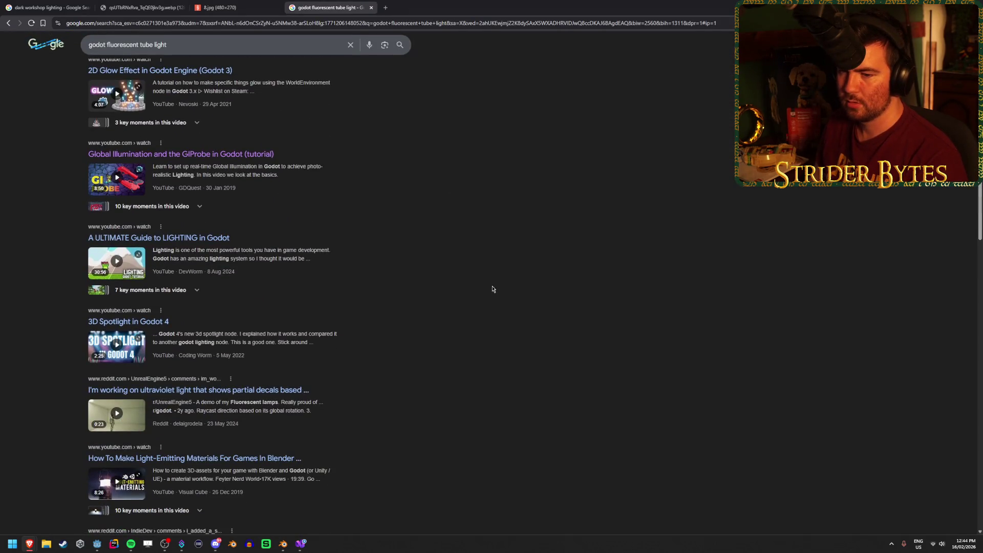
# Close the search results, glance at the workshop photo, and return to Godot's Workshop scene
pyautogui.scroll(7, 477, 274)
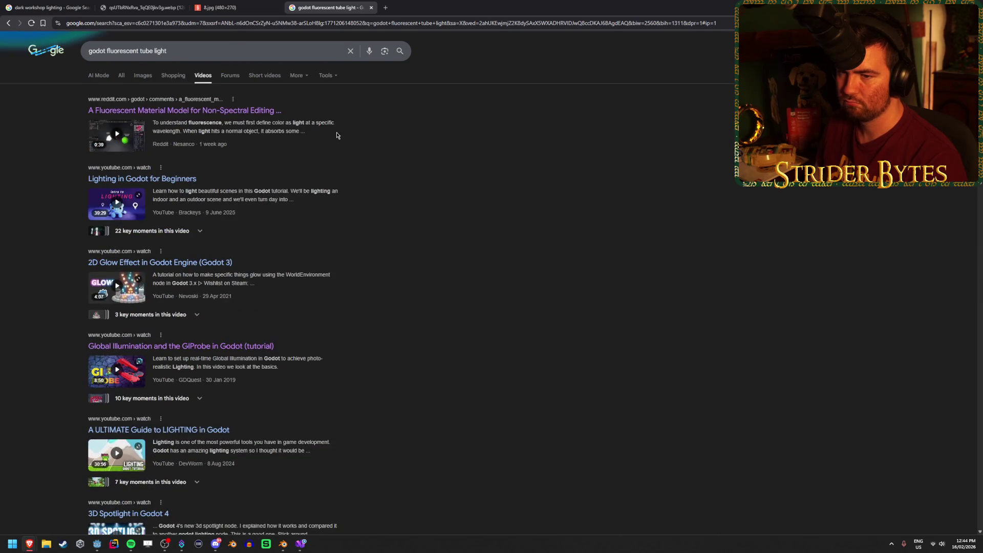
pyautogui.middleClick(328, 5)
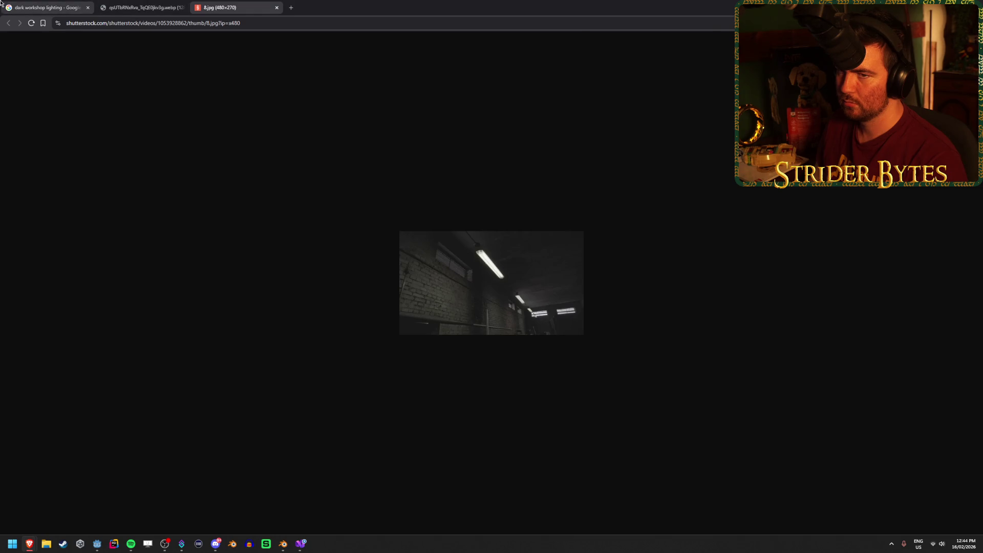
pyautogui.click(49, 8)
pyautogui.hotkey('alt', 'Tab')
pyautogui.click(454, 285)
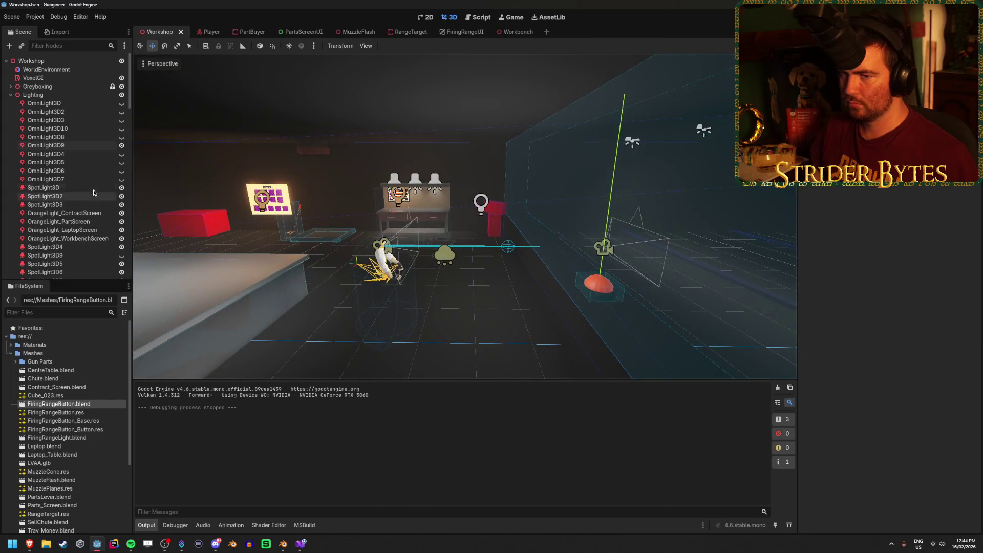
# Reposition OmniLight3D9 nearer the workbench, lower its energy, and save the scene
pyautogui.click(480, 201)
pyautogui.moveTo(481, 159)
pyautogui.mouseDown()
pyautogui.moveTo(482, 230)
pyautogui.moveTo(493, 213)
pyautogui.mouseUp()
pyautogui.moveTo(438, 255); pyautogui.dragTo(397, 252)
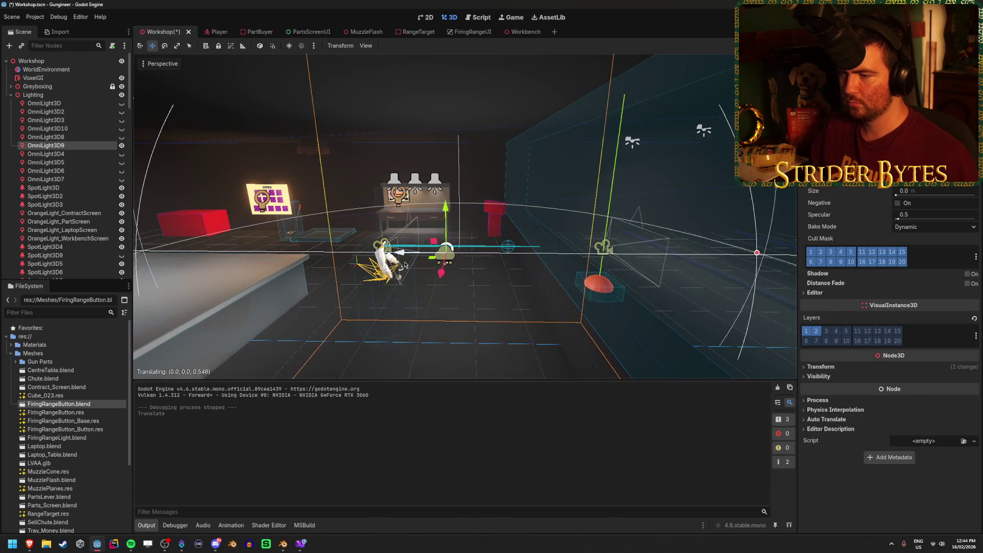
pyautogui.moveTo(441, 202)
pyautogui.mouseDown()
pyautogui.moveTo(445, 169)
pyautogui.moveTo(444, 188)
pyautogui.mouseUp()
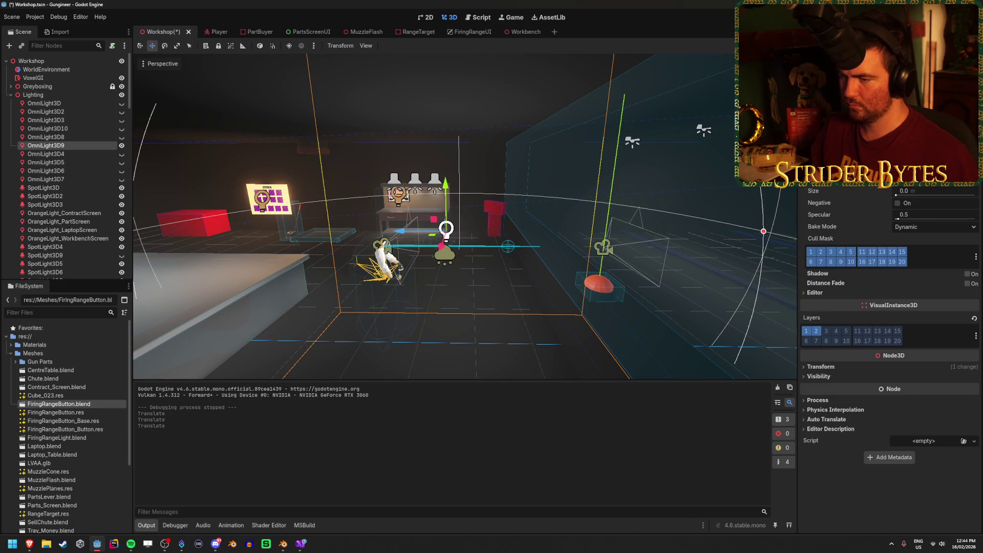
pyautogui.press('Return')
pyautogui.hotkey('ctrl', 's')
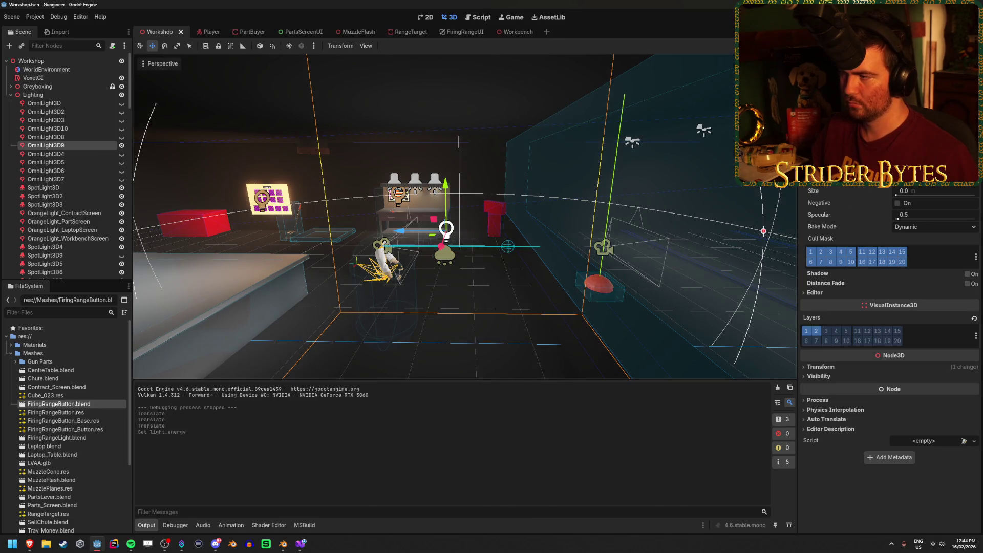
# Shrink OmniLight3D9's range and raise its energy, then view it around the workbench
pyautogui.scroll(2, 889, 307)
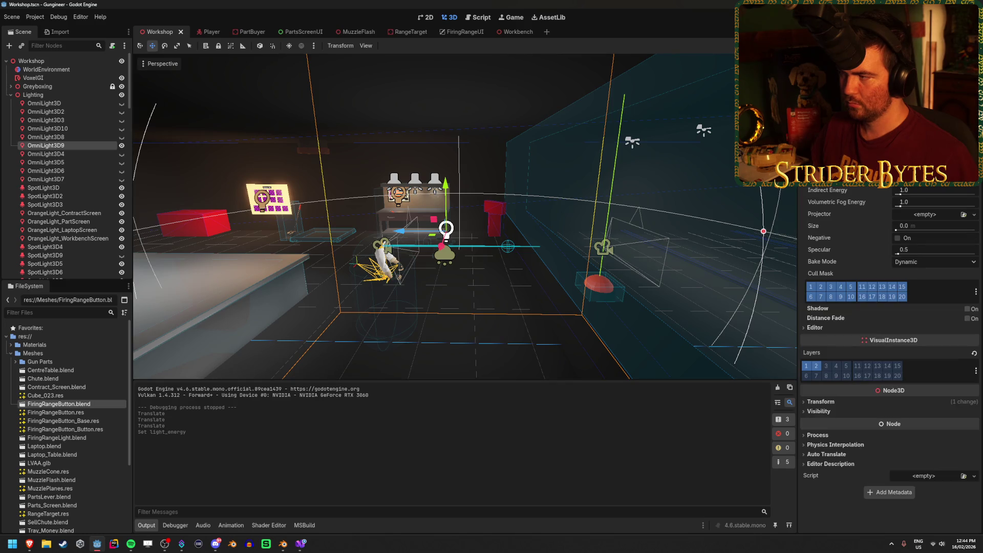
pyautogui.moveTo(922, 169); pyautogui.dragTo(922, 169)
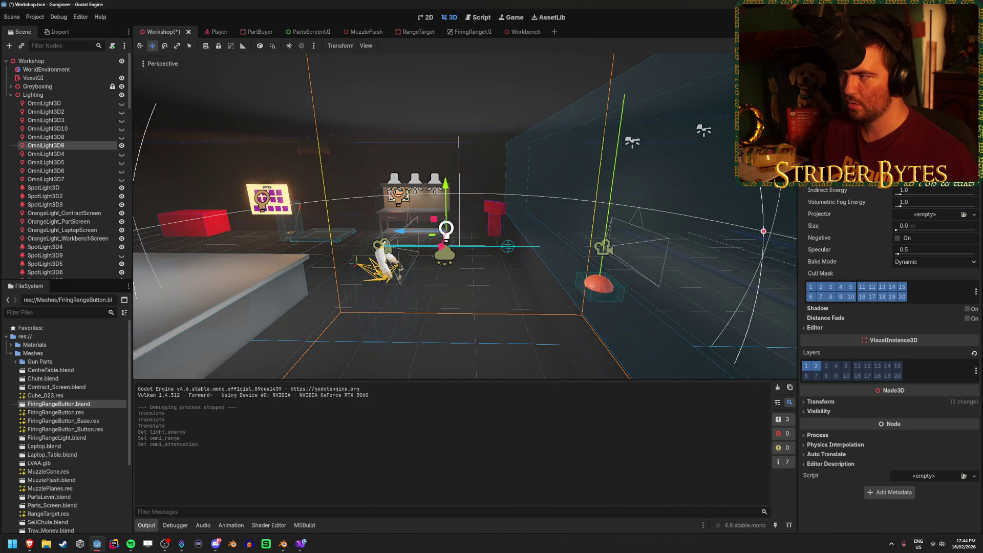
pyautogui.moveTo(922, 178)
pyautogui.mouseDown()
pyautogui.moveTo(932, 178)
pyautogui.moveTo(912, 169)
pyautogui.moveTo(930, 178)
pyautogui.mouseUp()
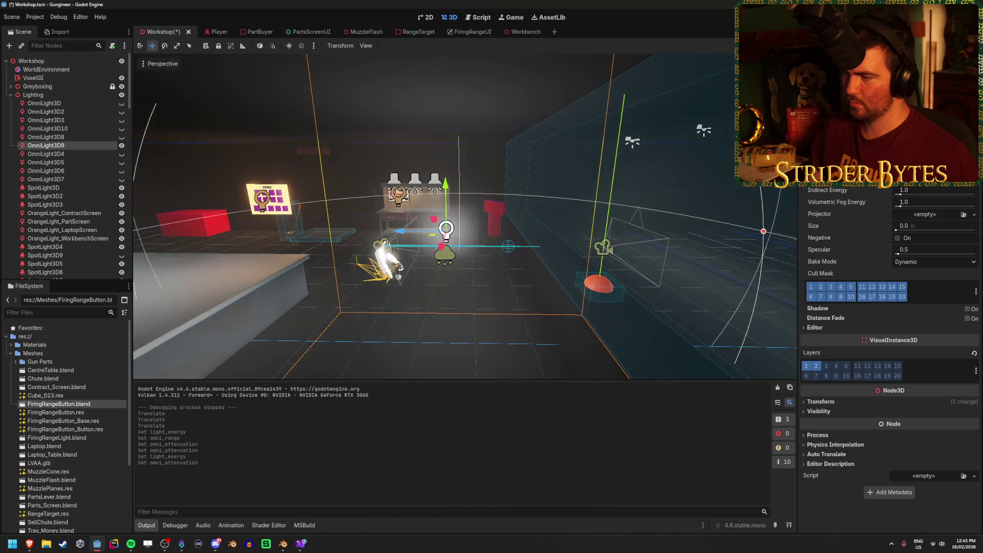
pyautogui.moveTo(461, 230); pyautogui.dragTo(599, 256)
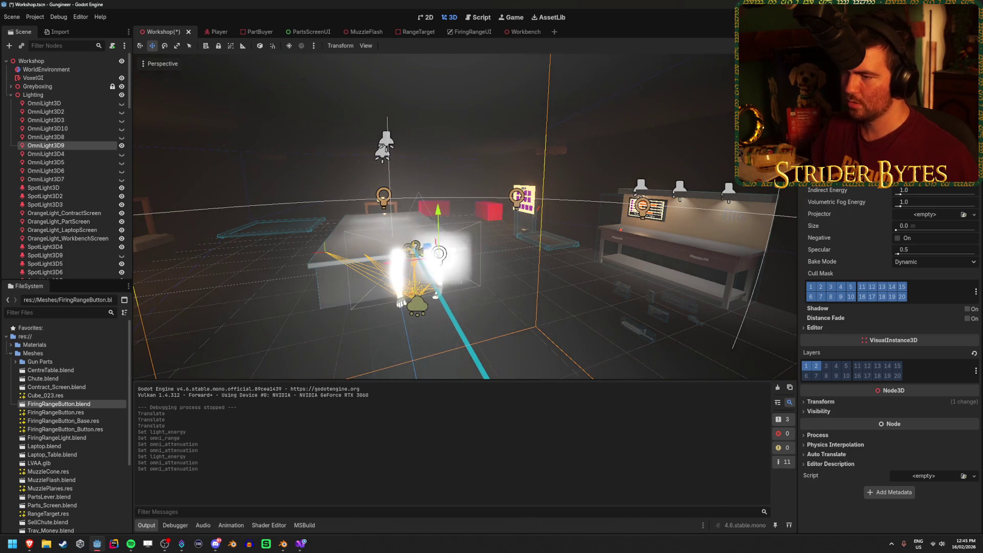
pyautogui.press('w')
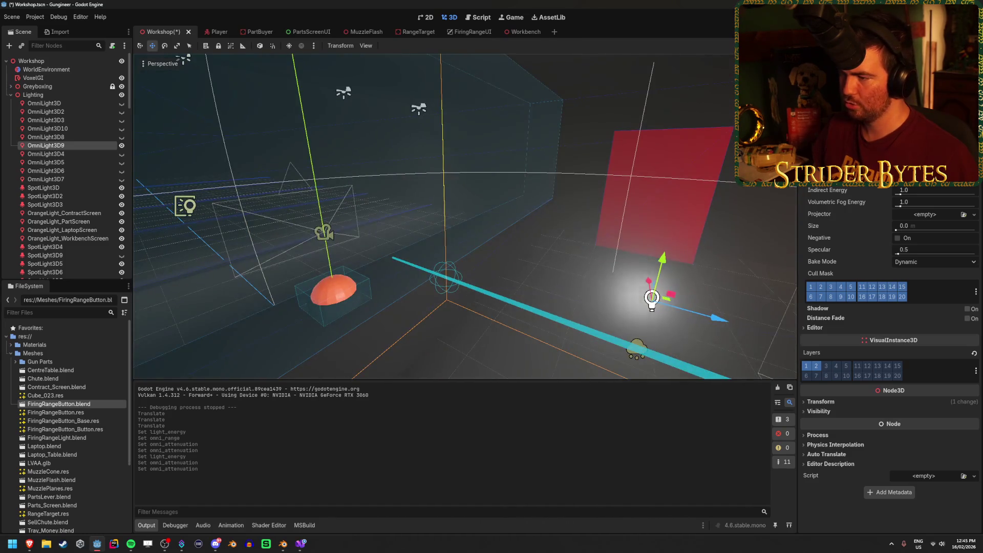
pyautogui.press('s')
pyautogui.moveTo(608, 264); pyautogui.dragTo(680, 259)
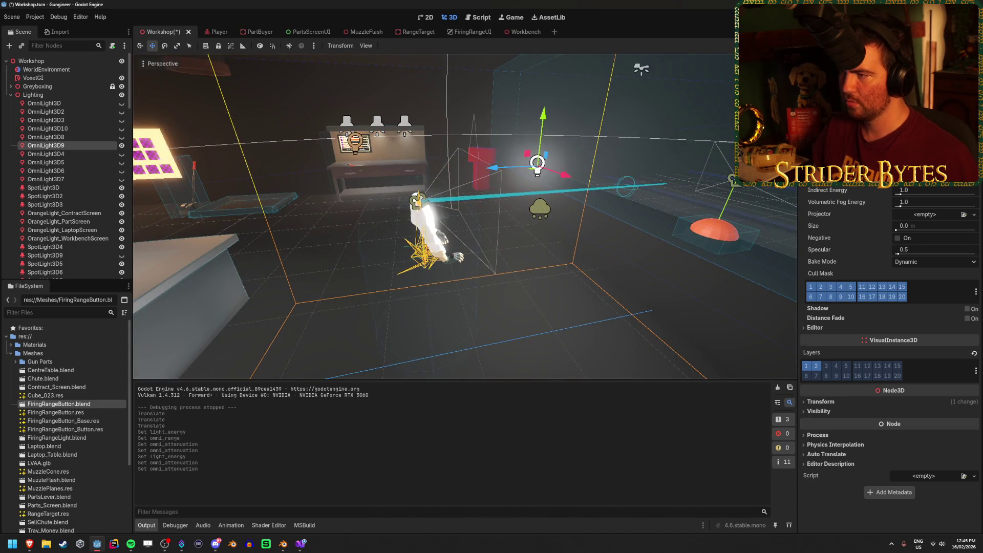
# Enlarge the omni range, save, lower the energy again, and run the game to test lighting
pyautogui.moveTo(717, 164)
pyautogui.mouseDown()
pyautogui.moveTo(662, 164)
pyautogui.moveTo(758, 167)
pyautogui.mouseUp()
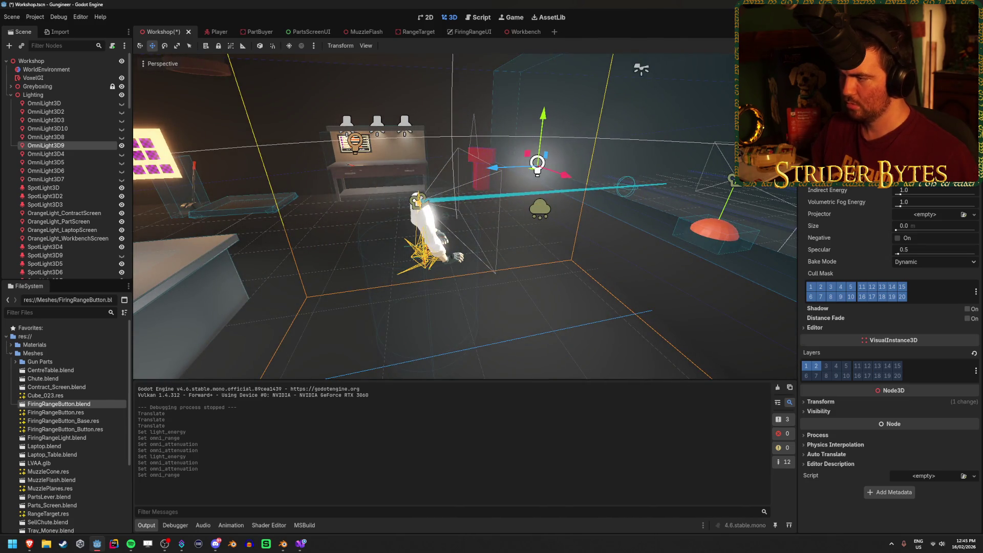
pyautogui.hotkey('ctrl', 's')
pyautogui.moveTo(921, 178); pyautogui.dragTo(907, 178)
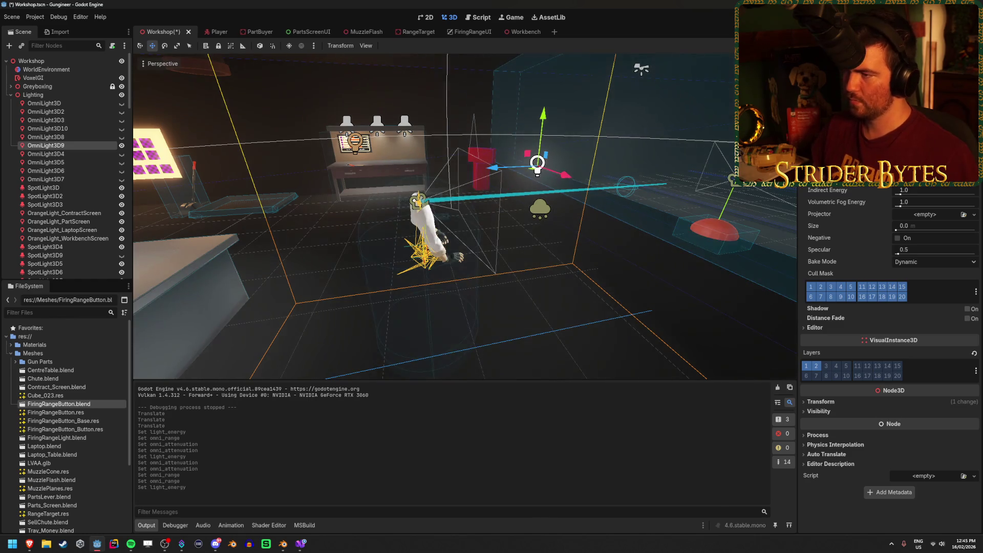
pyautogui.click(600, 284)
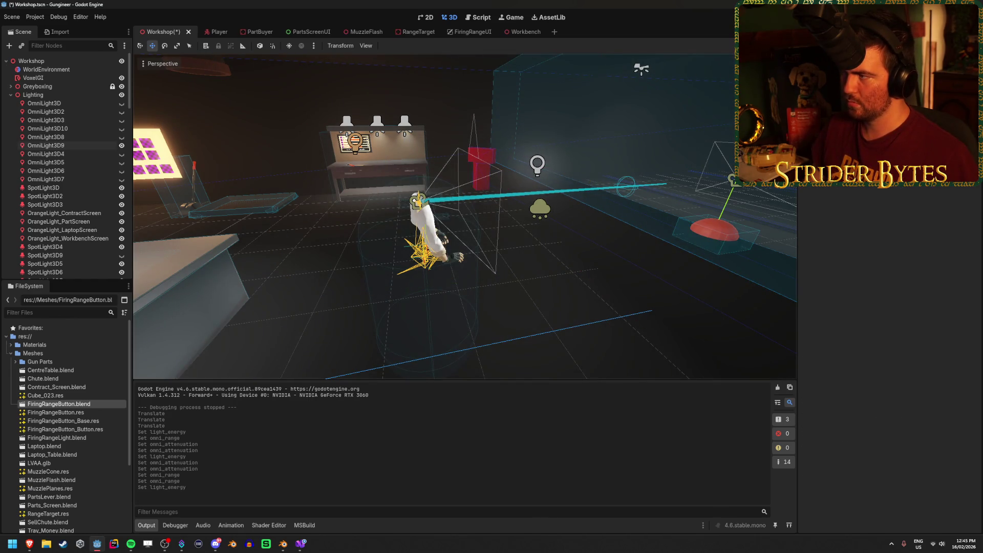
pyautogui.press('F5')
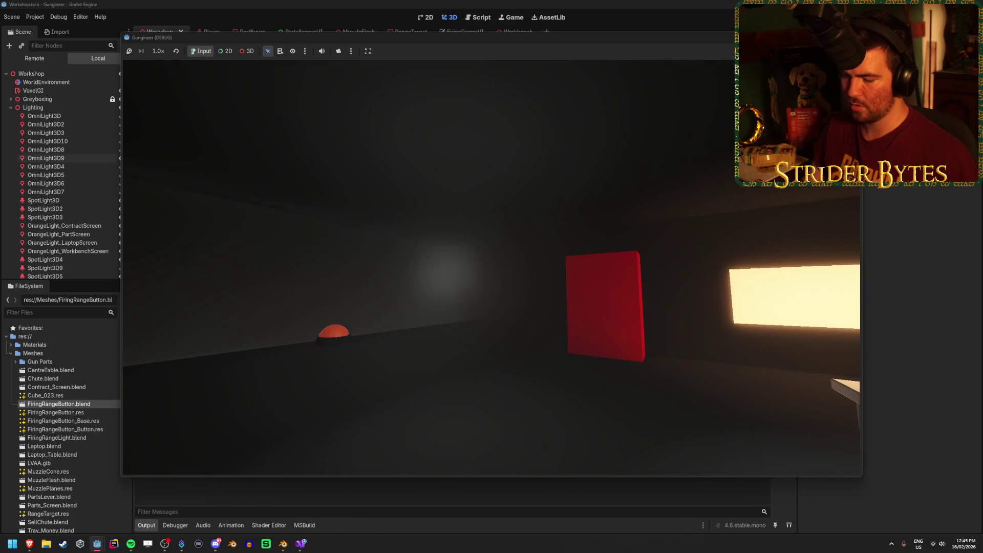
# Stop the game, select WorldEnvironment, and enable Glow and Volumetric Fog
pyautogui.press('F8')
pyautogui.click(34, 78)
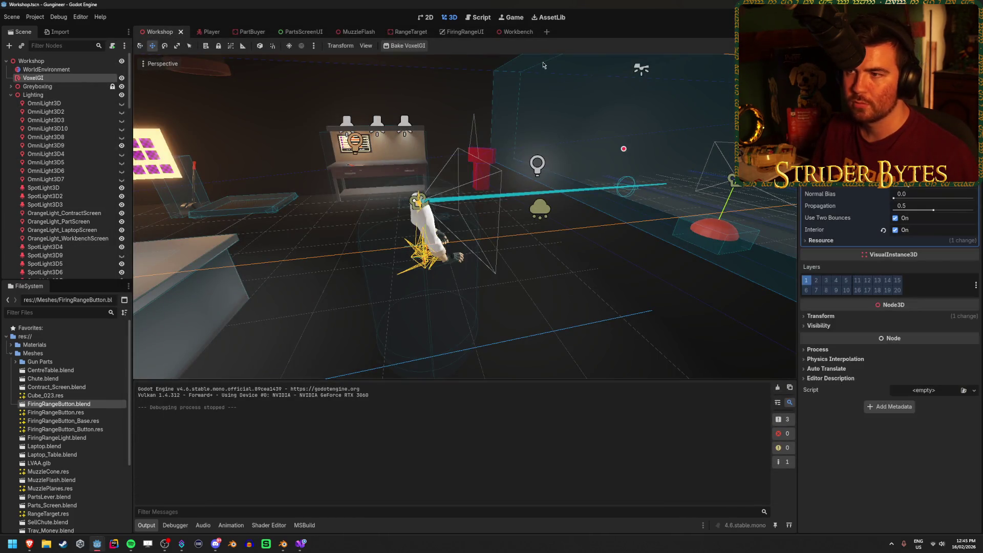
pyautogui.click(73, 70)
pyautogui.click(834, 189)
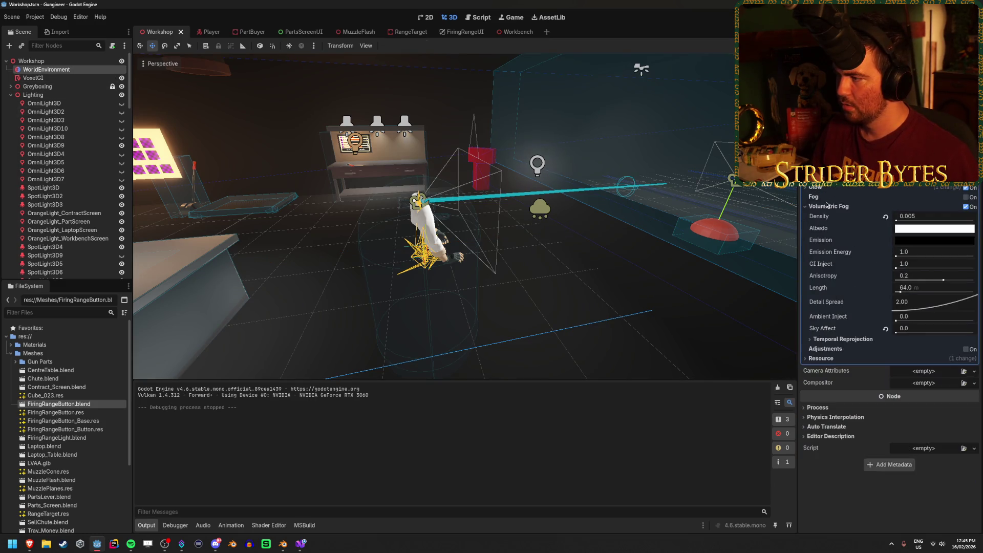
pyautogui.click(829, 206)
pyautogui.click(967, 189)
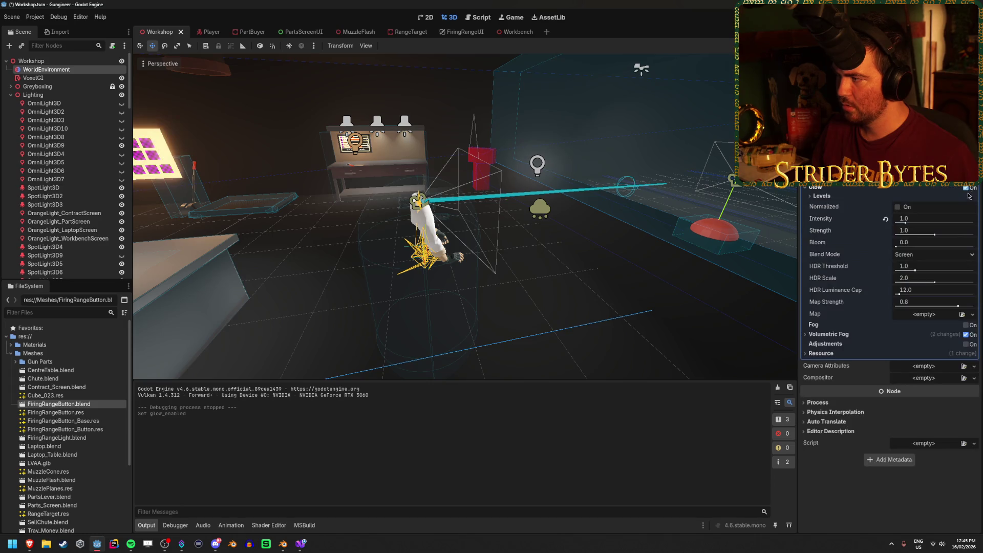
pyautogui.click(871, 189)
pyautogui.click(966, 207)
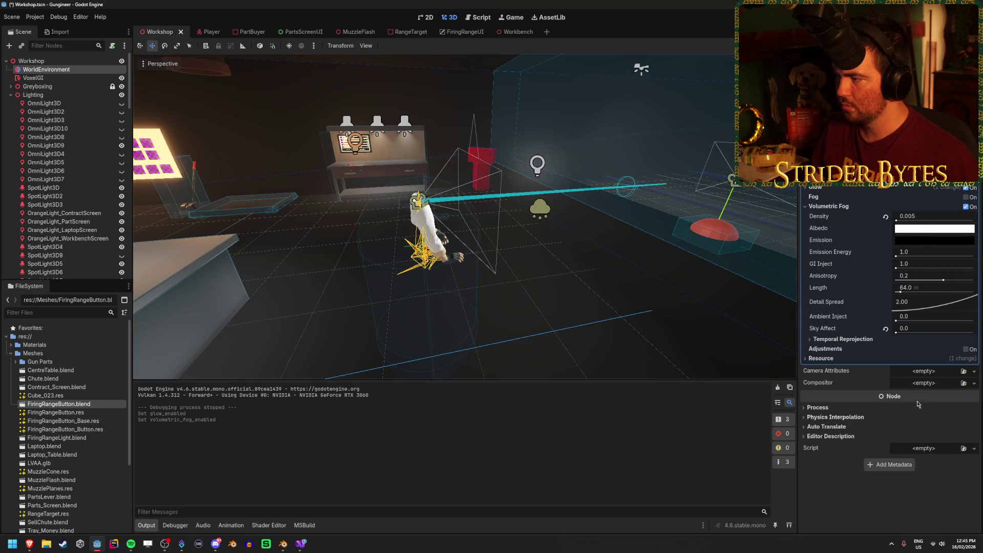
# Set the volumetric fog density to 0.005, leaving the fog emission colour black
pyautogui.moveTo(917, 219); pyautogui.dragTo(925, 219)
pyautogui.moveTo(922, 216); pyautogui.dragTo(912, 216)
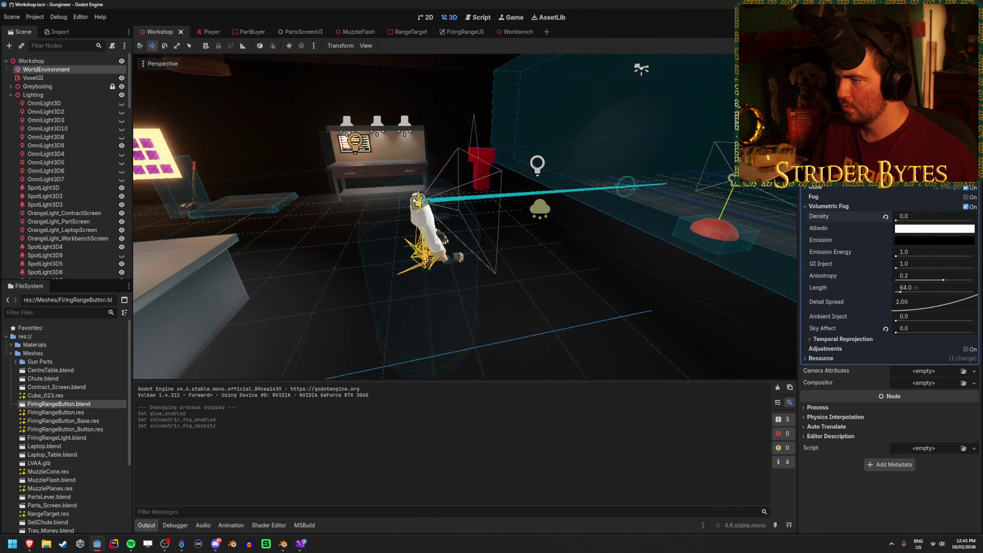
pyautogui.click(916, 243)
pyautogui.moveTo(966, 338)
pyautogui.mouseDown()
pyautogui.moveTo(971, 256)
pyautogui.moveTo(971, 350)
pyautogui.mouseUp()
# Try several fog albedo tints: light grey, peach, orange and a pale shade
pyautogui.click(929, 229)
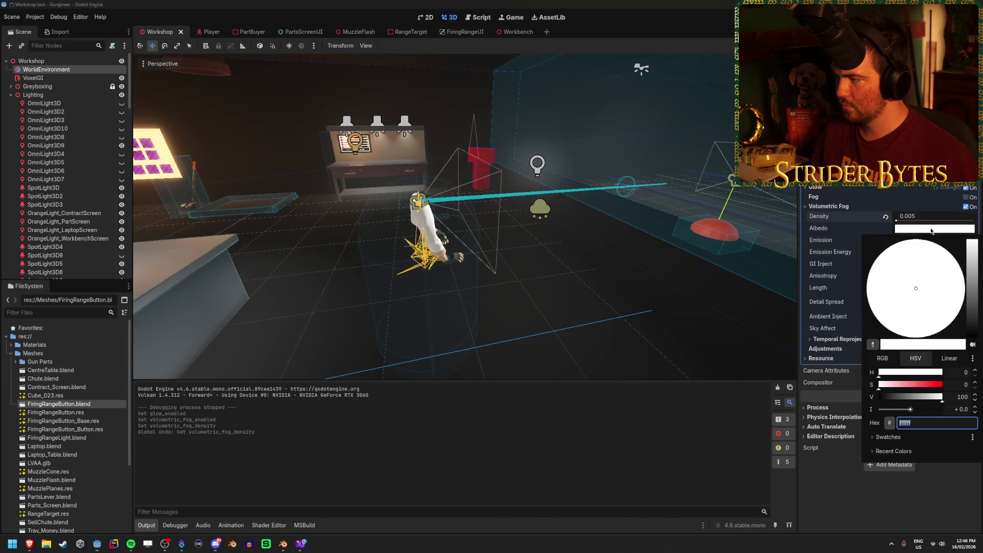
pyautogui.moveTo(980, 268)
pyautogui.mouseDown()
pyautogui.moveTo(971, 338)
pyautogui.moveTo(973, 252)
pyautogui.mouseUp()
pyautogui.click(935, 310)
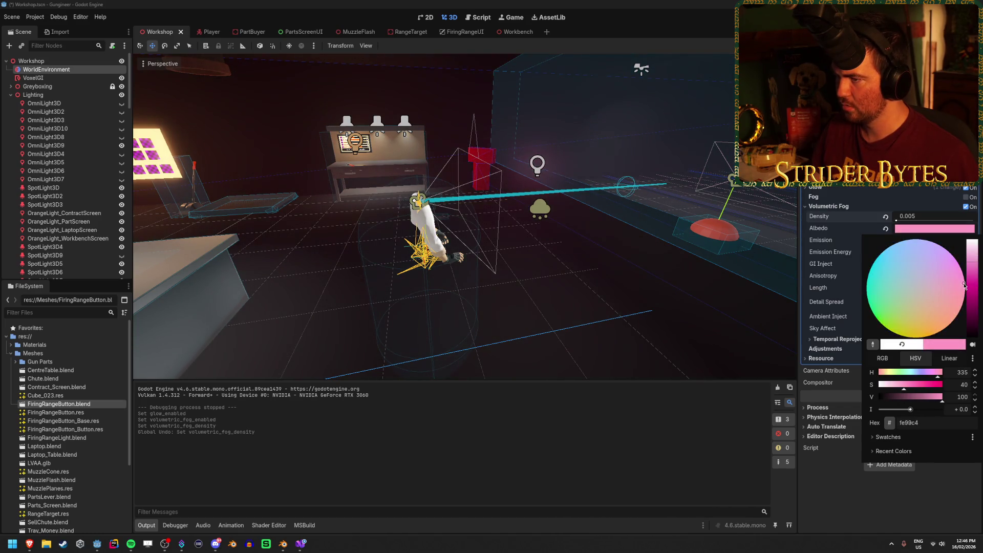
pyautogui.moveTo(929, 316)
pyautogui.mouseDown()
pyautogui.moveTo(932, 327)
pyautogui.moveTo(932, 303)
pyautogui.mouseUp()
pyautogui.moveTo(975, 279)
pyautogui.mouseDown()
pyautogui.moveTo(975, 333)
pyautogui.moveTo(957, 214)
pyautogui.mouseUp()
pyautogui.click(925, 235)
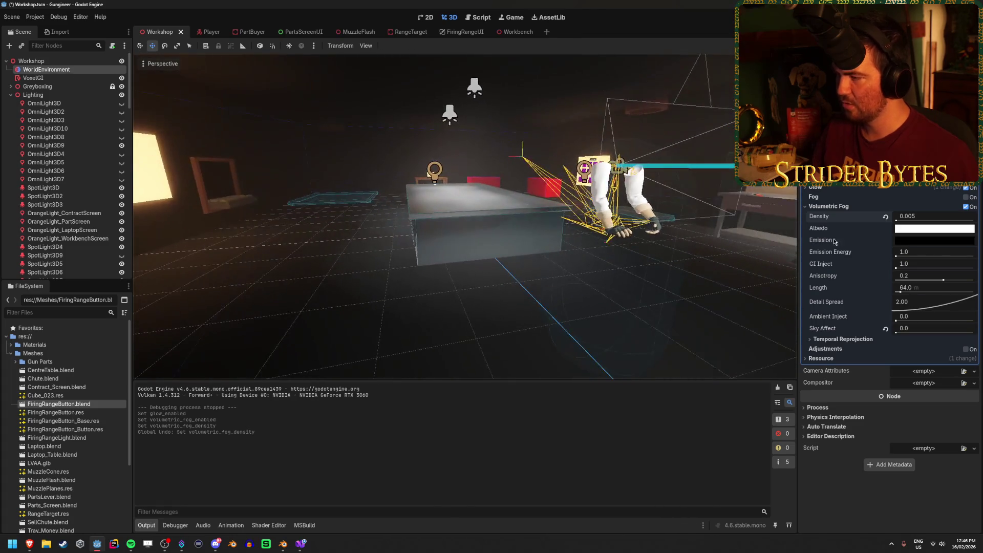
# Settle the fog albedo on a muted grey, entering values 50 and 10 in the picker
pyautogui.click(935, 228)
pyautogui.click(936, 301)
pyautogui.moveTo(973, 266)
pyautogui.mouseDown()
pyautogui.moveTo(974, 302)
pyautogui.moveTo(977, 248)
pyautogui.moveTo(981, 288)
pyautogui.mouseUp()
pyautogui.moveTo(911, 390)
pyautogui.mouseDown()
pyautogui.moveTo(950, 384)
pyautogui.moveTo(835, 388)
pyautogui.moveTo(884, 395)
pyautogui.moveTo(878, 376)
pyautogui.mouseUp()
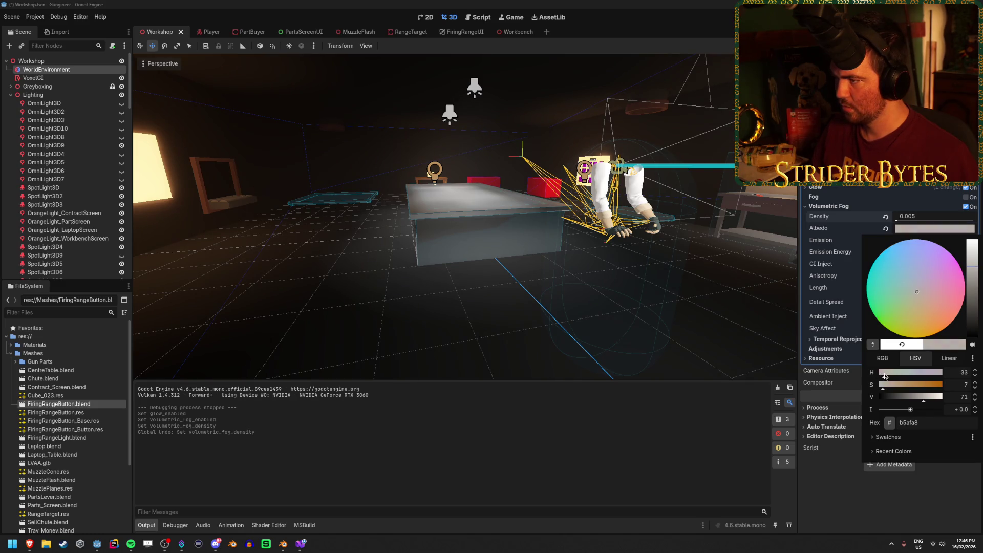
pyautogui.moveTo(915, 399)
pyautogui.mouseDown()
pyautogui.moveTo(880, 397)
pyautogui.moveTo(947, 404)
pyautogui.moveTo(885, 406)
pyautogui.moveTo(922, 407)
pyautogui.mouseUp()
pyautogui.write('50')
pyautogui.click(963, 383)
pyautogui.write('10')
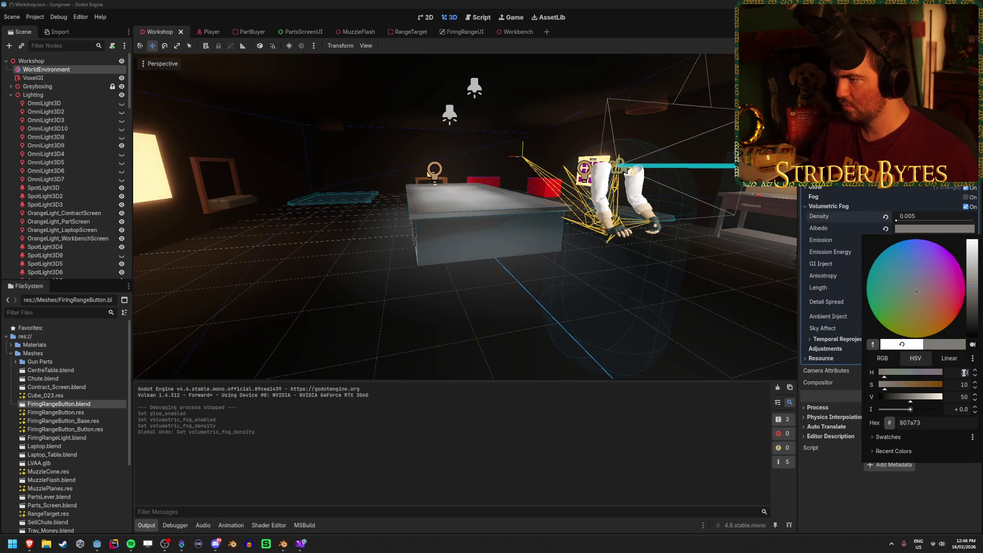
pyautogui.click(946, 387)
pyautogui.rightClick(790, 370)
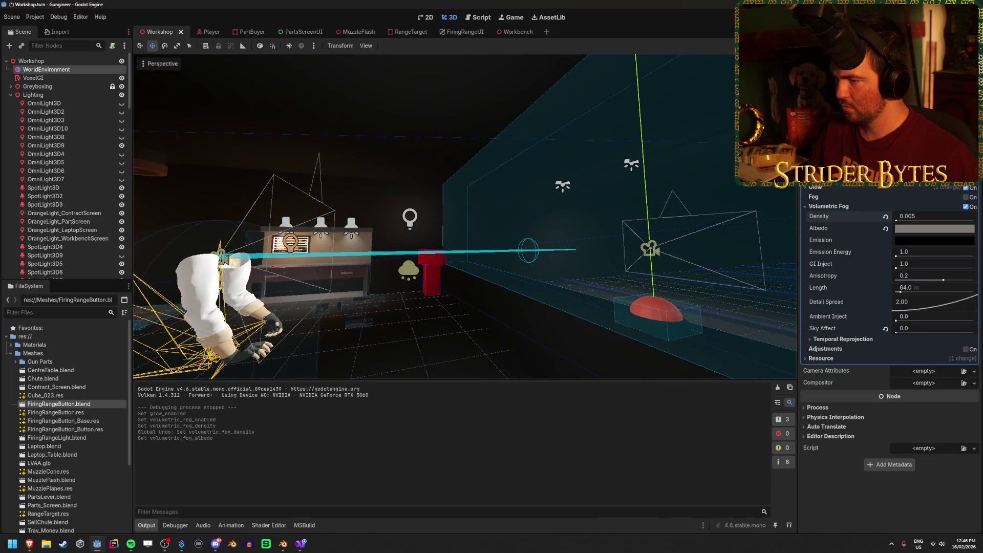
pyautogui.press('s')
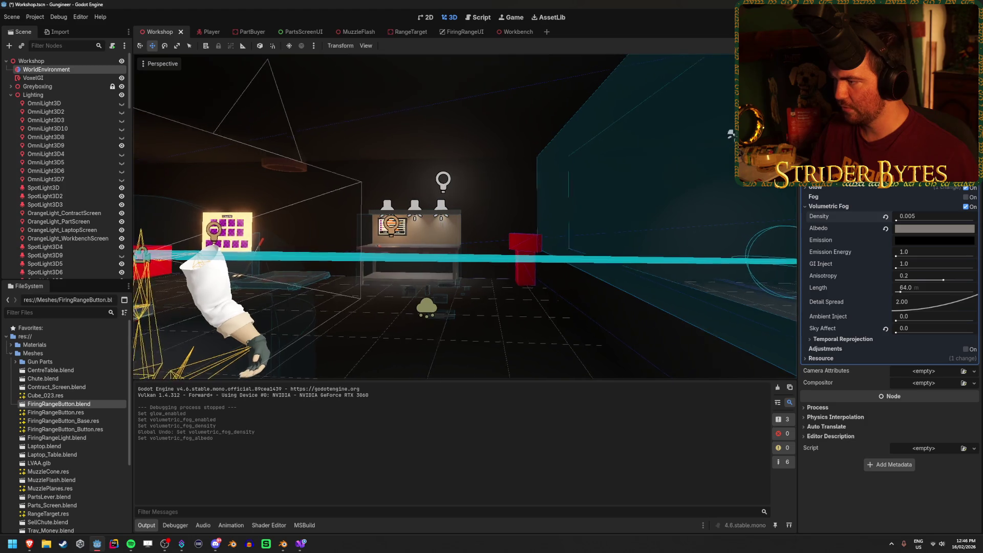
pyautogui.click(927, 281)
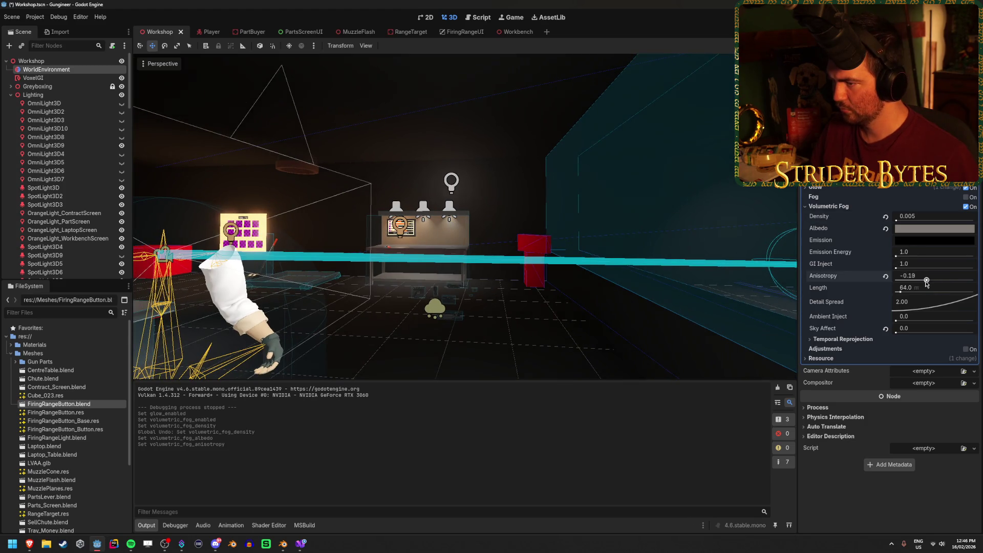
pyautogui.moveTo(945, 284); pyautogui.dragTo(949, 284)
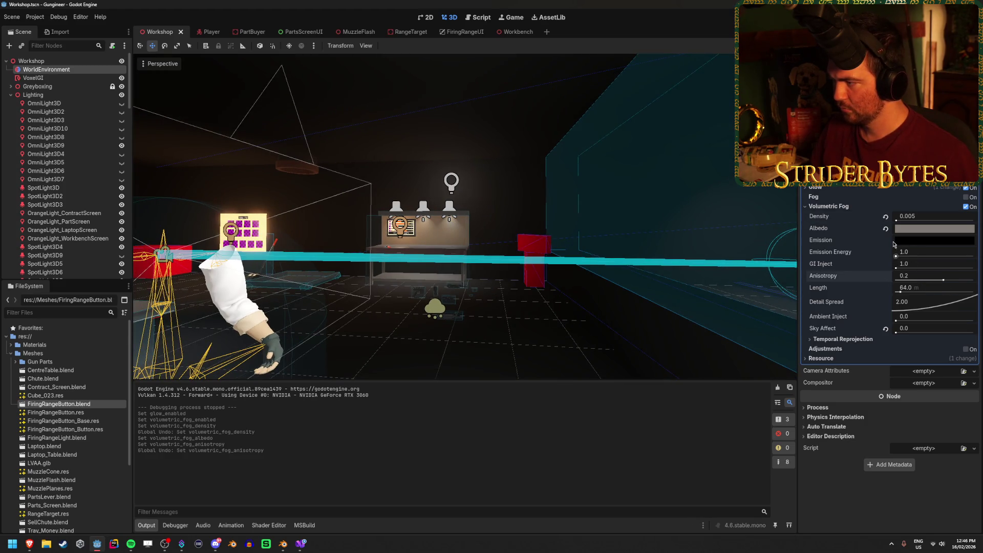
pyautogui.click(890, 333)
pyautogui.moveTo(904, 320); pyautogui.dragTo(956, 320)
pyautogui.hotkey('ctrl', 'z')
pyautogui.moveTo(906, 296)
pyautogui.mouseDown()
pyautogui.moveTo(966, 293)
pyautogui.moveTo(774, 304)
pyautogui.mouseUp()
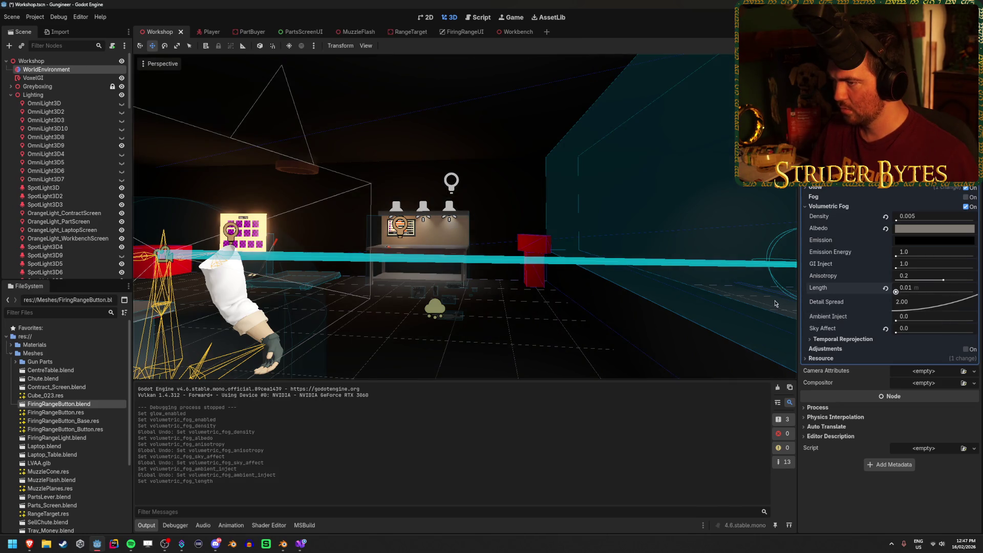
pyautogui.moveTo(899, 291); pyautogui.dragTo(901, 299)
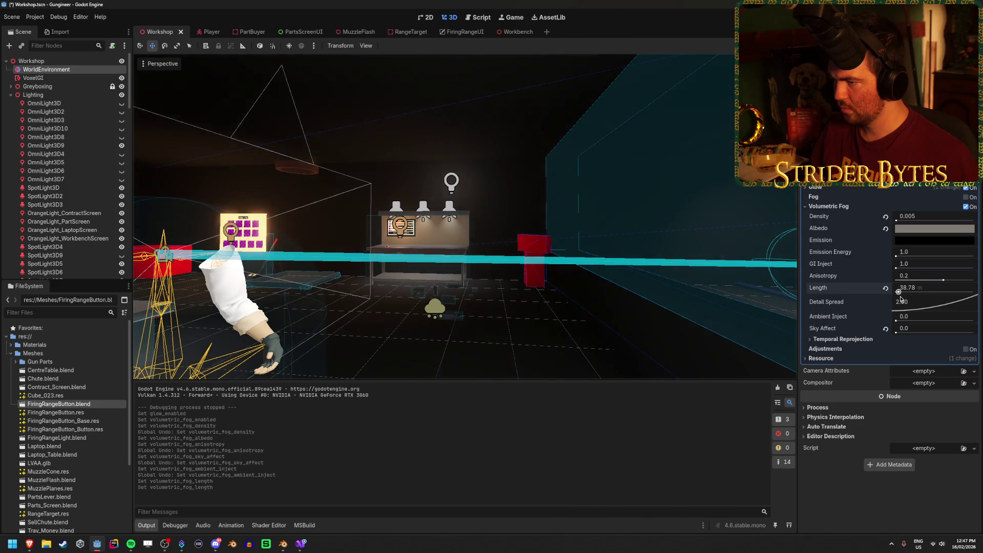
pyautogui.hotkey('ctrl', 'z')
pyautogui.hotkey('ctrl', 'z')
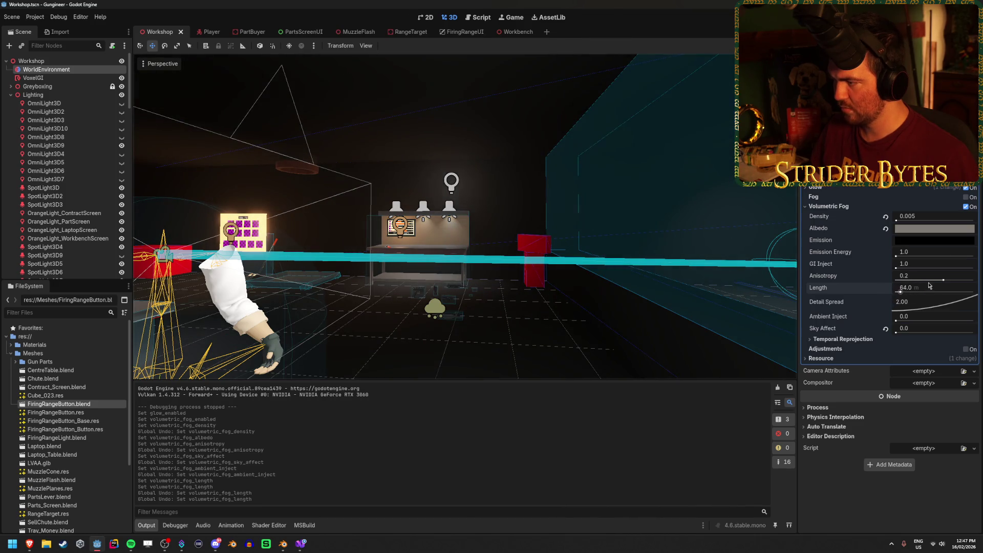
pyautogui.moveTo(896, 267)
pyautogui.mouseDown()
pyautogui.moveTo(922, 269)
pyautogui.moveTo(863, 276)
pyautogui.mouseUp()
pyautogui.hotkey('ctrl', 'z')
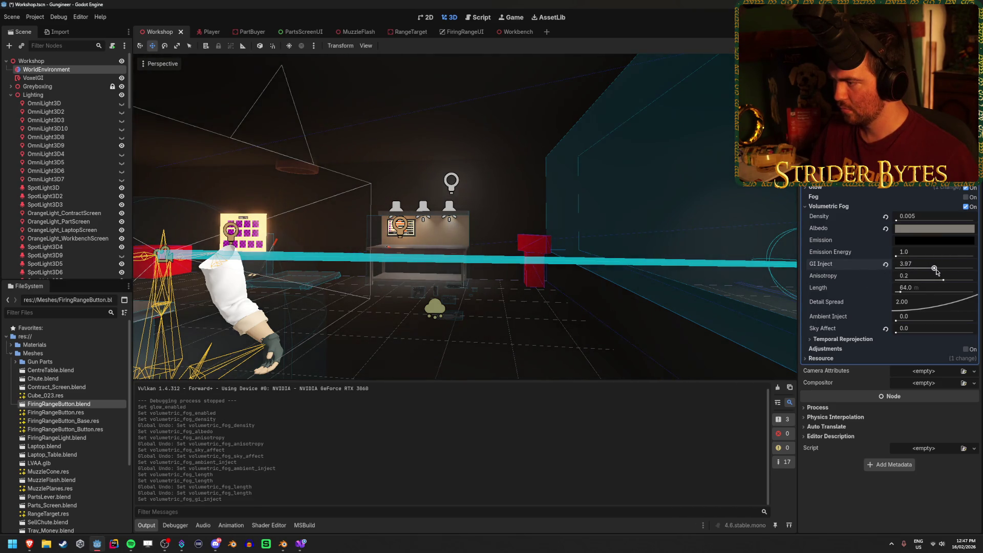
pyautogui.moveTo(918, 255); pyautogui.dragTo(952, 255)
pyautogui.hotkey('ctrl', 'z')
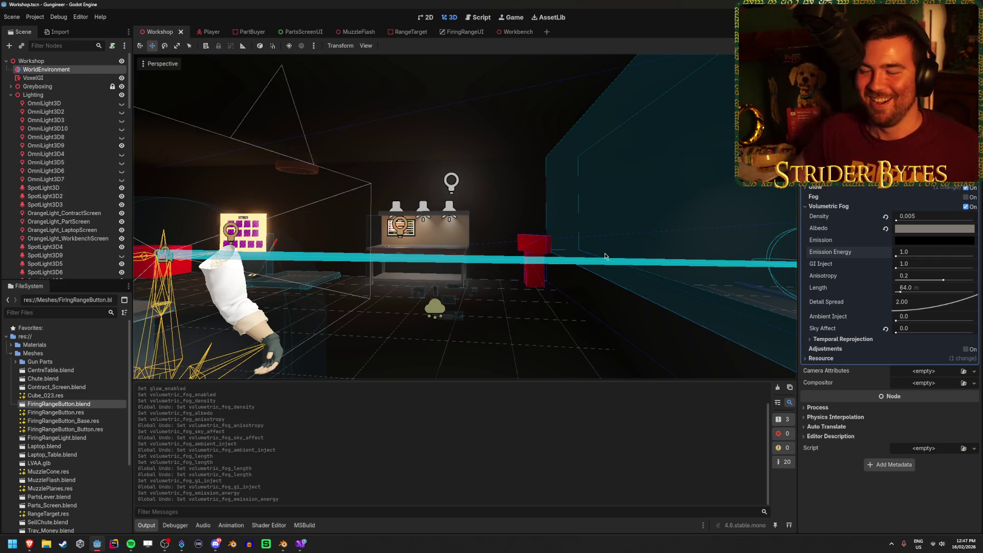
pyautogui.click(559, 286)
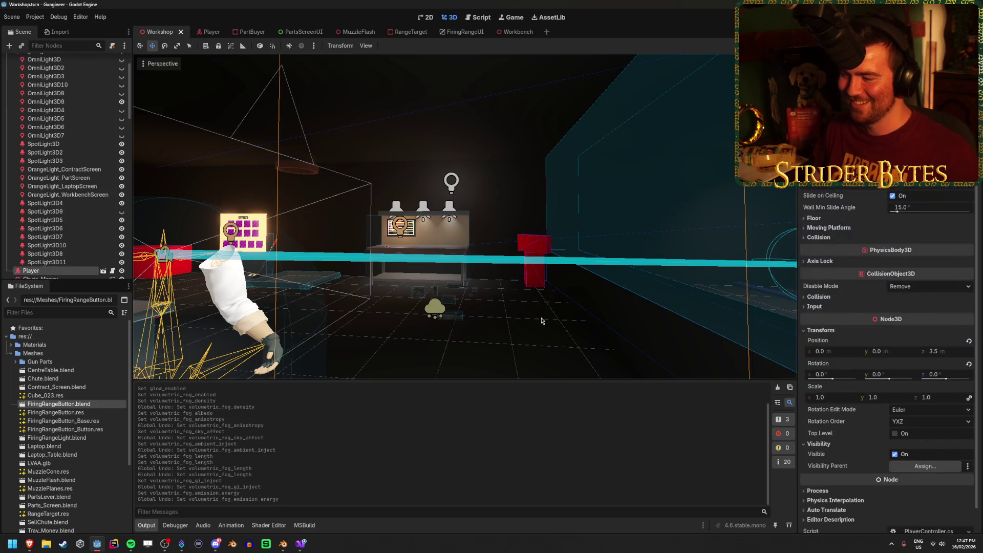
# Orbit around the player, then run the game, walk through the workshop, and stop it
pyautogui.press('f')
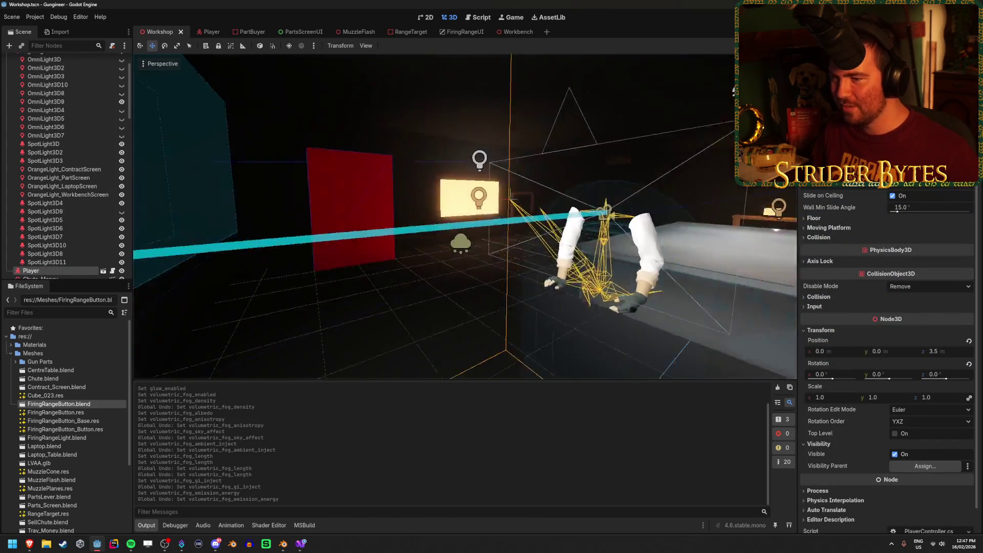
pyautogui.click(541, 292)
pyautogui.moveTo(540, 291); pyautogui.dragTo(768, 295)
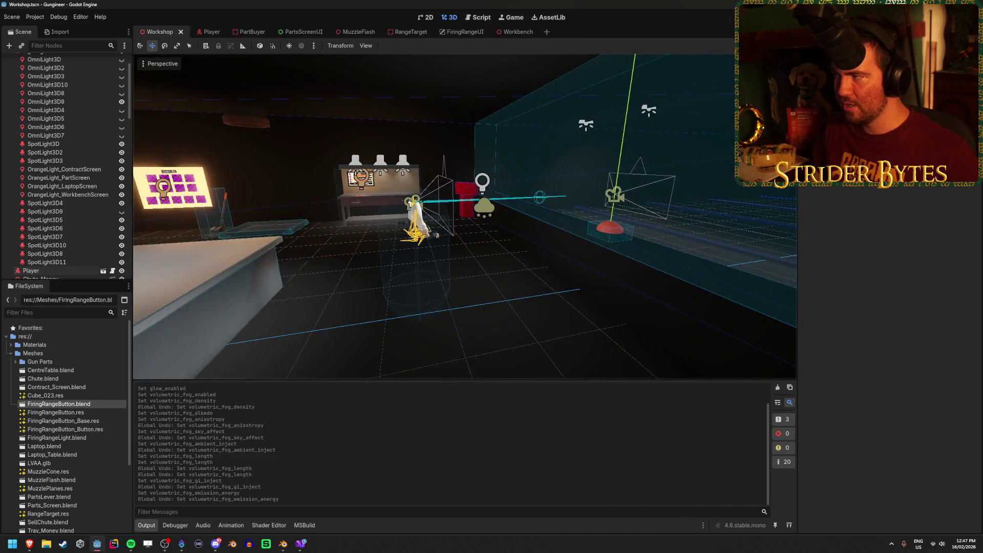
pyautogui.press('F5')
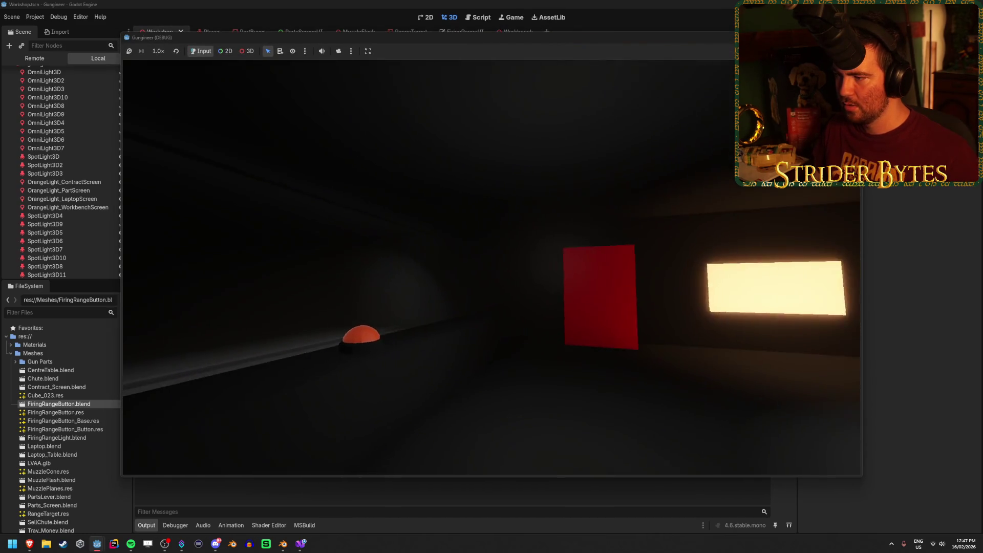
pyautogui.press('w')
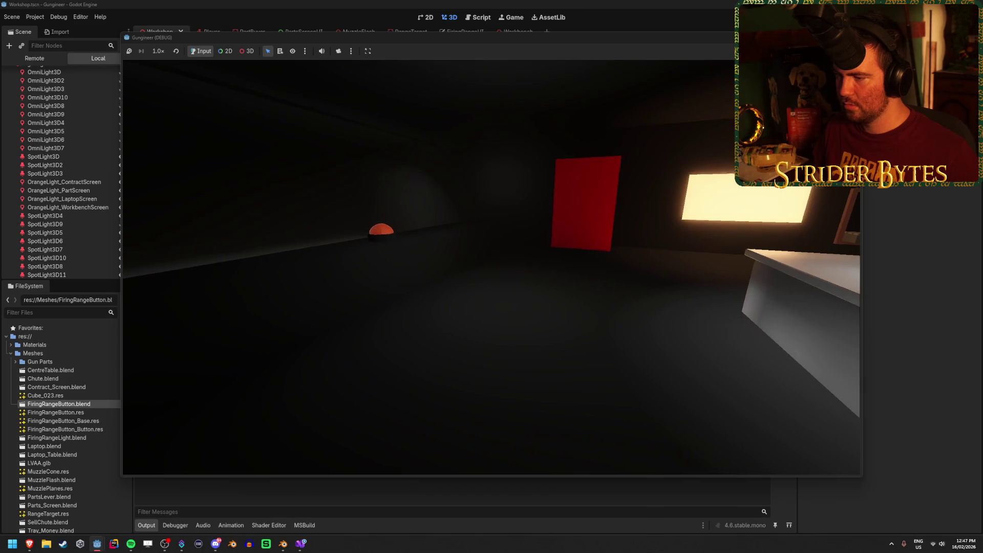
pyautogui.press('s')
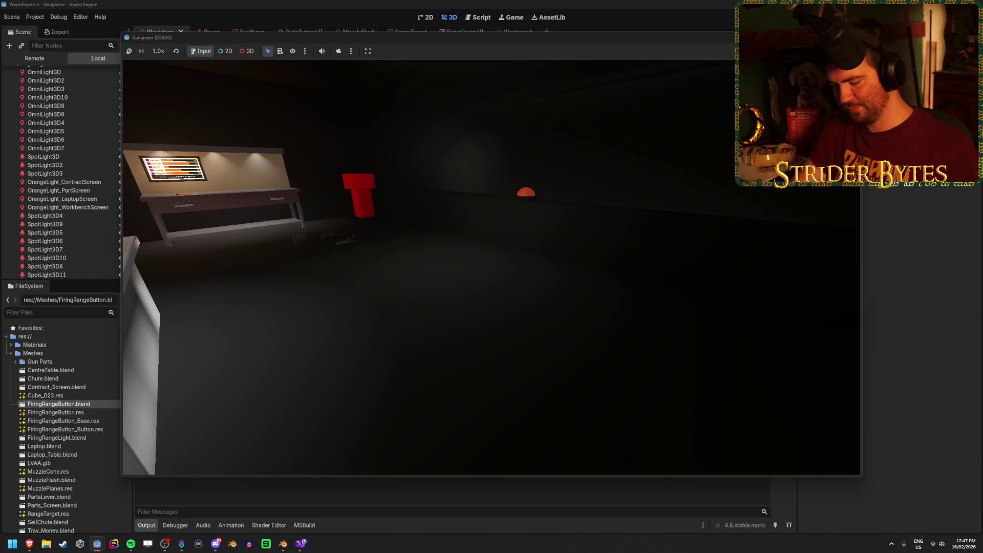
pyautogui.press('Escape')
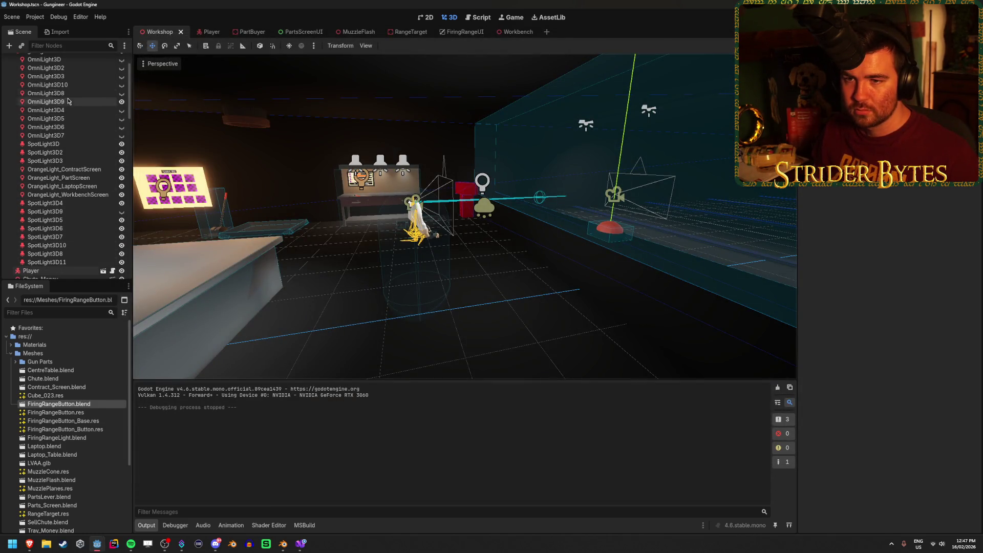
# Change the WorldEnvironment fog albedo to warm tan 99734d and run the game to test it
pyautogui.doubleClick(46, 102)
pyautogui.press('s')
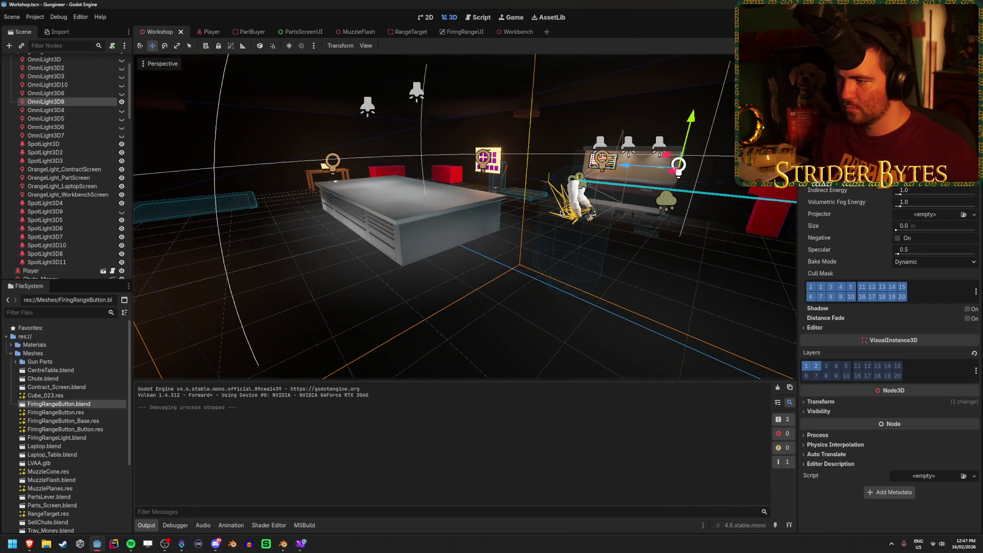
pyautogui.scroll(2, 67, 103)
pyautogui.click(70, 70)
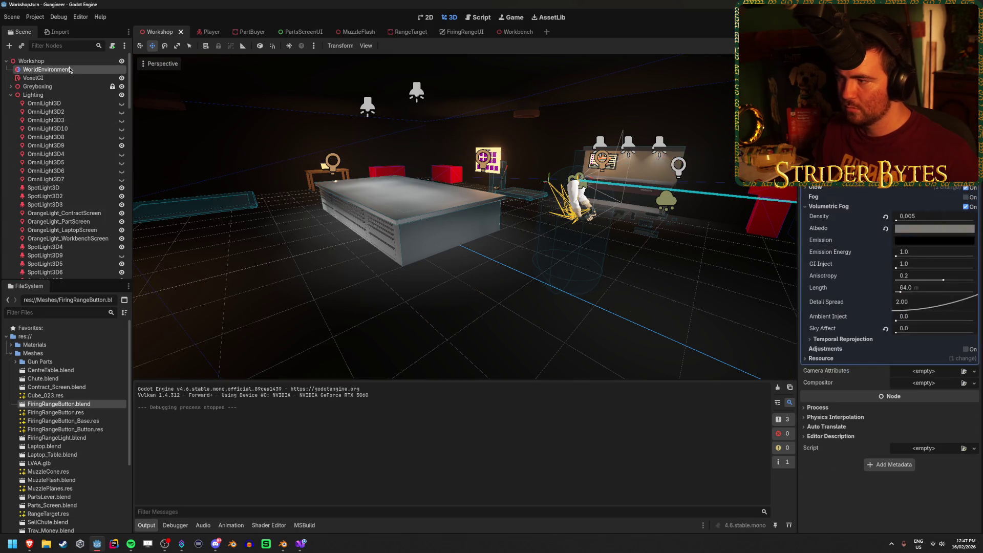
pyautogui.click(935, 228)
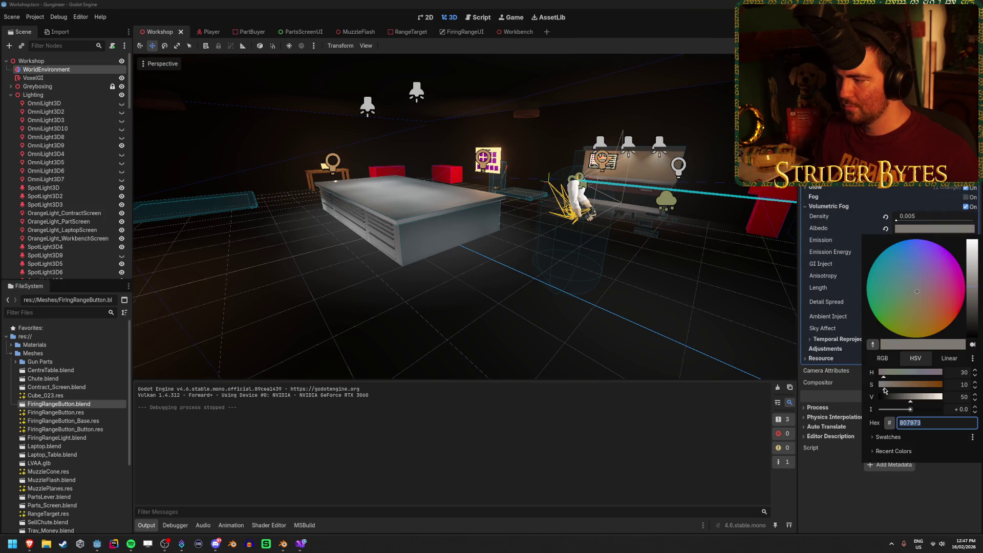
pyautogui.moveTo(890, 389)
pyautogui.mouseDown()
pyautogui.moveTo(909, 385)
pyautogui.moveTo(866, 387)
pyautogui.moveTo(911, 391)
pyautogui.mouseUp()
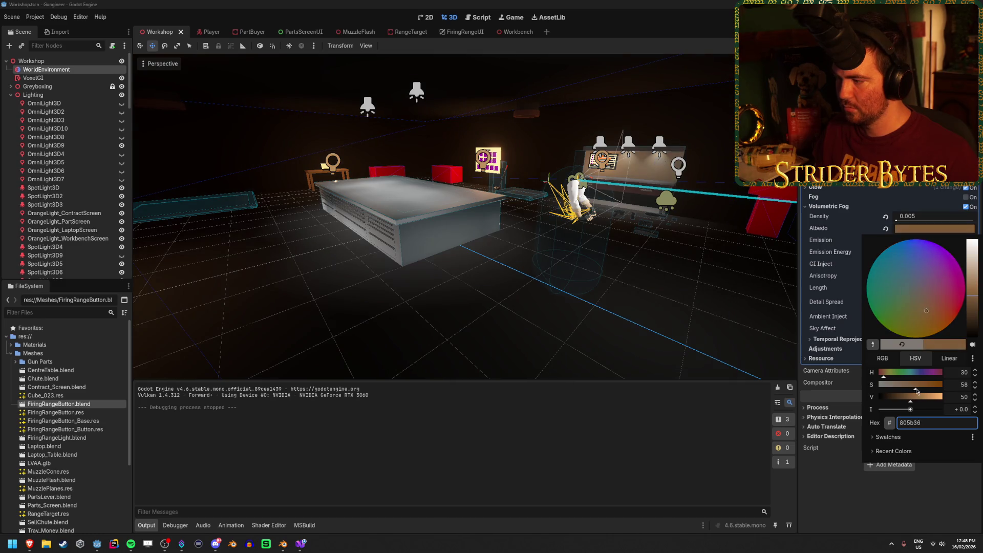
pyautogui.write('50')
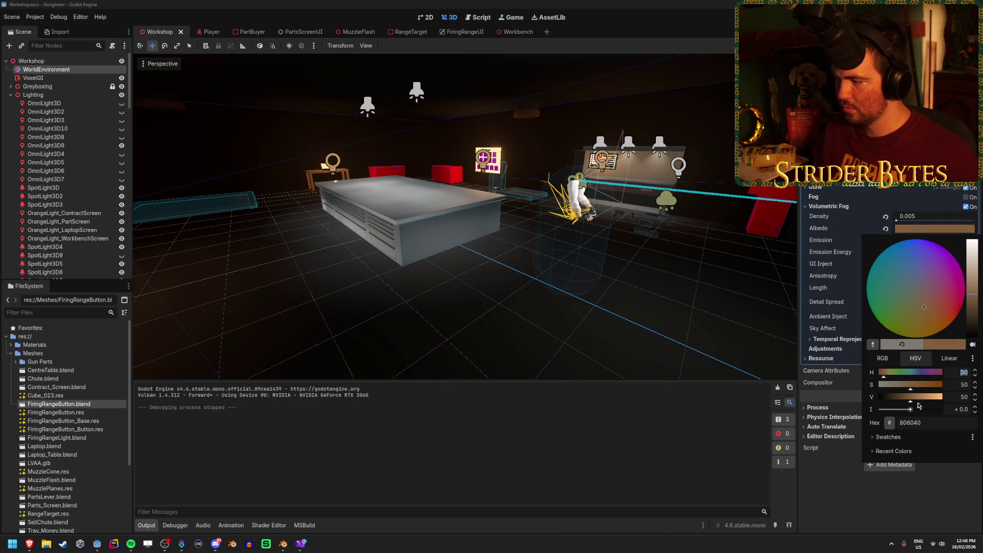
pyautogui.moveTo(910, 399)
pyautogui.mouseDown()
pyautogui.moveTo(962, 401)
pyautogui.moveTo(906, 401)
pyautogui.moveTo(917, 407)
pyautogui.mouseUp()
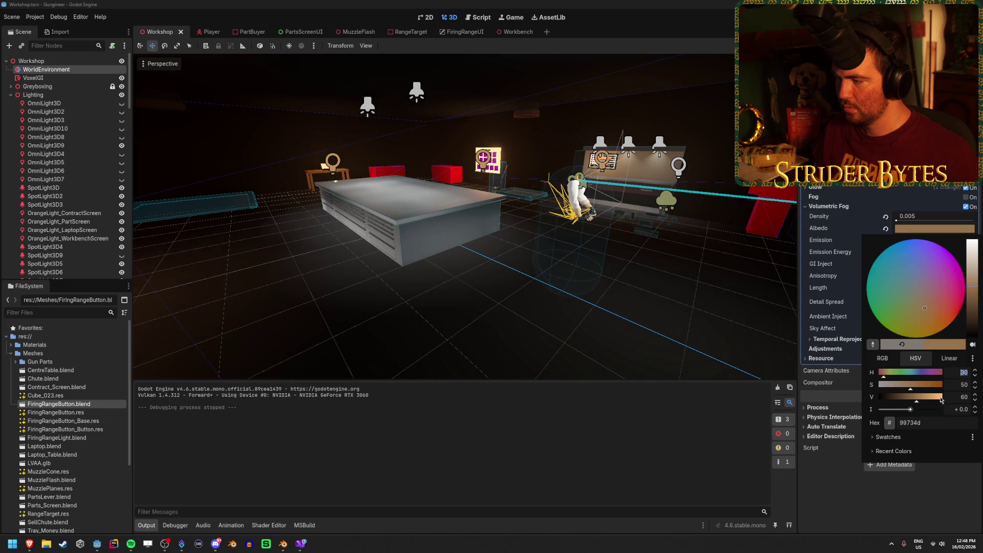
pyautogui.click(828, 419)
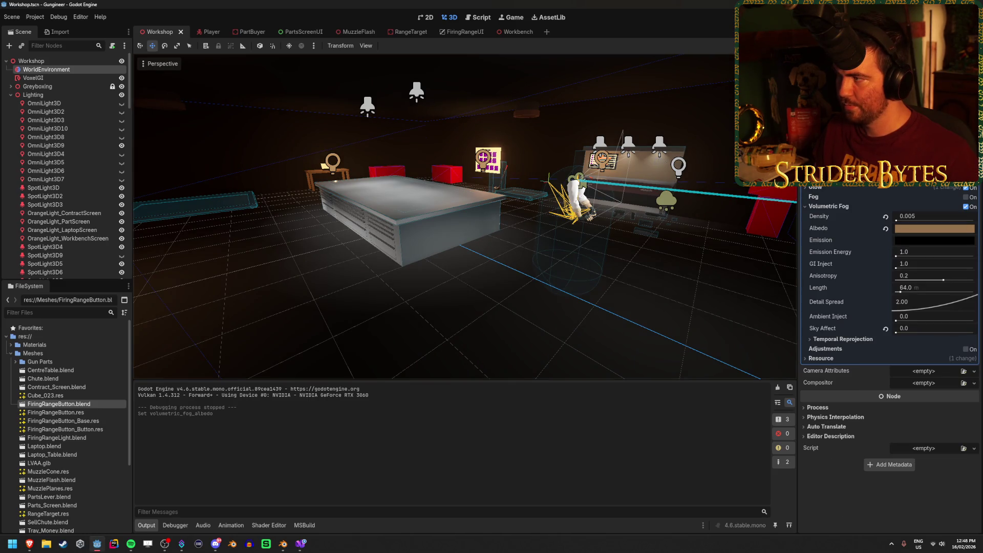
pyautogui.press('F5')
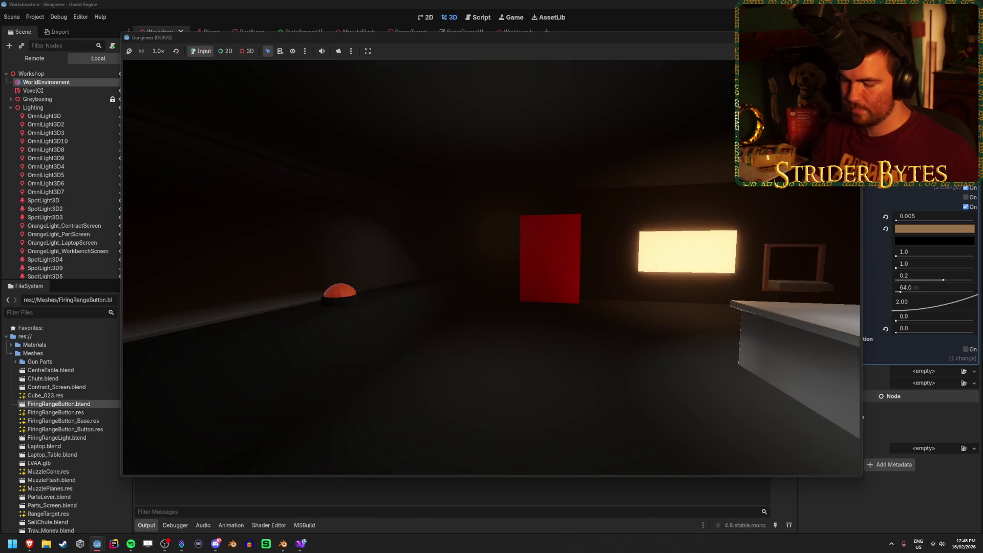
# Stop the game and set the volumetric fog density to 0.05
pyautogui.press('F8')
pyautogui.click(935, 228)
pyautogui.click(958, 397)
pyautogui.click(858, 261)
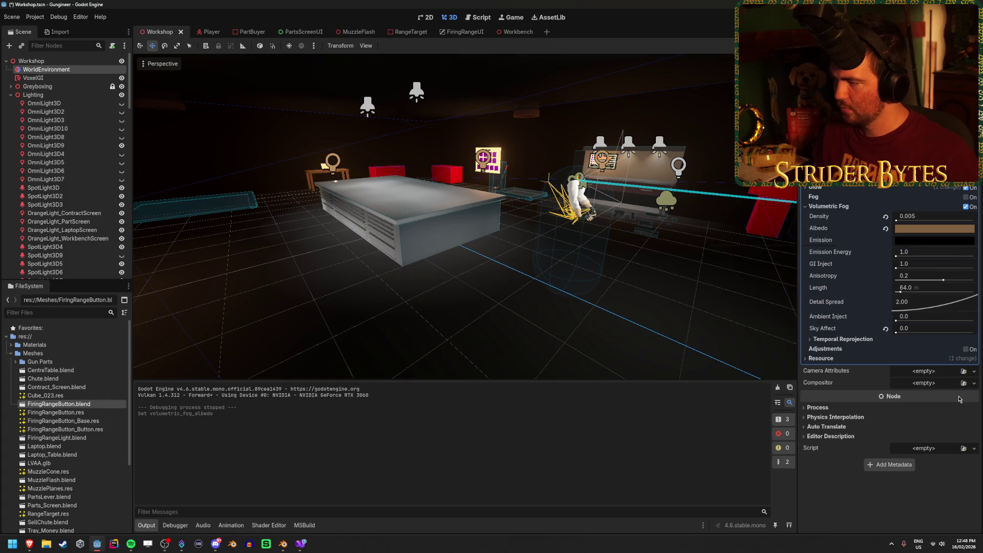
pyautogui.moveTo(907, 216); pyautogui.dragTo(925, 216)
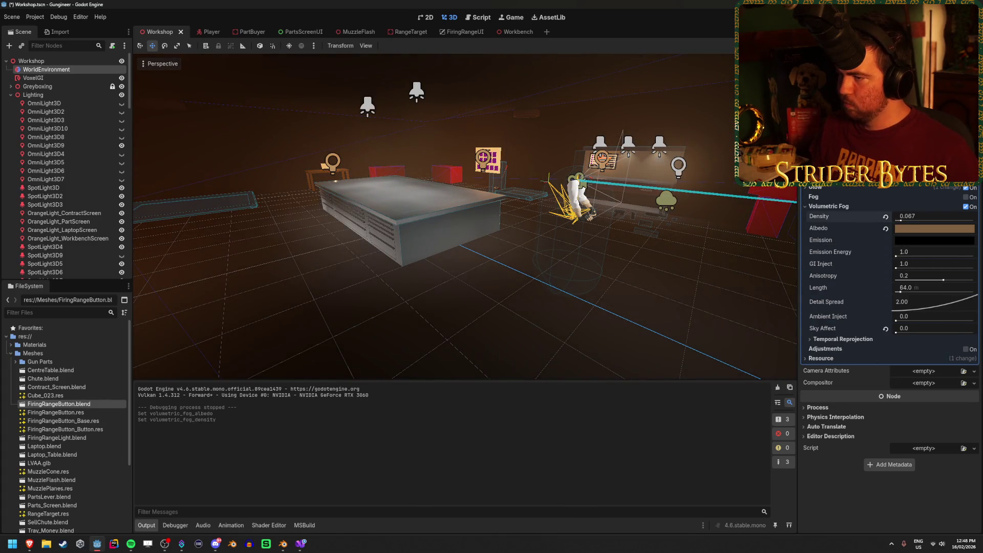
# Darken the fog albedo to grey-brown 4d4945 and save the scene
pyautogui.click(918, 232)
pyautogui.moveTo(910, 405)
pyautogui.mouseDown()
pyautogui.moveTo(890, 404)
pyautogui.moveTo(911, 404)
pyautogui.moveTo(894, 386)
pyautogui.moveTo(881, 393)
pyautogui.mouseUp()
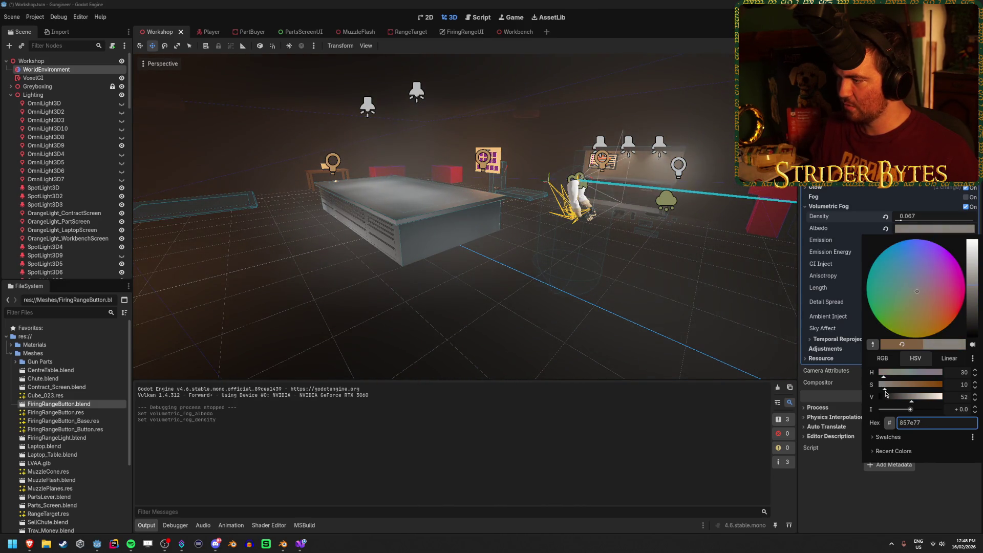
pyautogui.moveTo(914, 402)
pyautogui.mouseDown()
pyautogui.moveTo(896, 402)
pyautogui.moveTo(945, 398)
pyautogui.moveTo(904, 401)
pyautogui.moveTo(908, 411)
pyautogui.mouseUp()
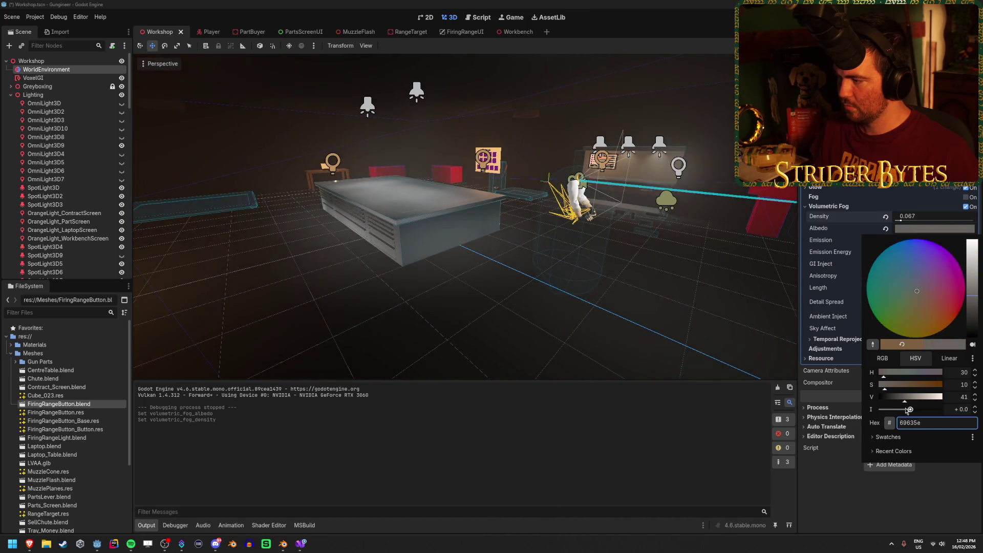
pyautogui.click(853, 213)
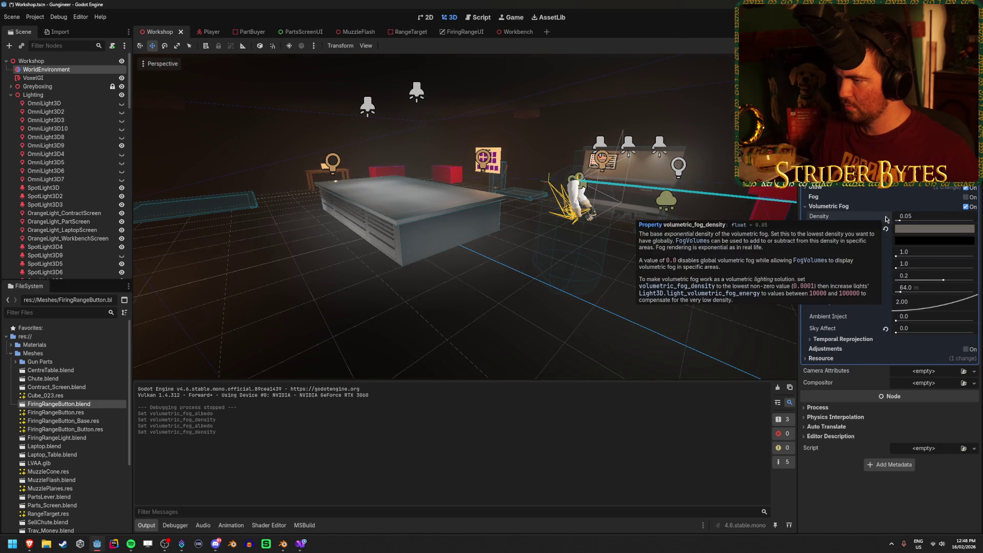
pyautogui.click(939, 229)
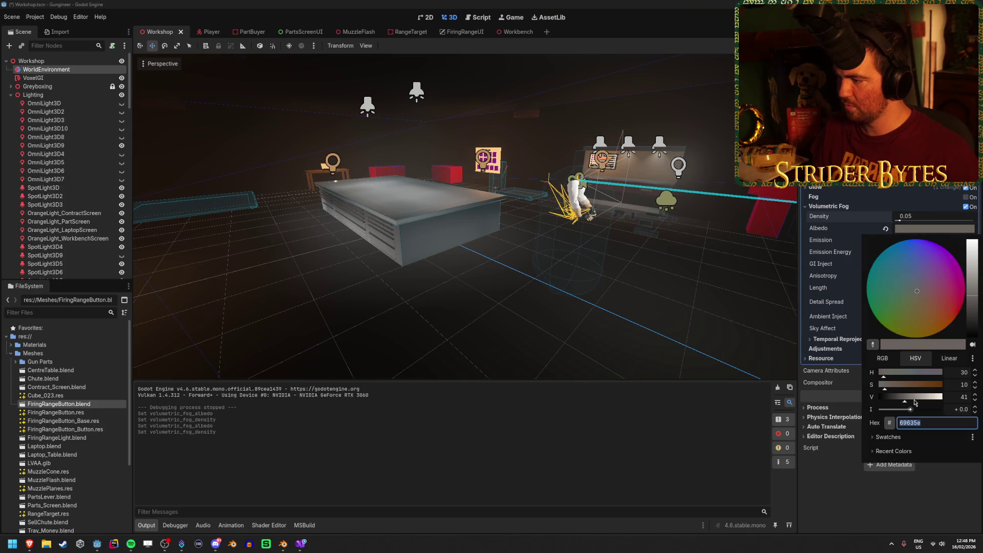
pyautogui.moveTo(909, 402)
pyautogui.mouseDown()
pyautogui.moveTo(882, 405)
pyautogui.moveTo(910, 405)
pyautogui.moveTo(898, 406)
pyautogui.mouseUp()
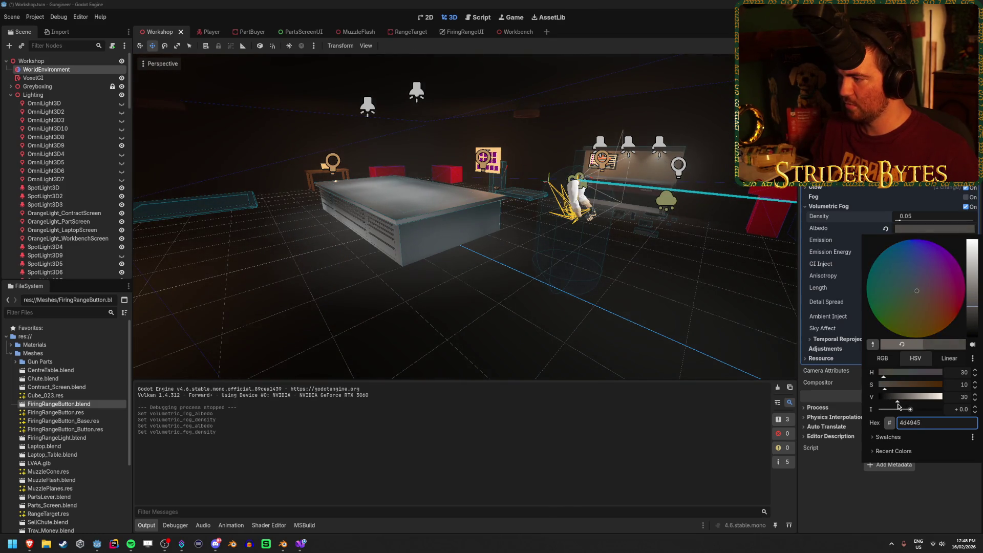
pyautogui.click(609, 335)
pyautogui.hotkey('ctrl', 's')
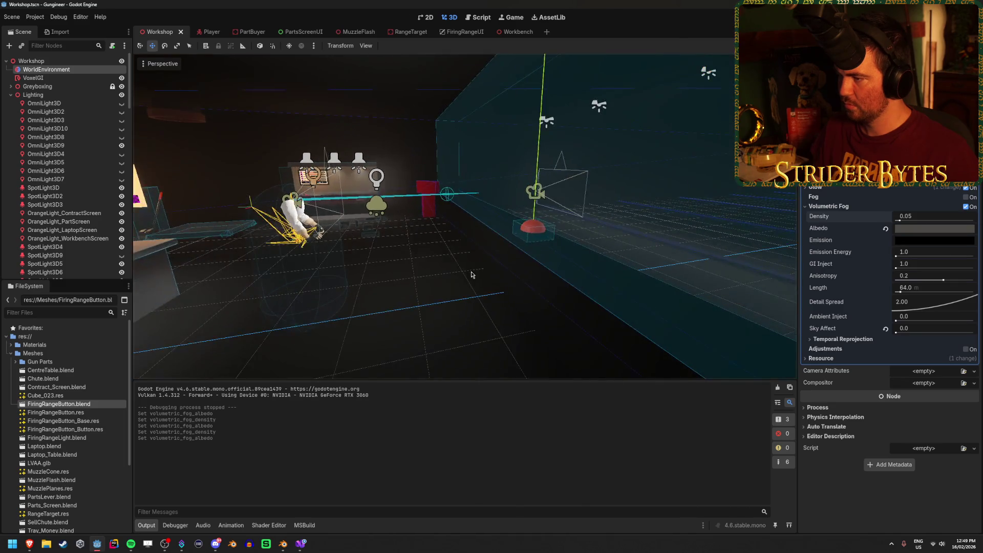
pyautogui.press('F5')
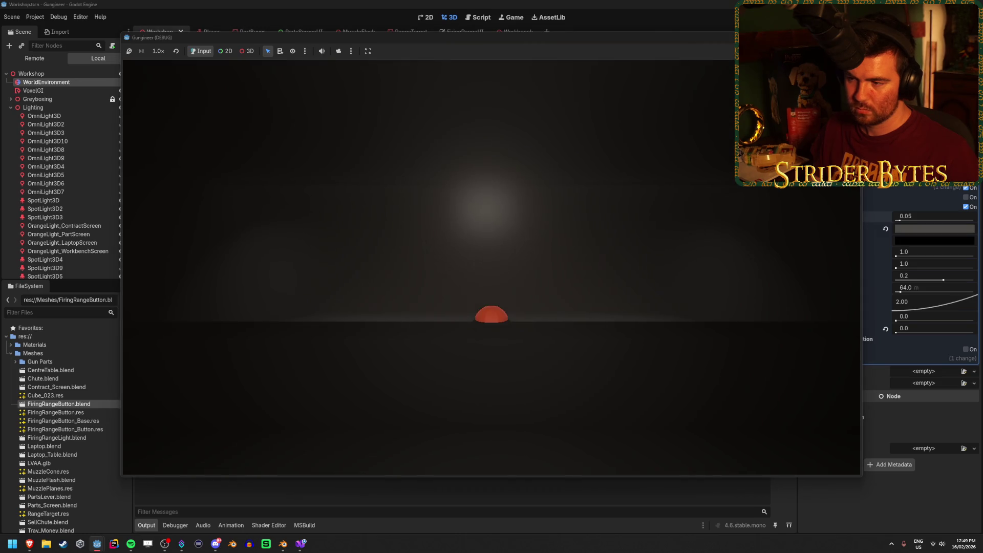
pyautogui.press('w')
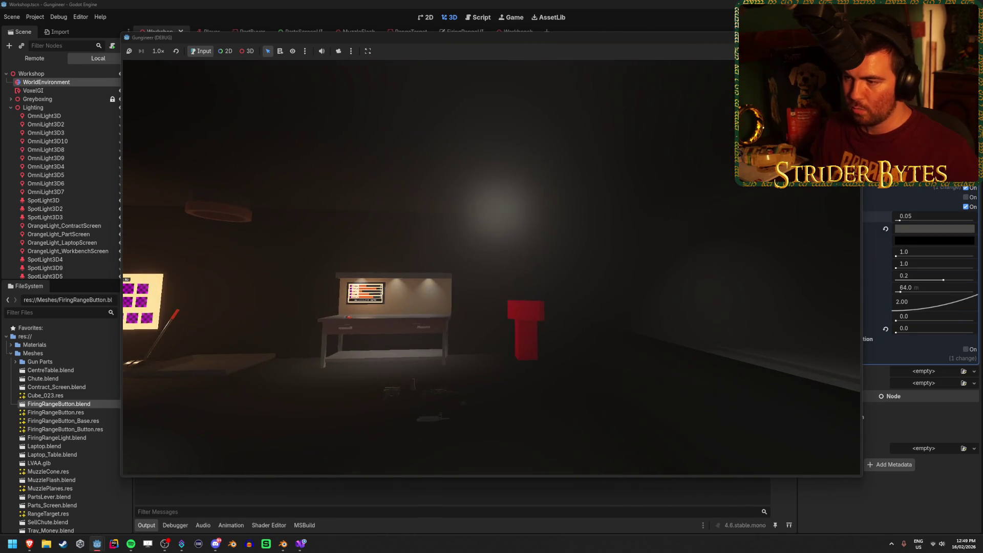
pyautogui.press('F8')
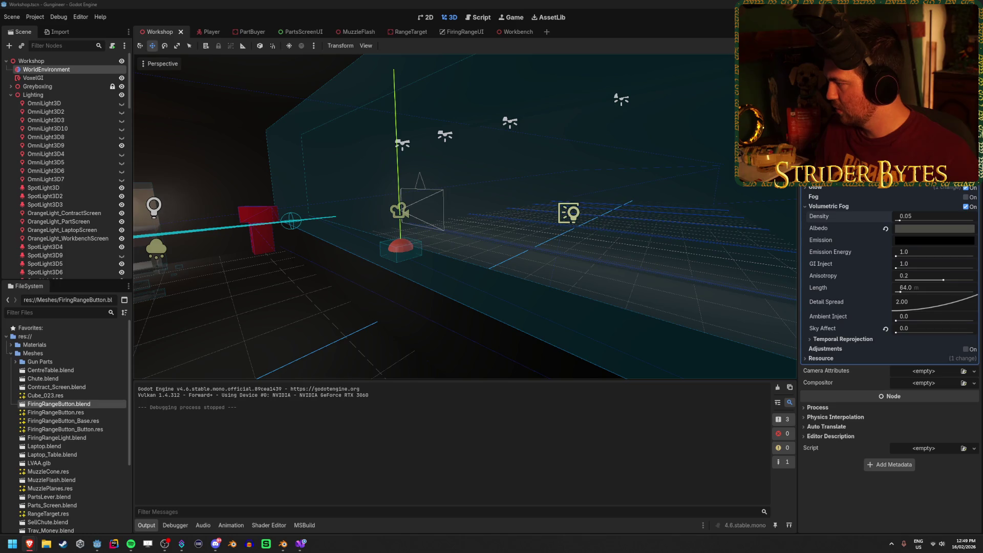
pyautogui.hotkey('alt', 'Tab')
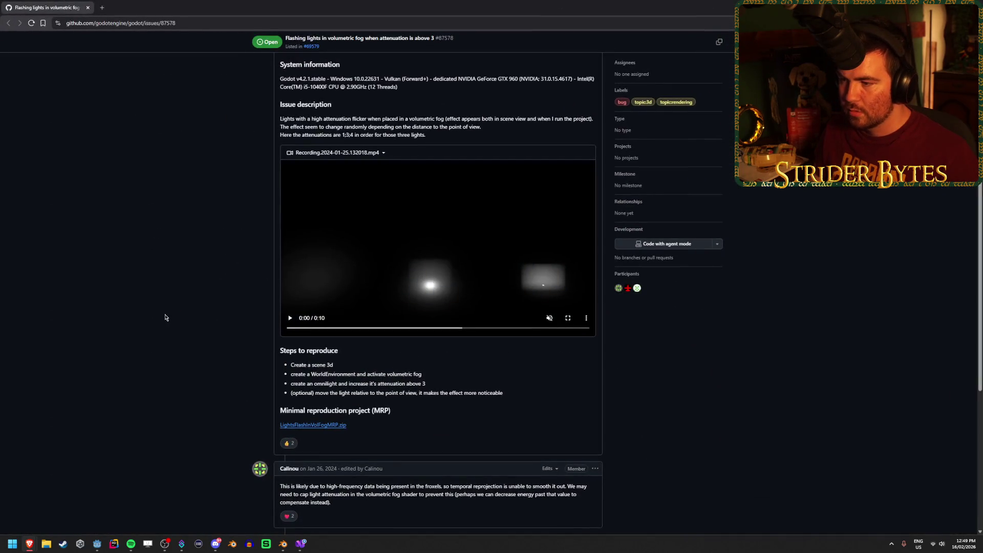
pyautogui.scroll(-2, 226, 315)
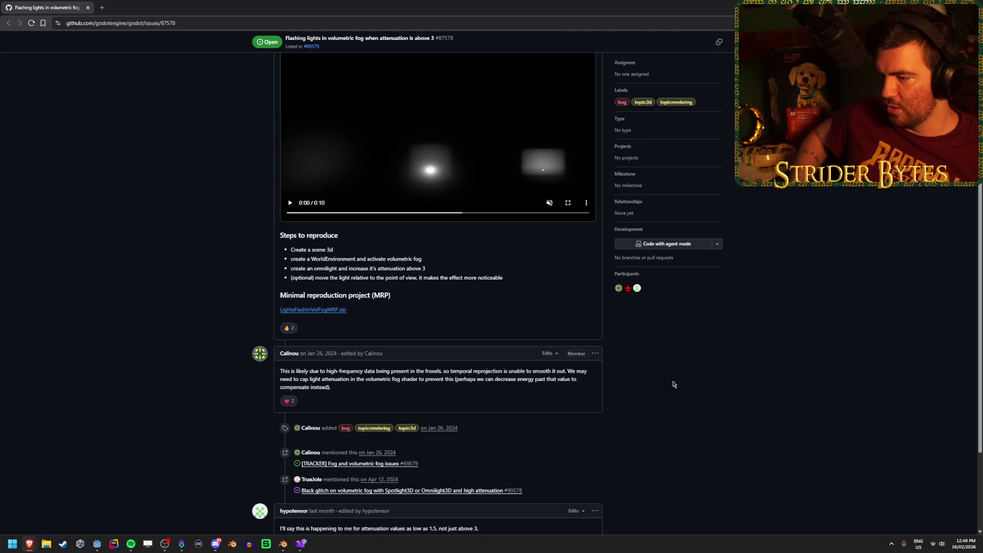
pyautogui.scroll(-1, 675, 387)
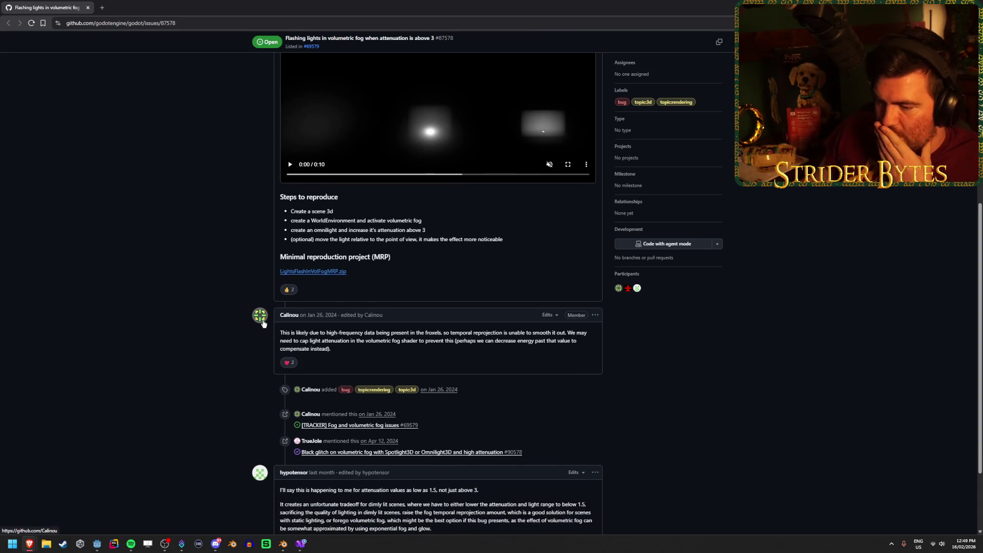
pyautogui.scroll(-2, 214, 318)
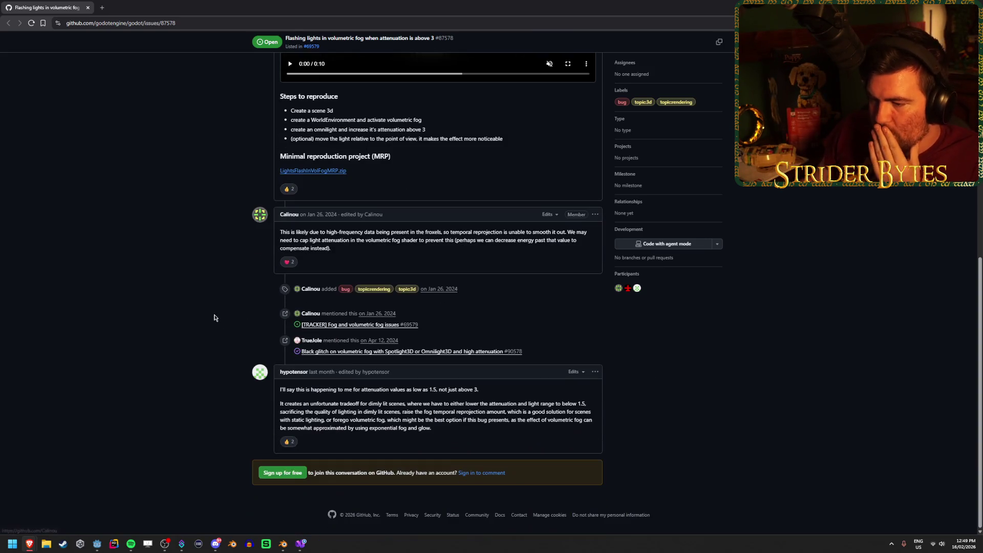
pyautogui.click(448, 393)
pyautogui.moveTo(310, 401); pyautogui.dragTo(371, 403)
pyautogui.click(368, 403)
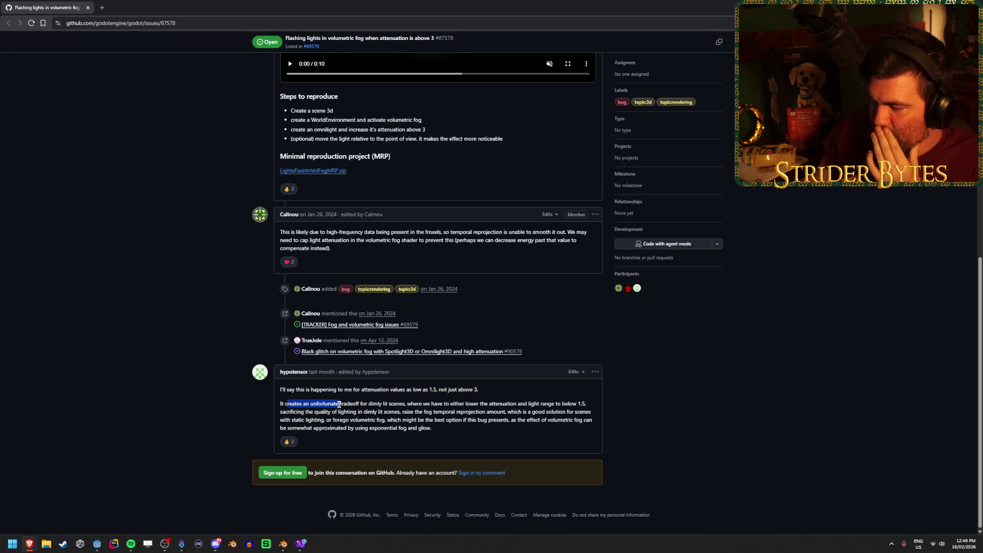
pyautogui.click(458, 403)
pyautogui.moveTo(366, 403); pyautogui.dragTo(487, 404)
pyautogui.click(487, 403)
pyautogui.click(562, 405)
pyautogui.moveTo(427, 404); pyautogui.dragTo(589, 412)
pyautogui.click(467, 404)
pyautogui.click(417, 415)
pyautogui.click(373, 403)
pyautogui.moveTo(310, 410); pyautogui.dragTo(477, 412)
pyautogui.click(477, 412)
pyautogui.click(424, 412)
pyautogui.moveTo(368, 412)
pyautogui.mouseDown()
pyautogui.moveTo(536, 412)
pyautogui.moveTo(470, 412)
pyautogui.mouseUp()
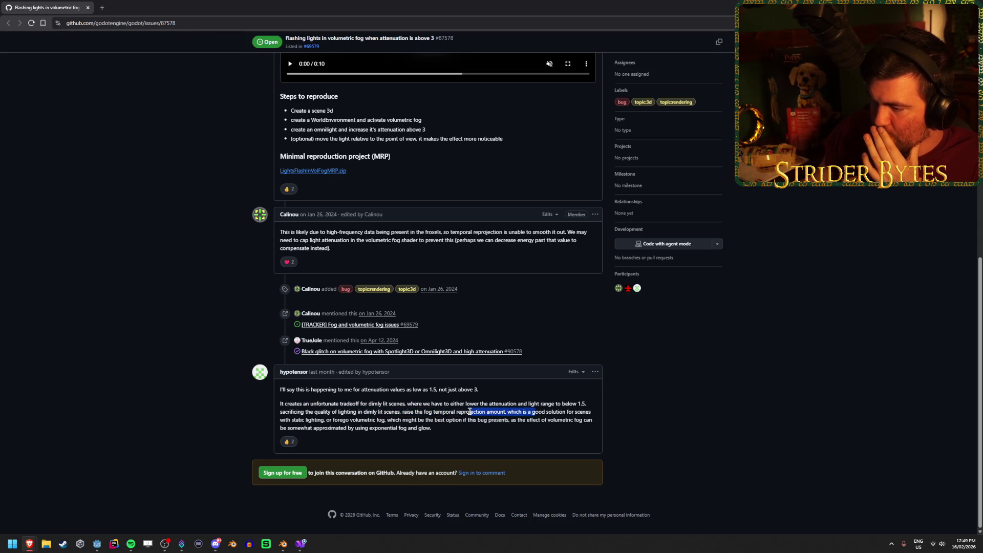
pyautogui.moveTo(301, 420); pyautogui.dragTo(562, 420)
pyautogui.click(562, 420)
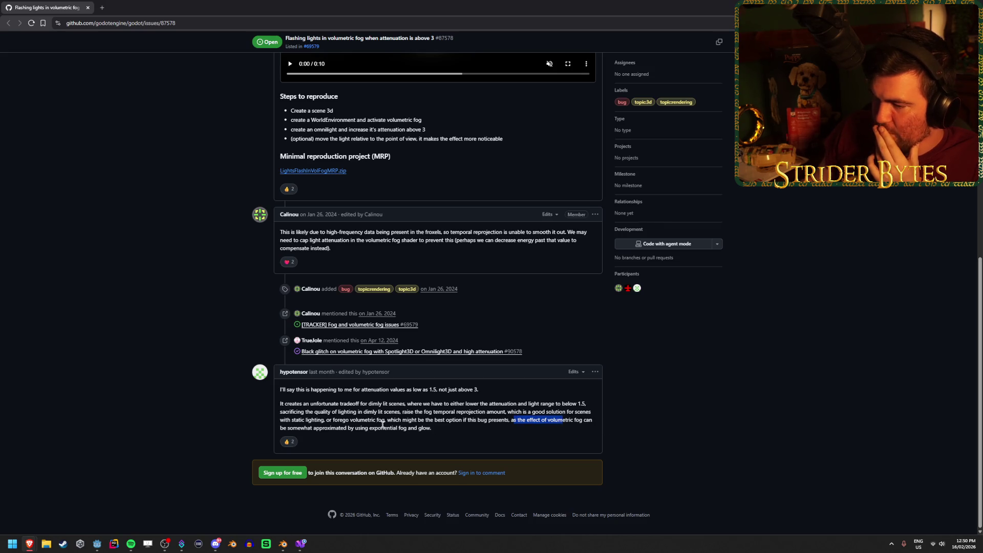
pyautogui.moveTo(380, 430); pyautogui.dragTo(431, 428)
pyautogui.click(431, 428)
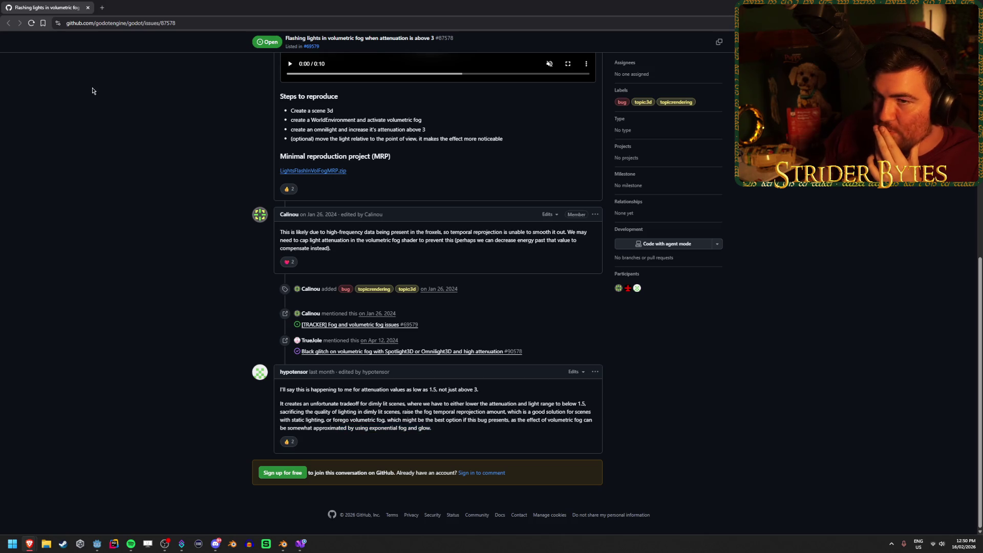
pyautogui.hotkey('alt', 'Tab')
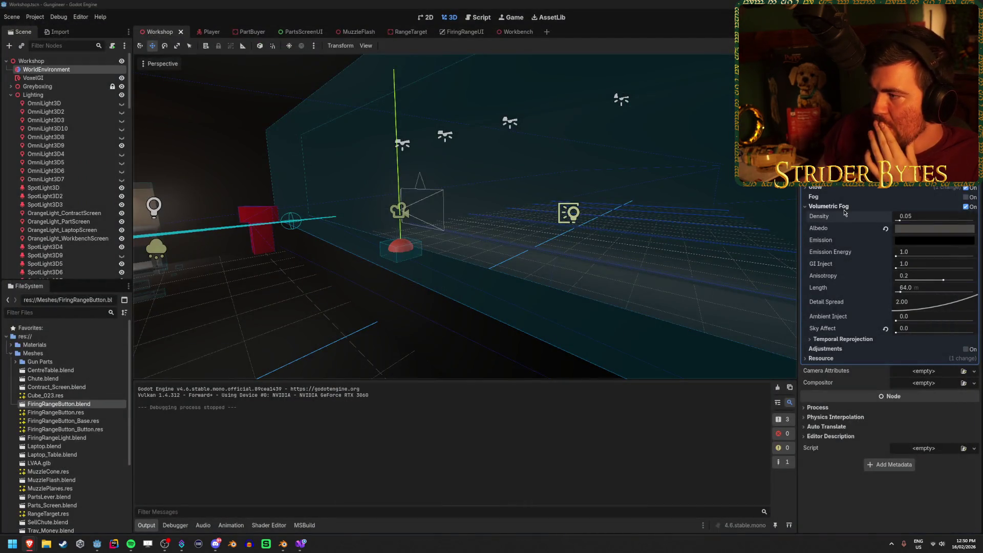
# Set the volumetric fog Temporal Reprojection Amount to 0.952
pyautogui.click(859, 340)
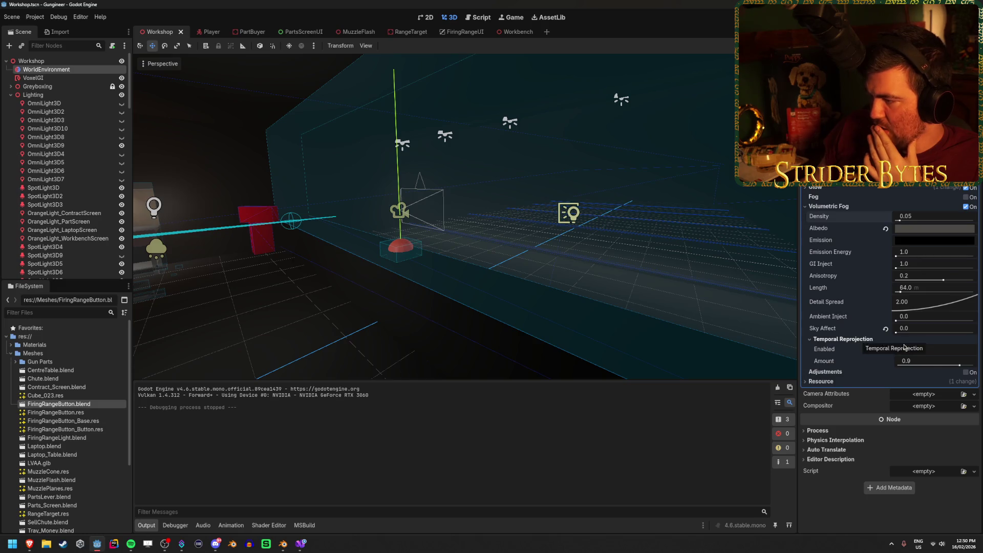
pyautogui.press('w')
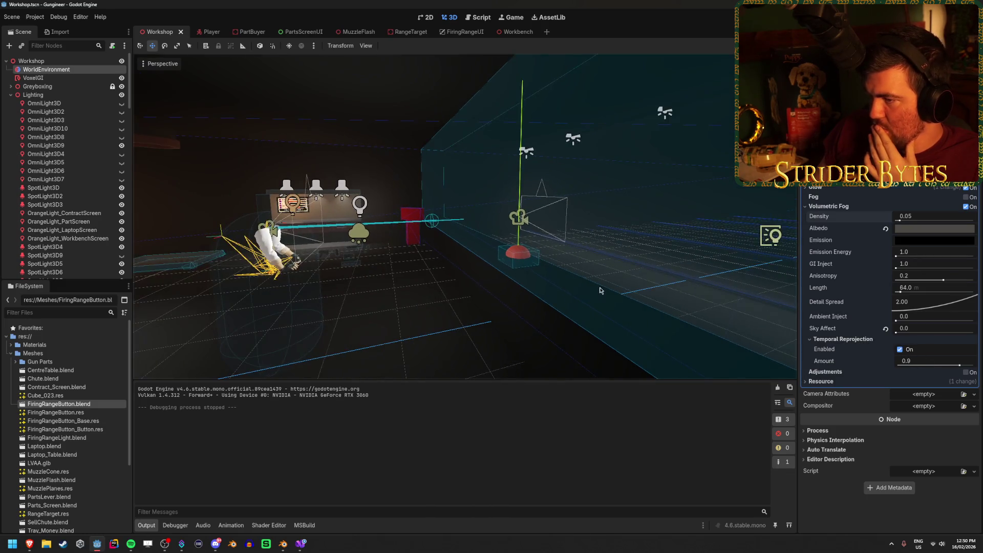
pyautogui.press('w')
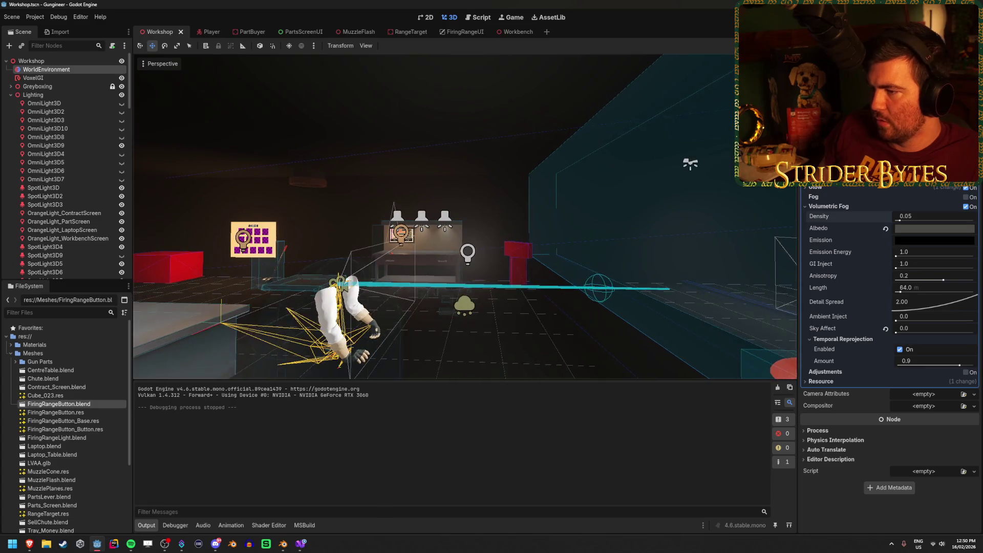
pyautogui.click(900, 349)
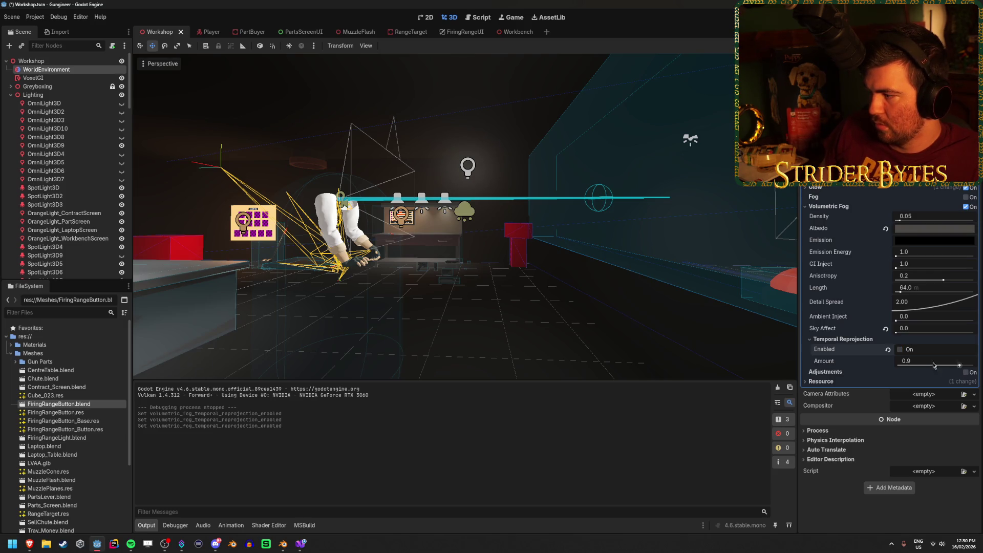
pyautogui.moveTo(960, 366); pyautogui.dragTo(891, 367)
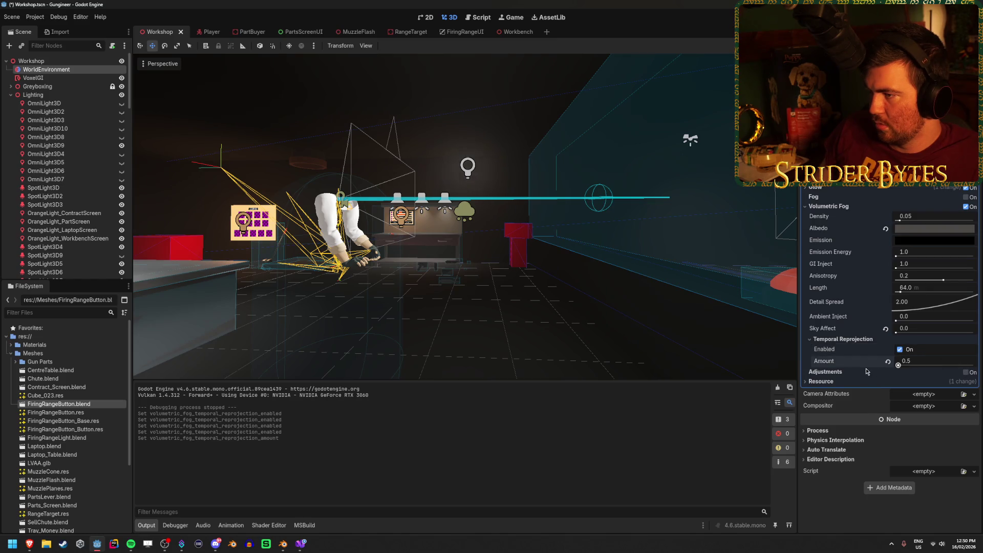
pyautogui.moveTo(973, 365); pyautogui.dragTo(968, 373)
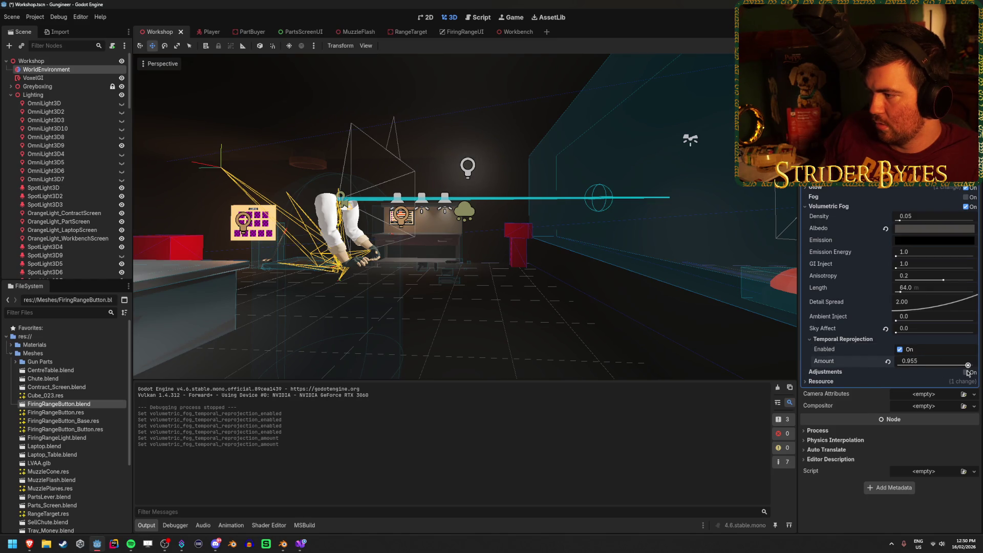
# Leave temporal reprojection disabled after comparing it on and off, and save the scene
pyautogui.click(901, 350)
pyautogui.hotkey('ctrl', 's')
pyautogui.click(900, 350)
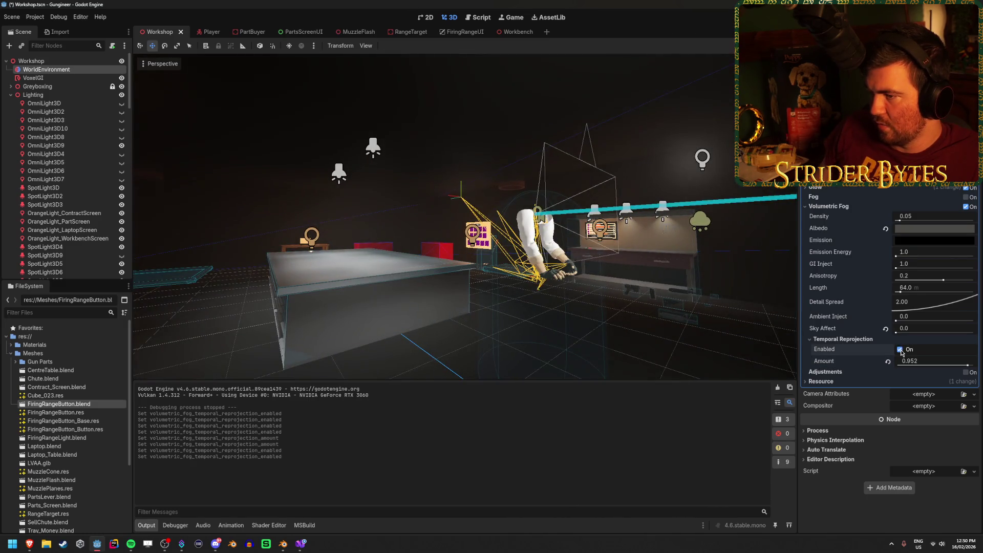
pyautogui.click(901, 351)
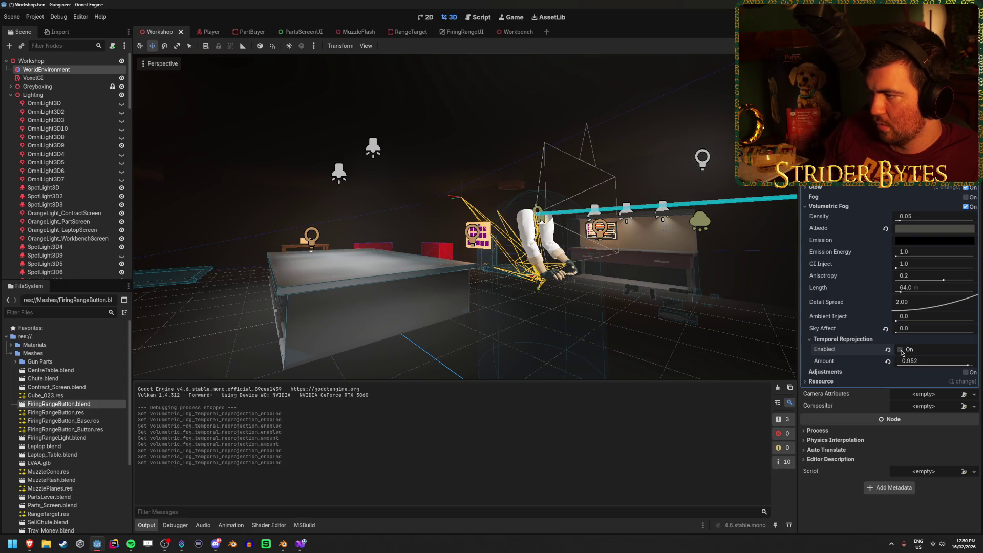
pyautogui.click(900, 350)
pyautogui.click(901, 351)
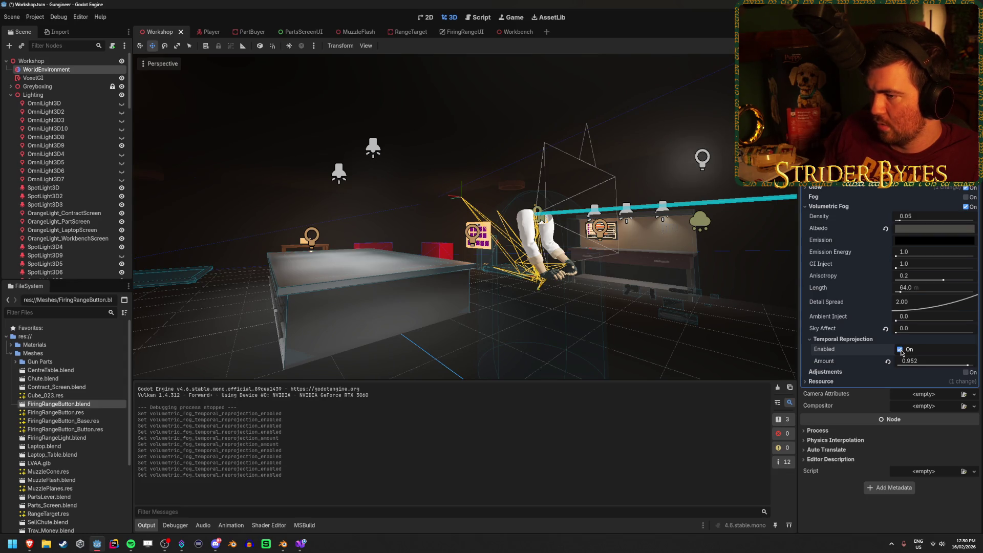
pyautogui.hotkey('ctrl', 's')
# Run the game with F5 to test the fog
pyautogui.press('w')
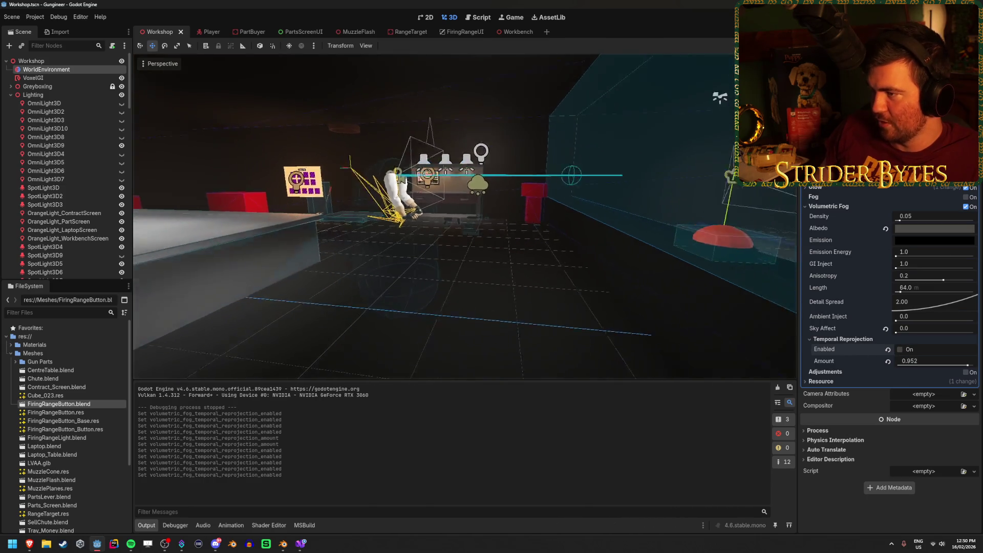
pyautogui.press('w')
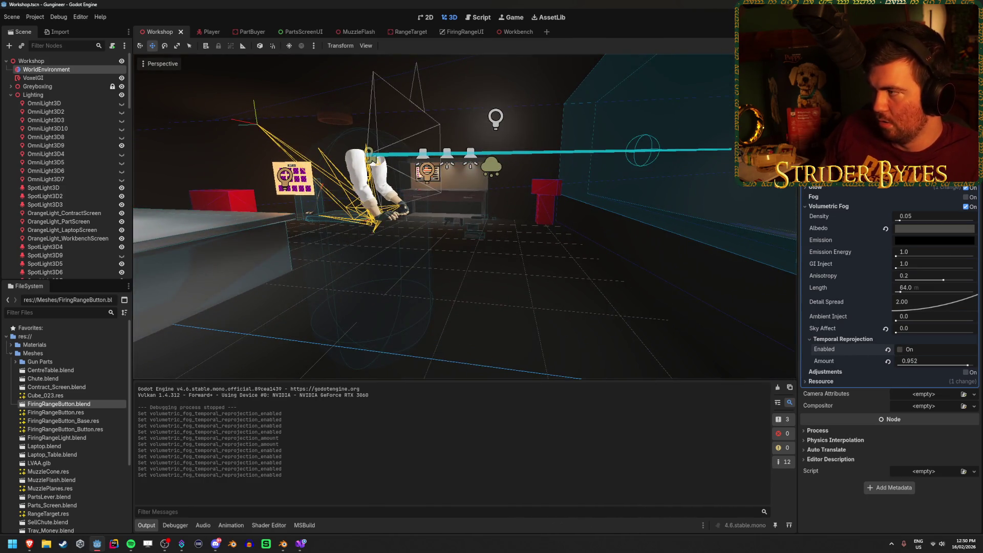
pyautogui.press('F5')
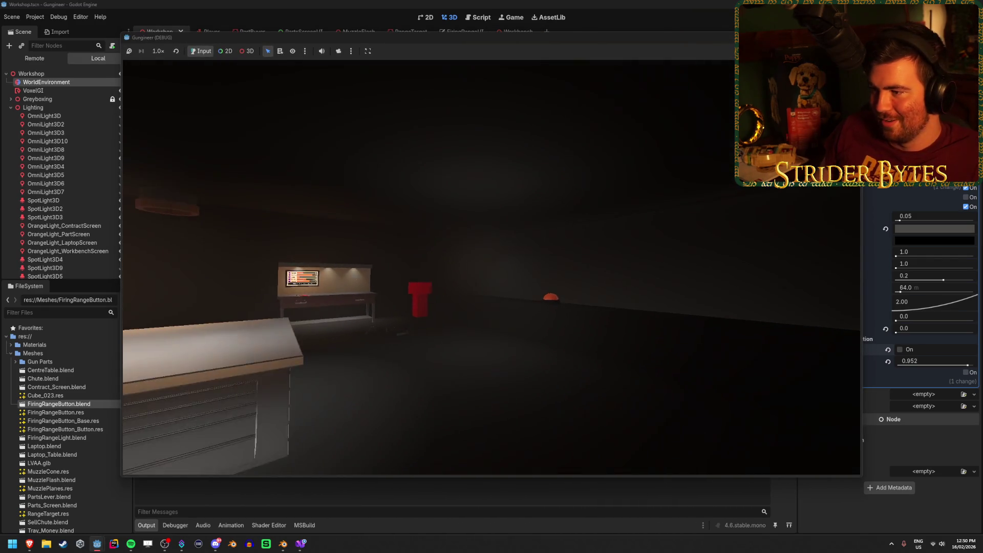
# Re-enable temporal reprojection at amount 0.99, save, then test-run and stop the game
pyautogui.press('F8')
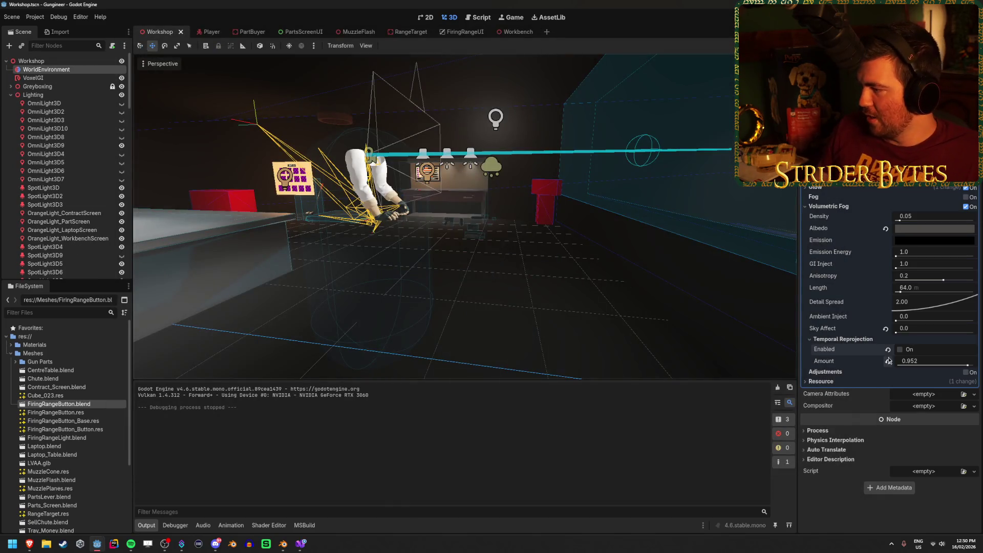
pyautogui.click(901, 351)
pyautogui.hotkey('ctrl', 's')
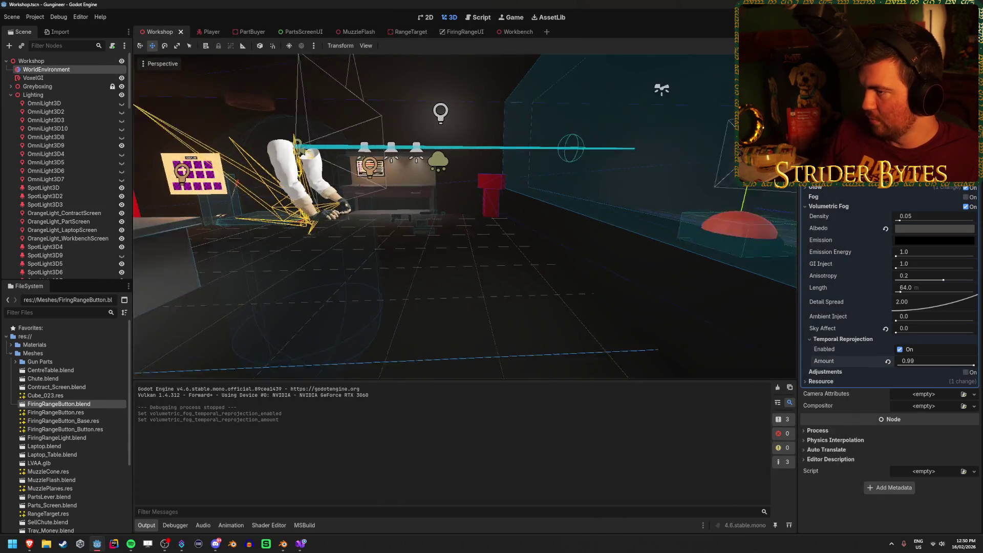
pyautogui.press('s')
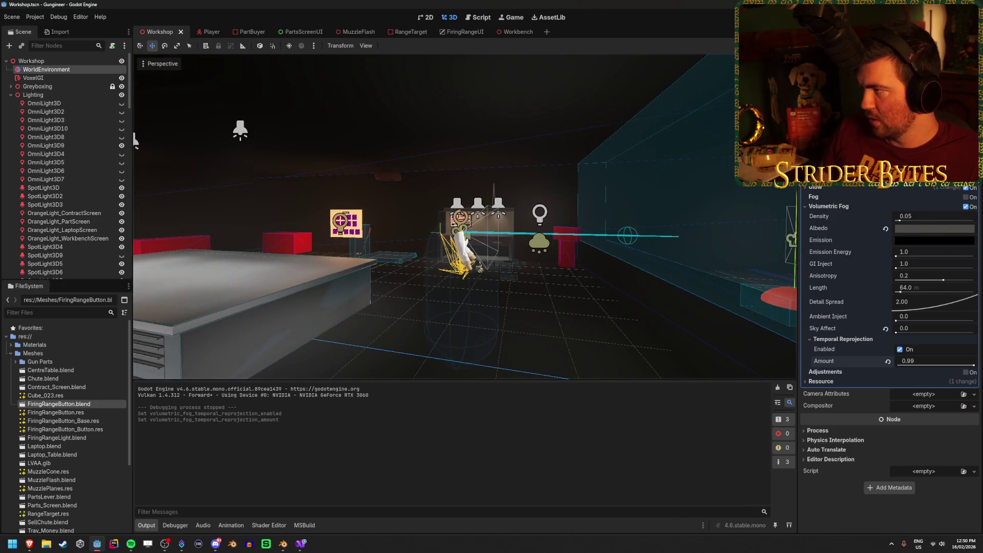
pyautogui.press('F5')
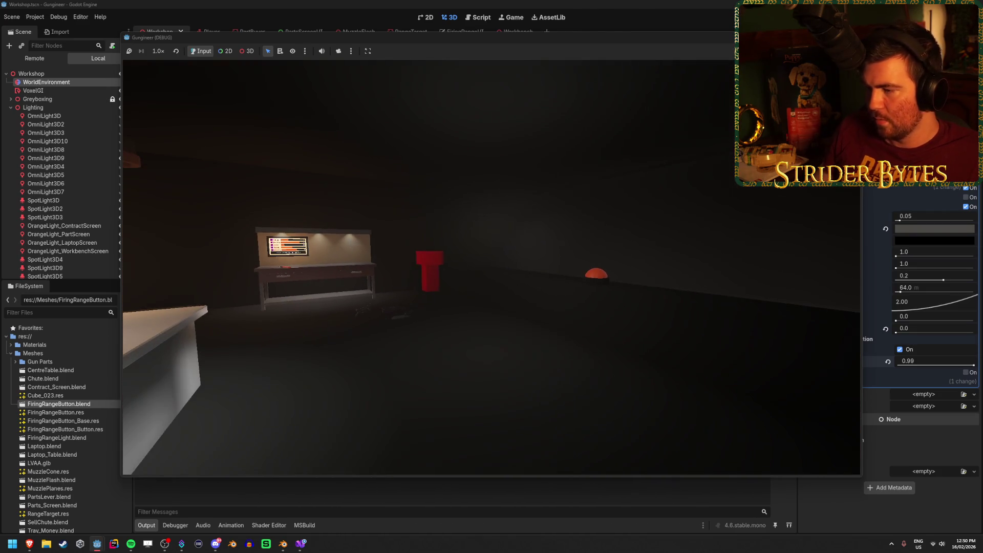
pyautogui.press('F8')
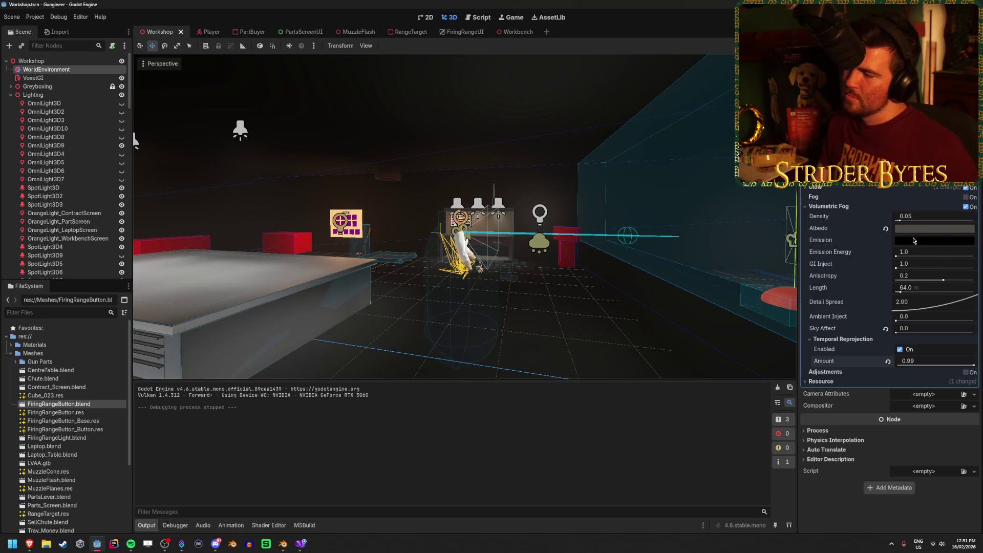
# Switch off volumetric fog, turn on regular fog with light energy 0.1, and save
pyautogui.click(829, 206)
pyautogui.click(966, 207)
pyautogui.moveTo(589, 252); pyautogui.dragTo(548, 250)
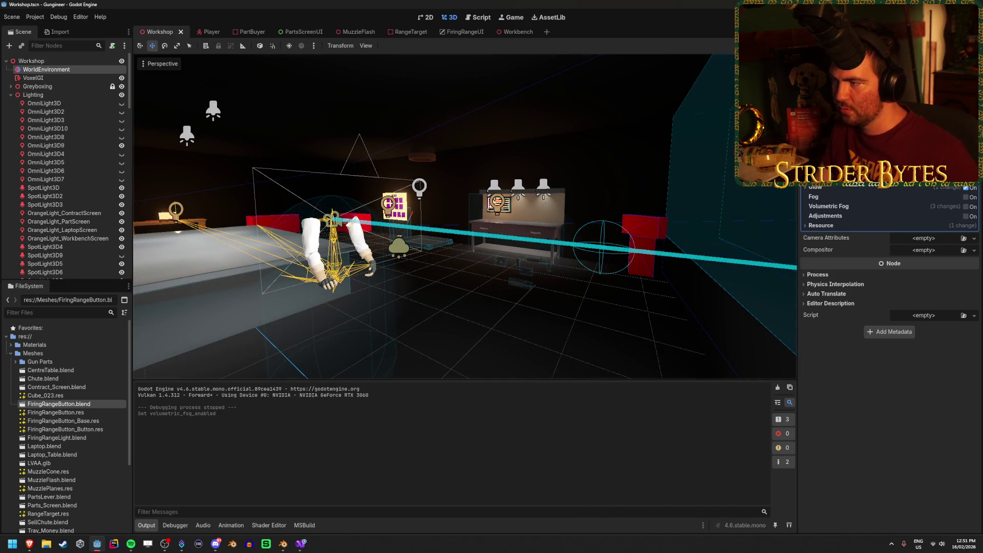
pyautogui.click(971, 198)
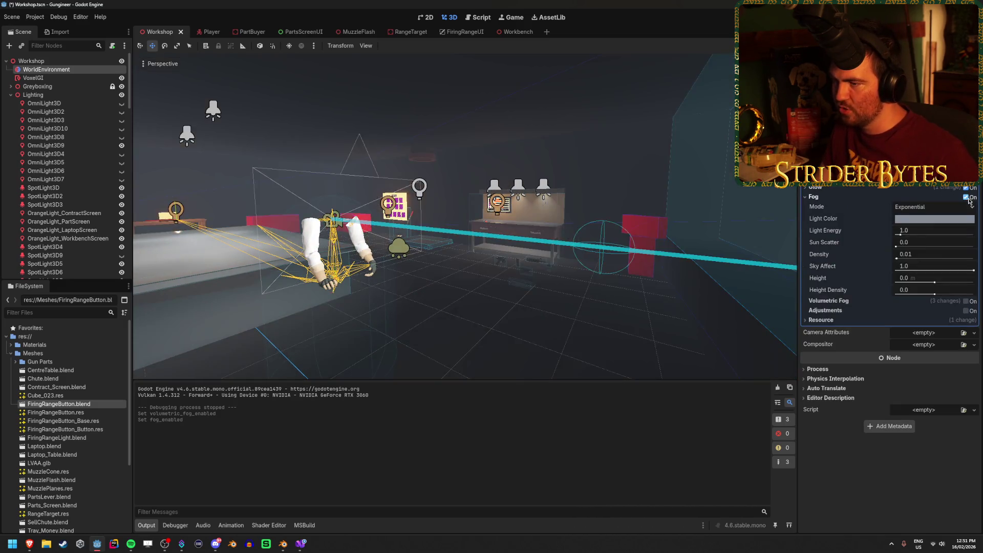
pyautogui.moveTo(903, 233); pyautogui.dragTo(876, 233)
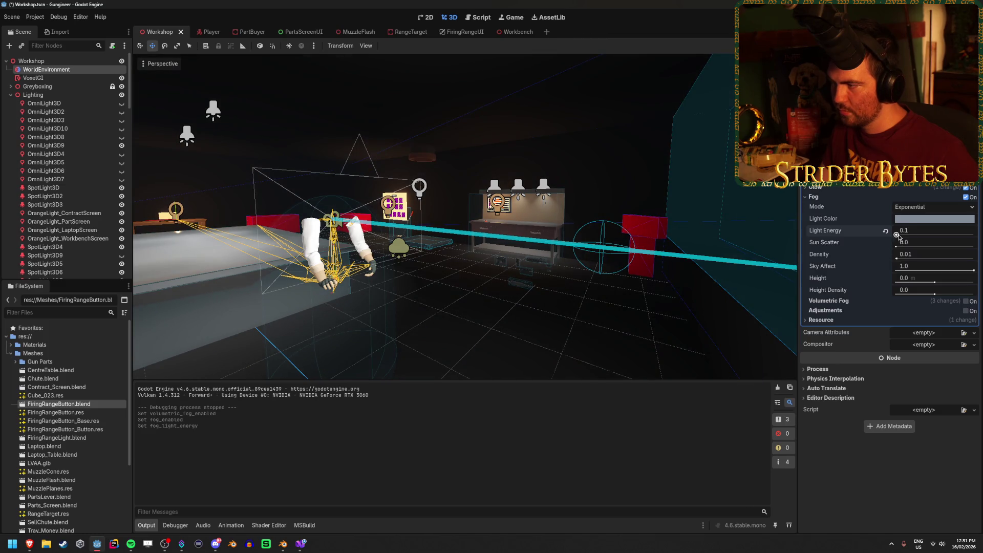
pyautogui.hotkey('ctrl', 's')
# Shift the fog light colour toward red and run the game
pyautogui.click(927, 219)
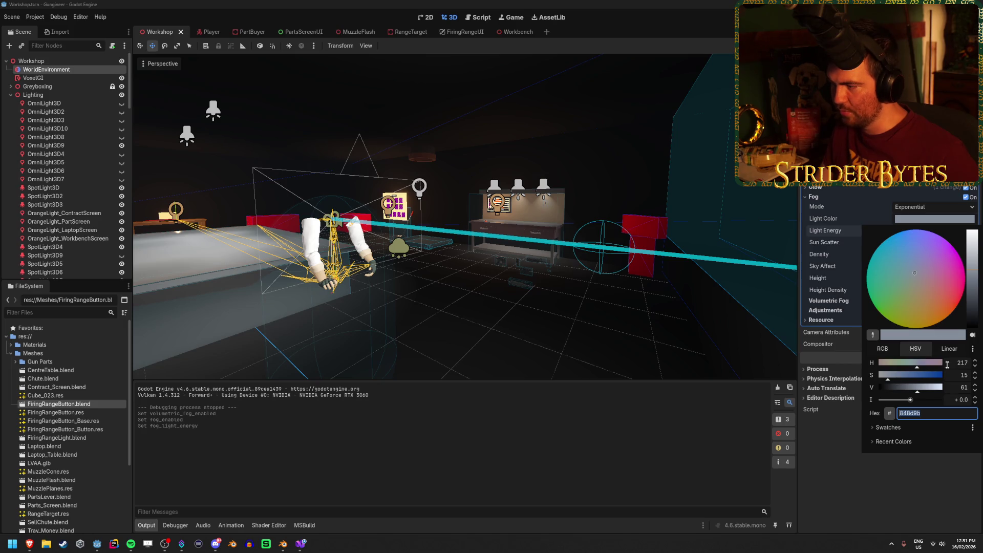
pyautogui.moveTo(911, 366)
pyautogui.mouseDown()
pyautogui.moveTo(874, 371)
pyautogui.moveTo(889, 372)
pyautogui.mouseUp()
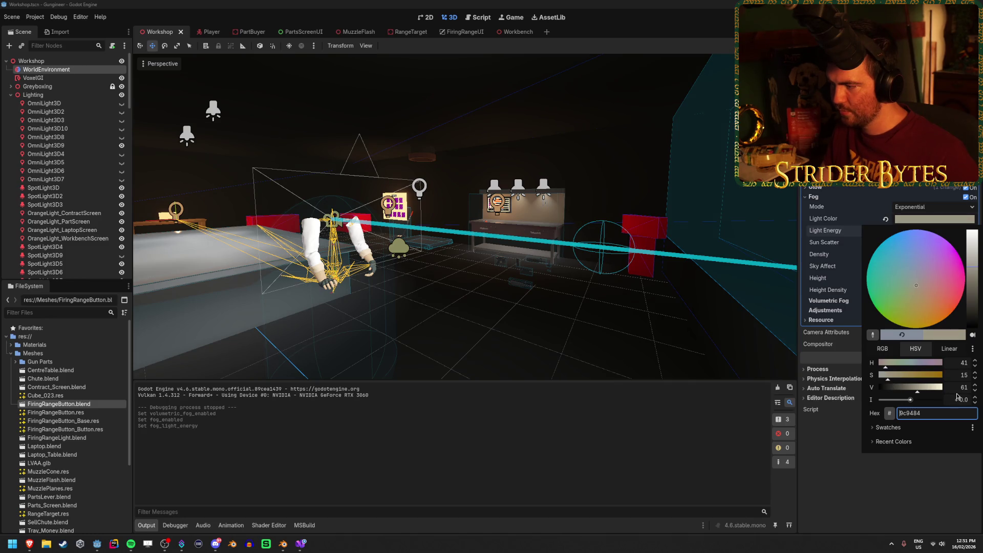
pyautogui.click(650, 177)
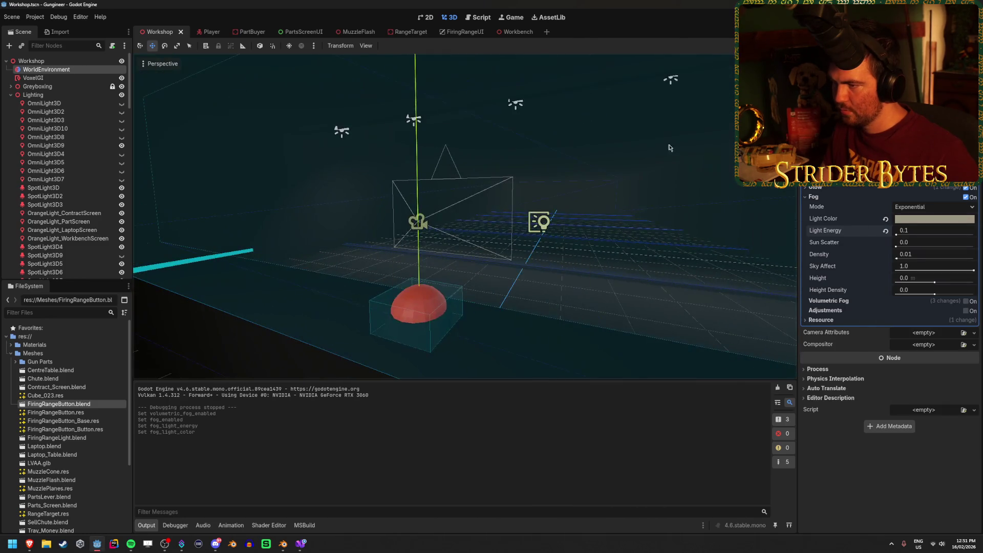
pyautogui.press('F5')
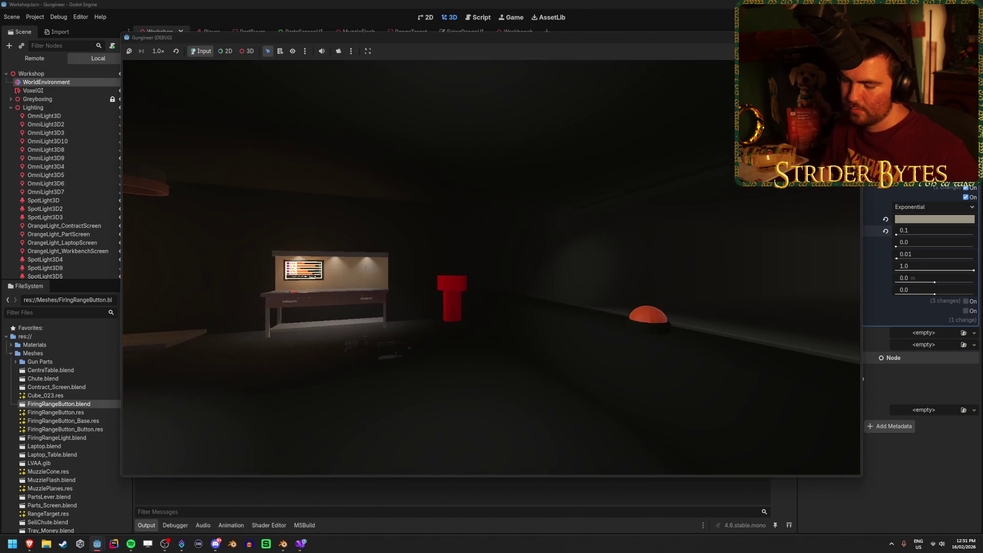
# Keep Exponential fog at density 0.01, set Sky Affect to 0.0, and save
pyautogui.press('F8')
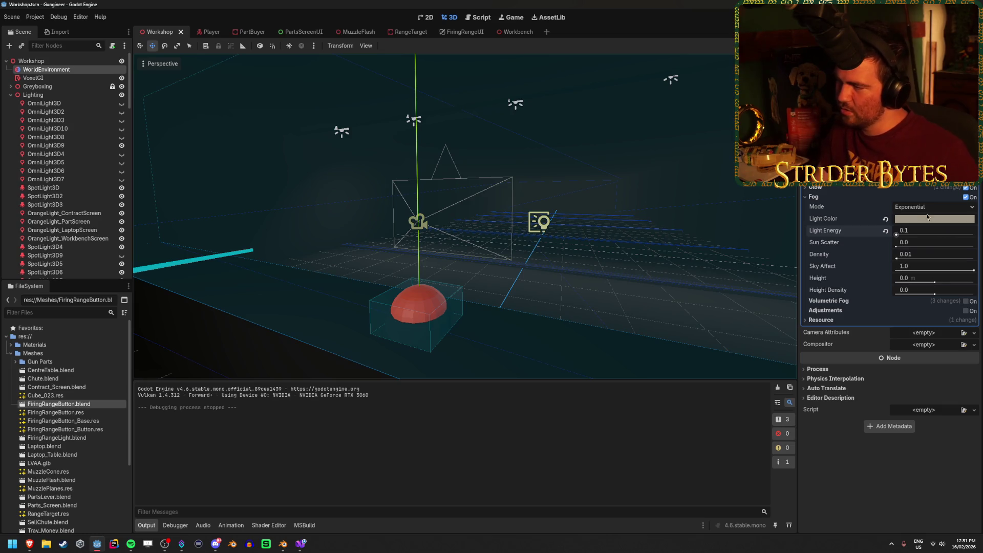
pyautogui.click(915, 209)
pyautogui.click(918, 210)
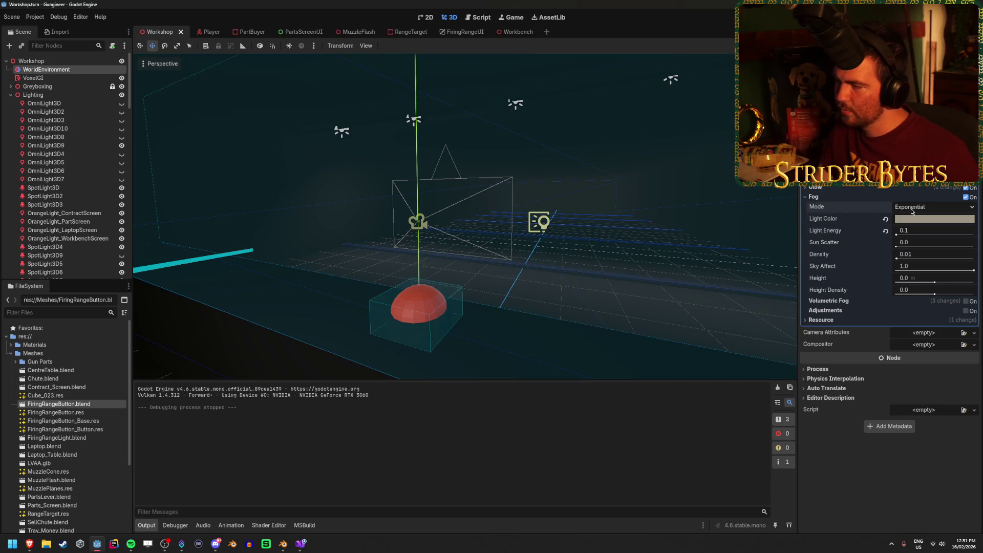
pyautogui.moveTo(909, 256)
pyautogui.mouseDown()
pyautogui.moveTo(942, 256)
pyautogui.moveTo(919, 256)
pyautogui.mouseUp()
pyautogui.hotkey('ctrl', 'z')
pyautogui.click(922, 270)
pyautogui.hotkey('ctrl', 'z')
pyautogui.moveTo(952, 270)
pyautogui.mouseDown()
pyautogui.moveTo(901, 270)
pyautogui.moveTo(973, 246)
pyautogui.mouseUp()
pyautogui.hotkey('ctrl', 's')
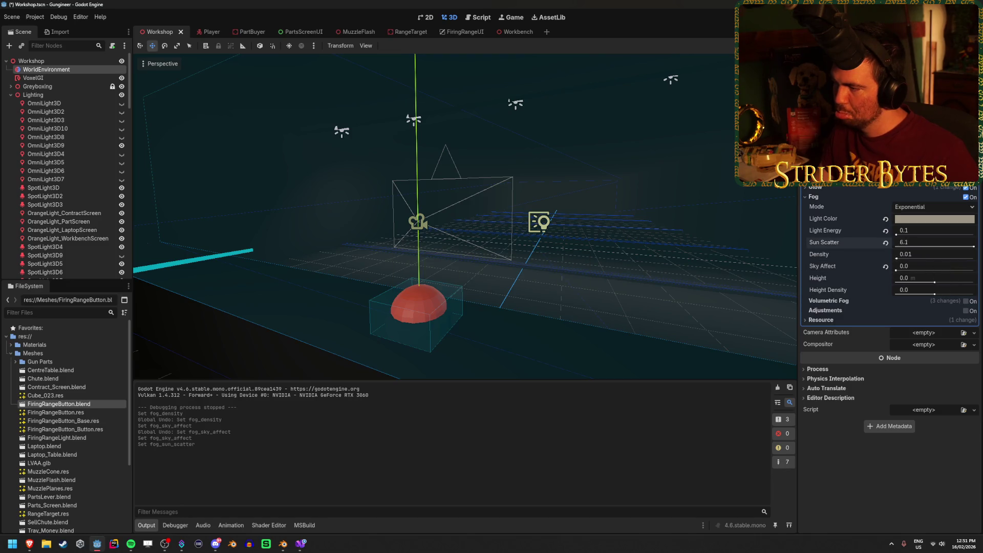
# Set the fog light energy to 0.1 and save the scene
pyautogui.moveTo(914, 234)
pyautogui.mouseDown()
pyautogui.moveTo(937, 234)
pyautogui.moveTo(896, 234)
pyautogui.mouseUp()
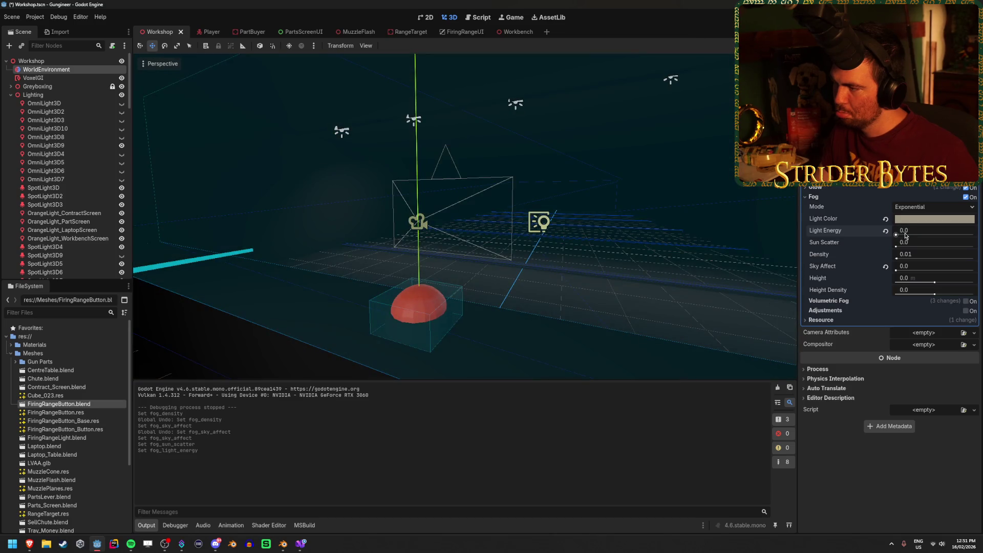
pyautogui.write('0.1')
pyautogui.press('Return')
pyautogui.hotkey('ctrl', 's')
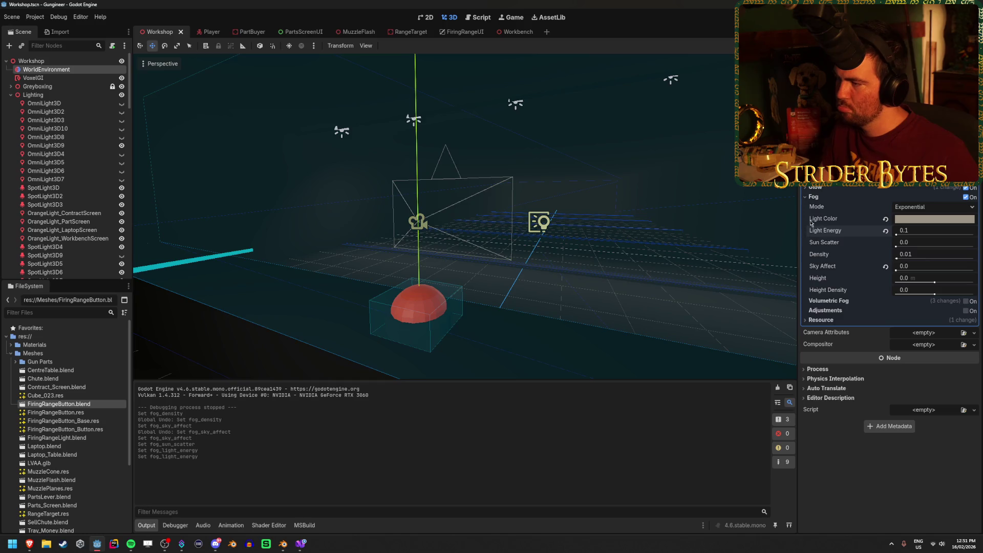
pyautogui.press('s')
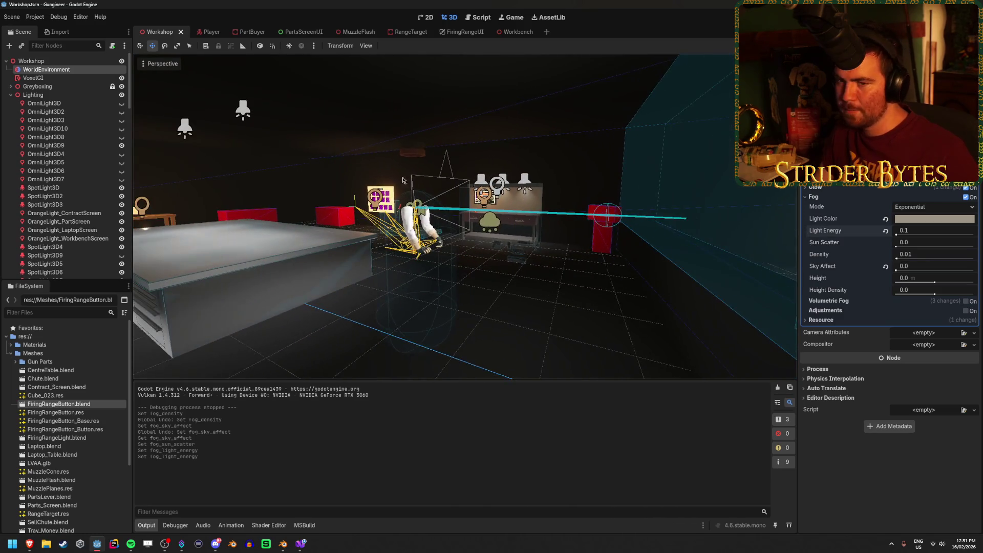
# Raise OmniLight3D9's energy so it glows brightly, and save
pyautogui.click(46, 145)
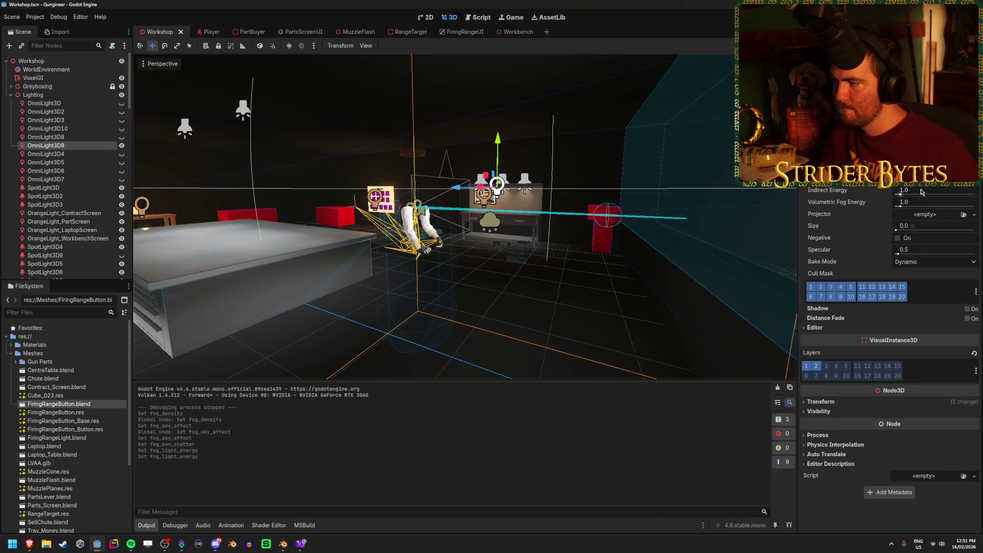
pyautogui.moveTo(911, 178); pyautogui.dragTo(937, 178)
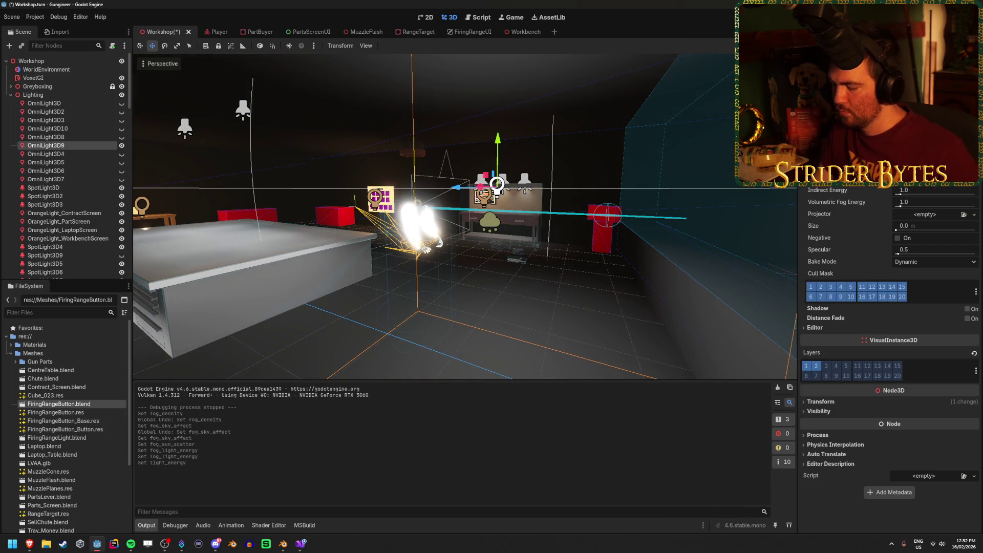
pyautogui.hotkey('ctrl', 's')
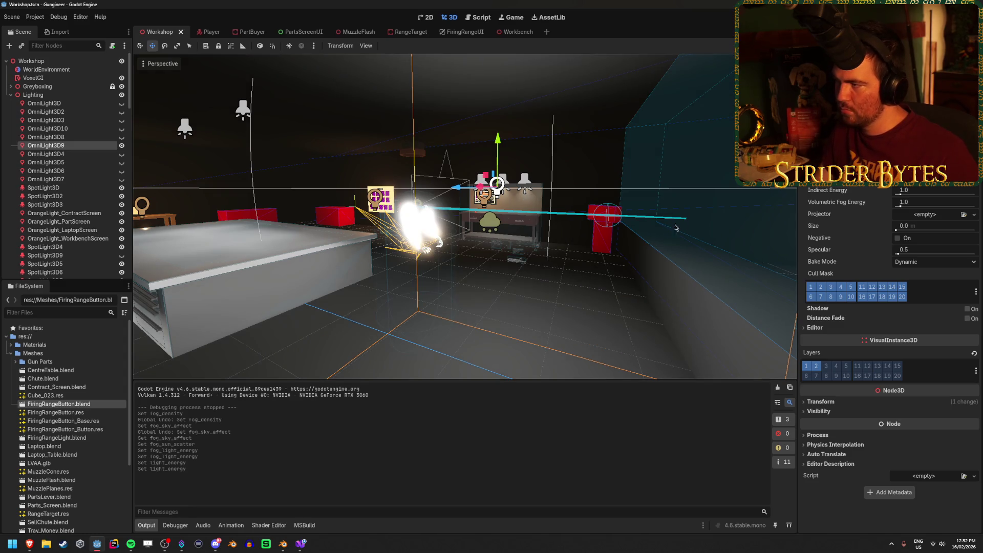
# Keep the light's Indirect Energy at 1.0 and run the game
pyautogui.moveTo(910, 193); pyautogui.dragTo(891, 194)
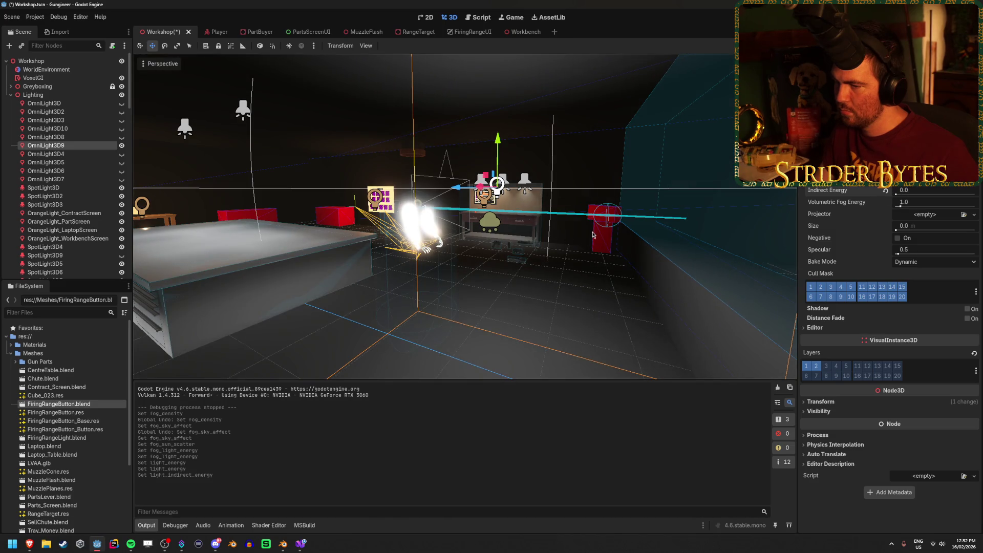
pyautogui.hotkey('ctrl', 'z')
pyautogui.press('F5')
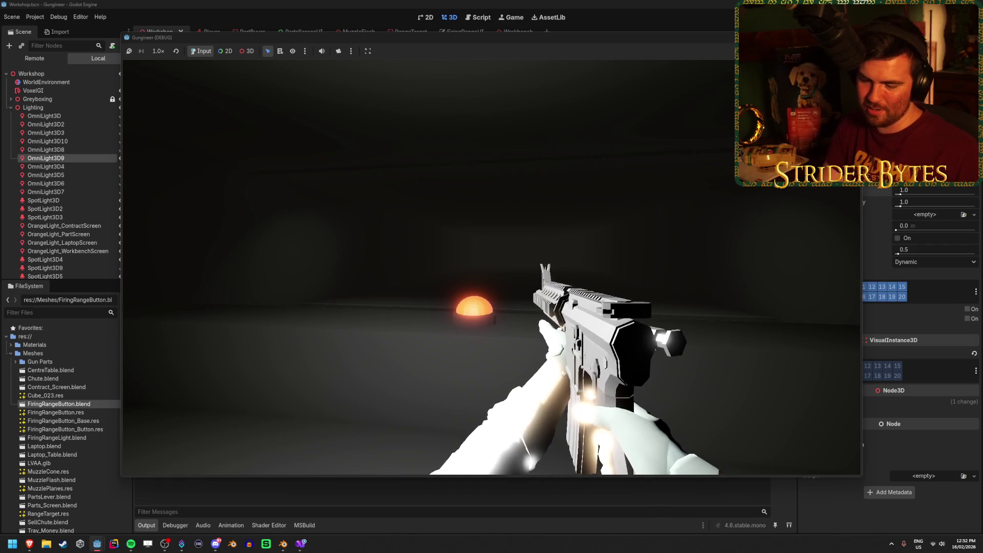
# Lower OmniLight3D9's energy, adjust its Omni Range, and save the scene
pyautogui.press('F8')
pyautogui.hotkey('ctrl', 's')
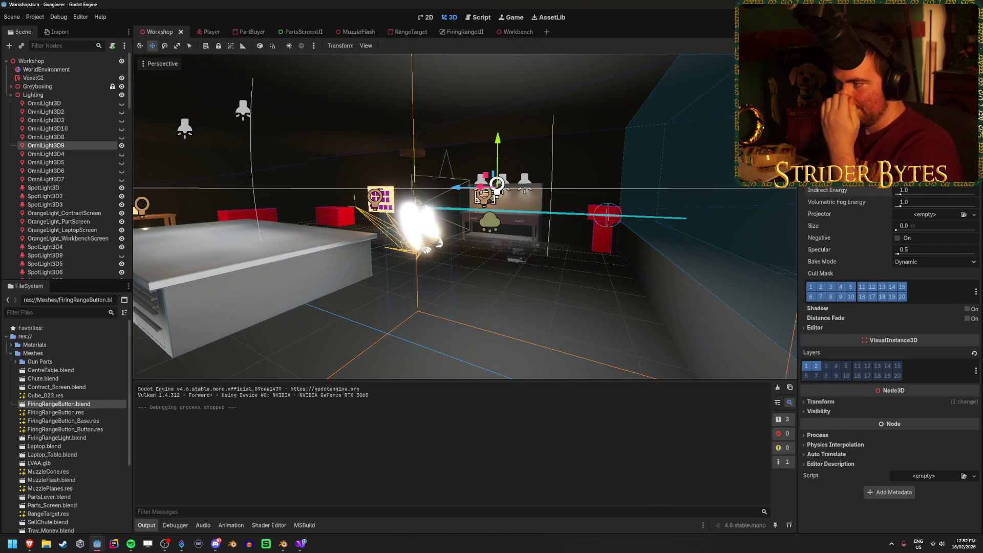
pyautogui.moveTo(921, 182); pyautogui.dragTo(899, 194)
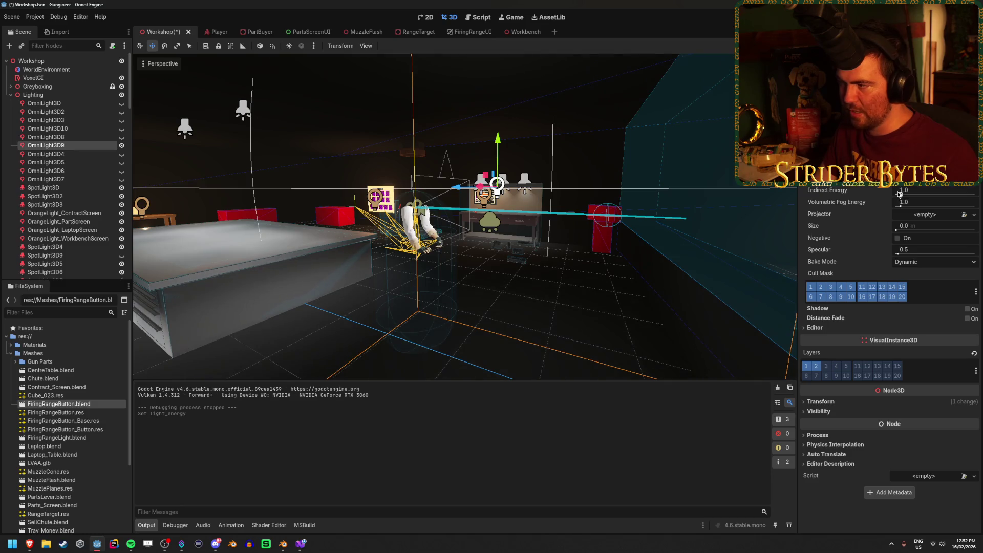
pyautogui.hotkey('ctrl', 's')
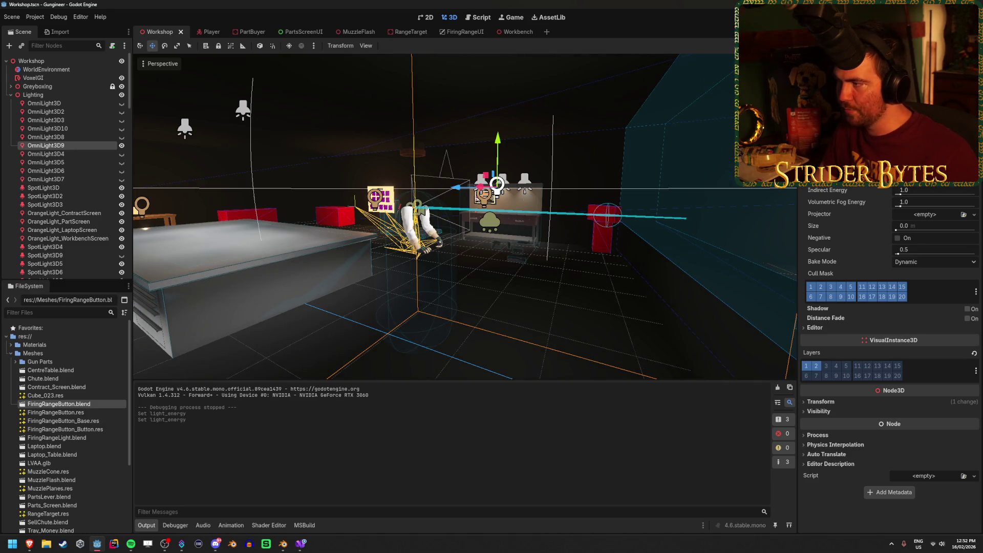
pyautogui.moveTo(917, 90); pyautogui.dragTo(927, 90)
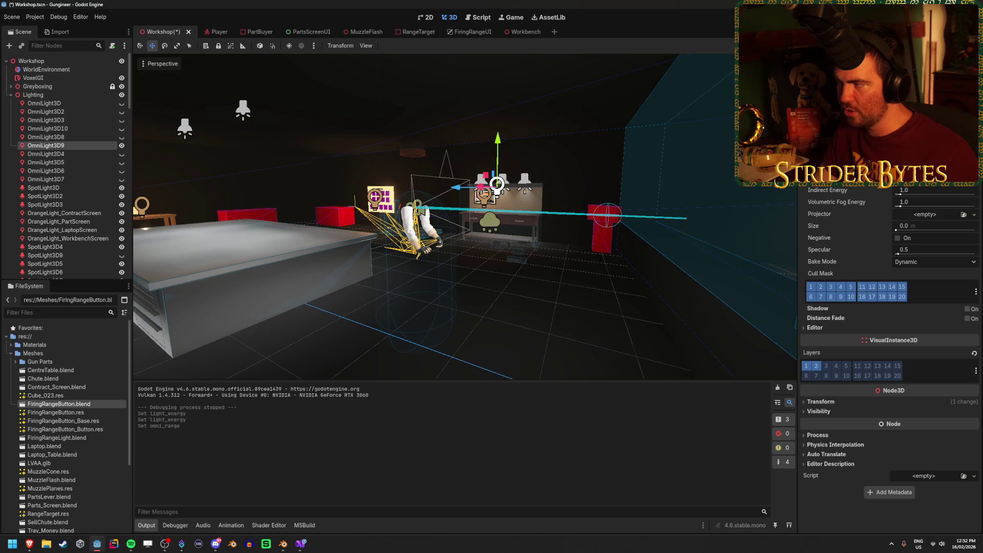
pyautogui.hotkey('ctrl', 's')
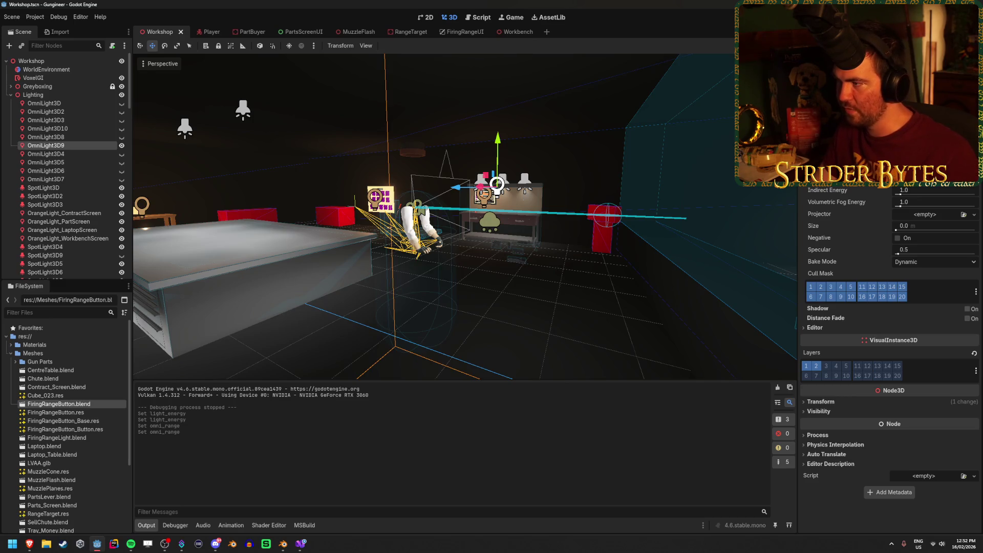
pyautogui.scroll(3, 465, 216)
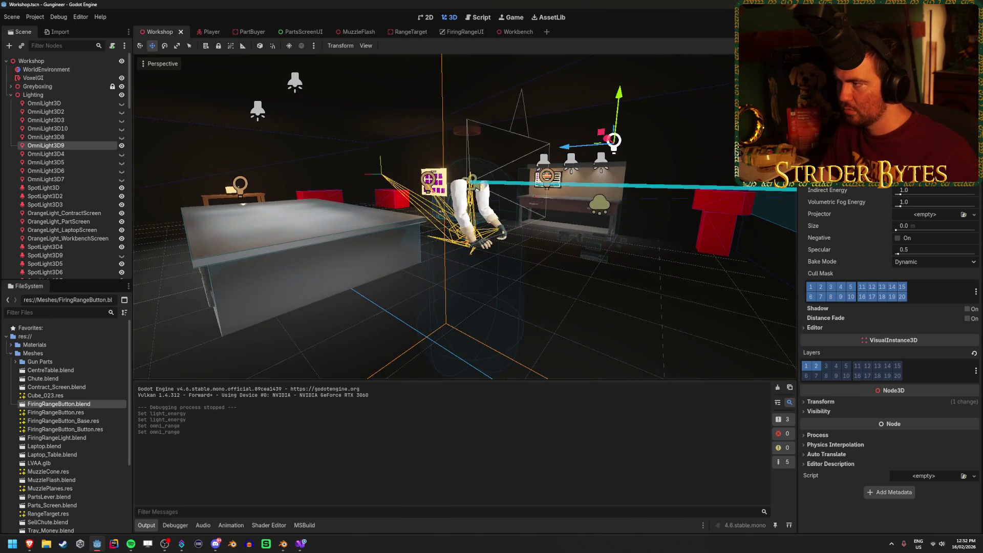
# Test-run the game, walk toward the red button, then close it
pyautogui.press('F5')
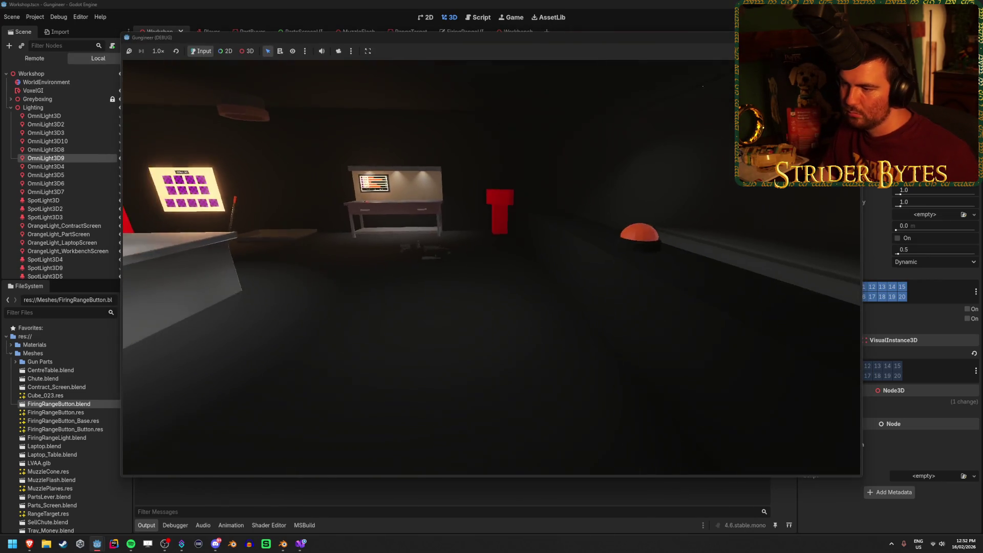
pyautogui.press('w')
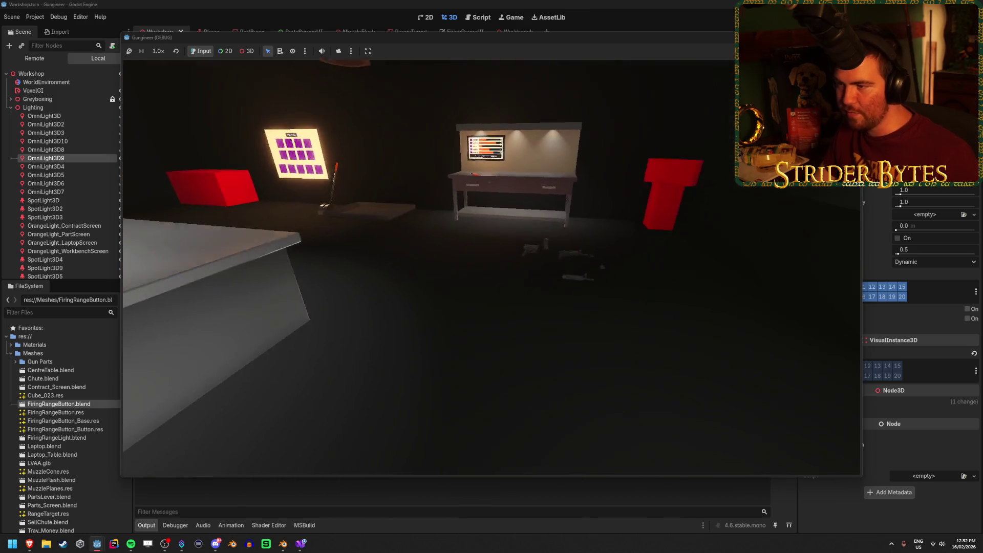
pyautogui.moveTo(492, 276)
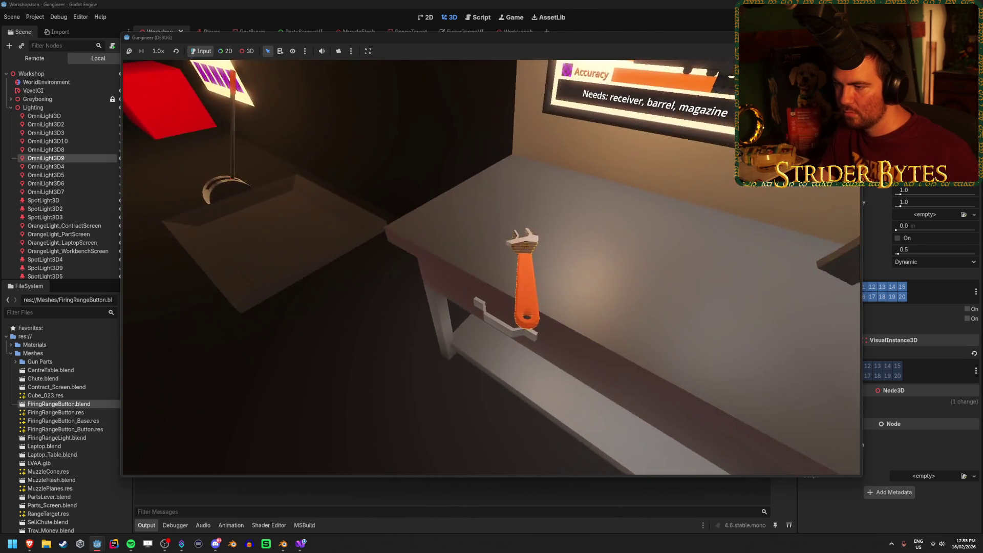
pyautogui.press('w')
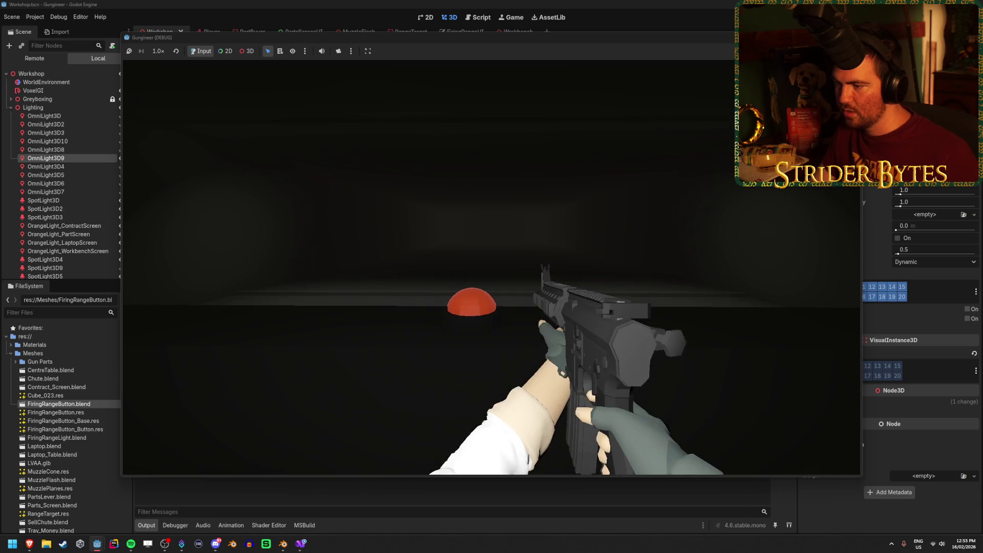
pyautogui.press('Escape')
# Raise OmniLight3D9 to position Y 3.0 and save the scene
pyautogui.press('f')
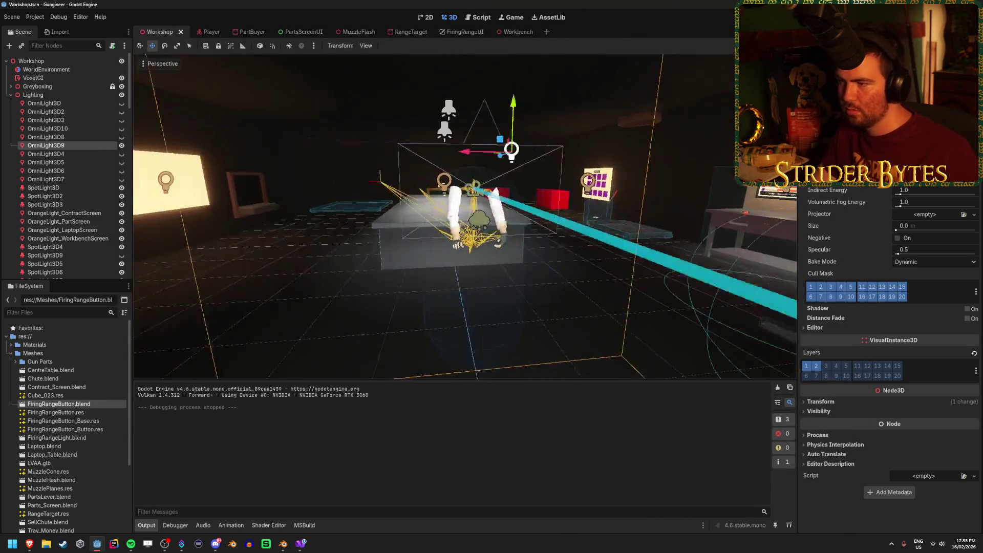
pyautogui.moveTo(461, 159); pyautogui.dragTo(461, 44)
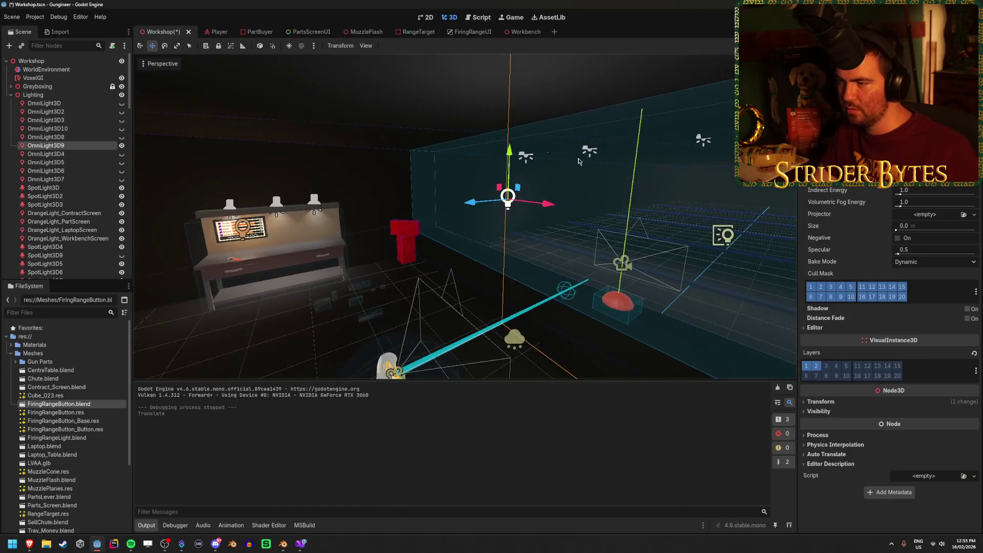
pyautogui.moveTo(502, 159)
pyautogui.mouseDown()
pyautogui.moveTo(512, 136)
pyautogui.moveTo(618, 149)
pyautogui.mouseUp()
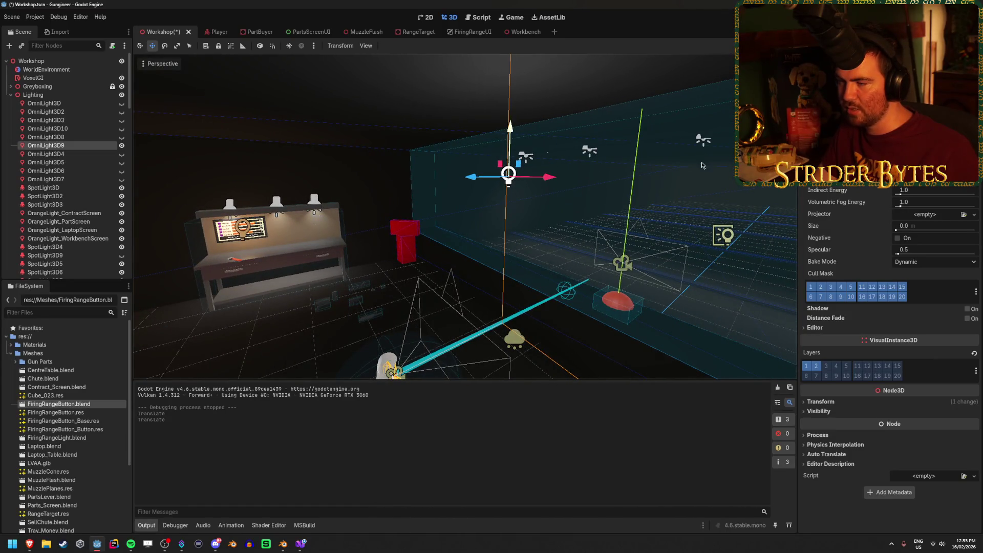
pyautogui.click(820, 402)
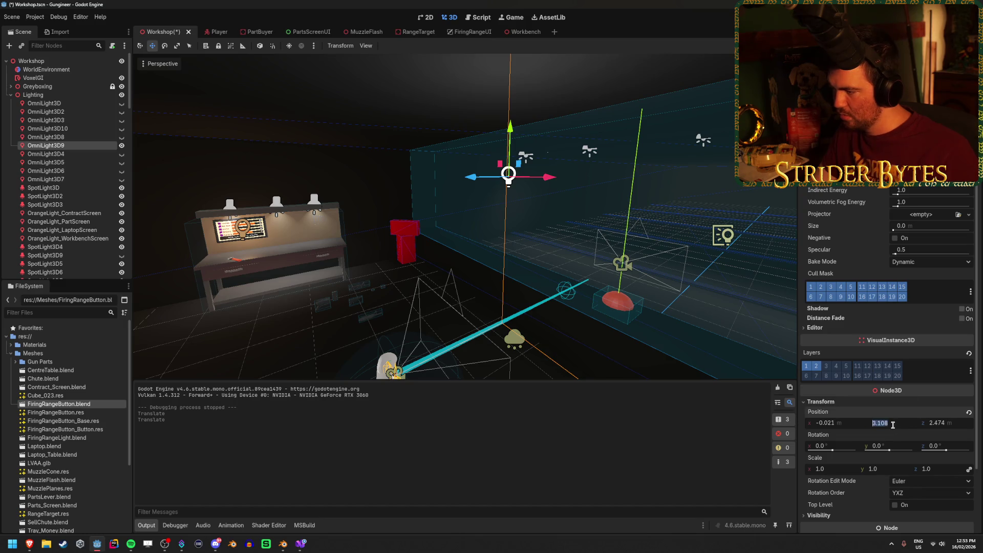
pyautogui.write('3')
pyautogui.press('Return')
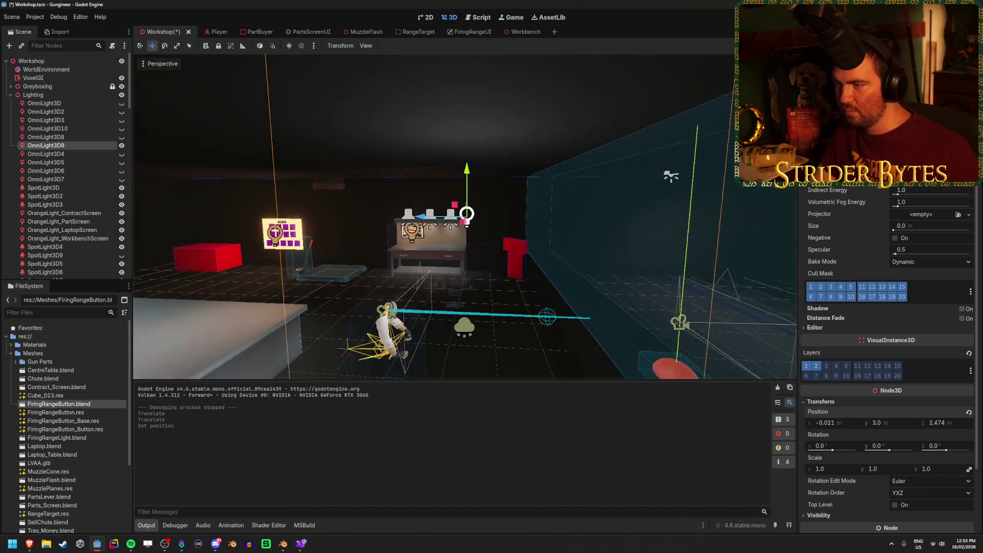
pyautogui.hotkey('ctrl', 's')
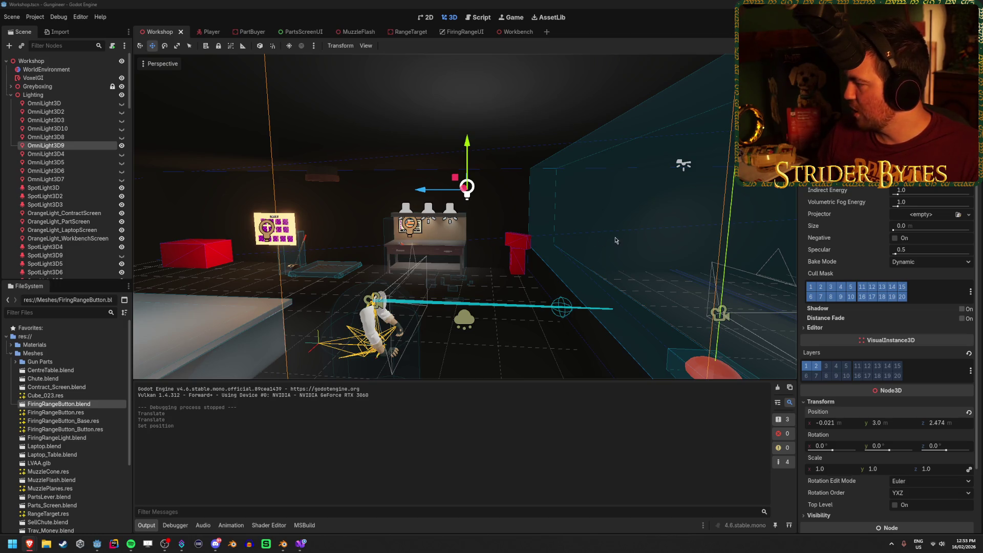
# Select SpotLight3D through SpotLight3D3 and enable their shadows
pyautogui.press('w')
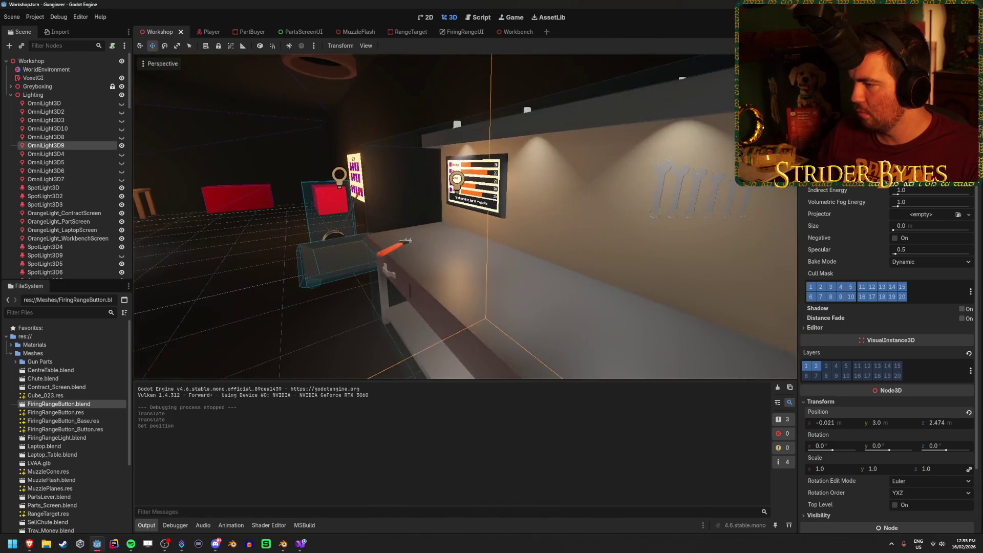
pyautogui.press('w')
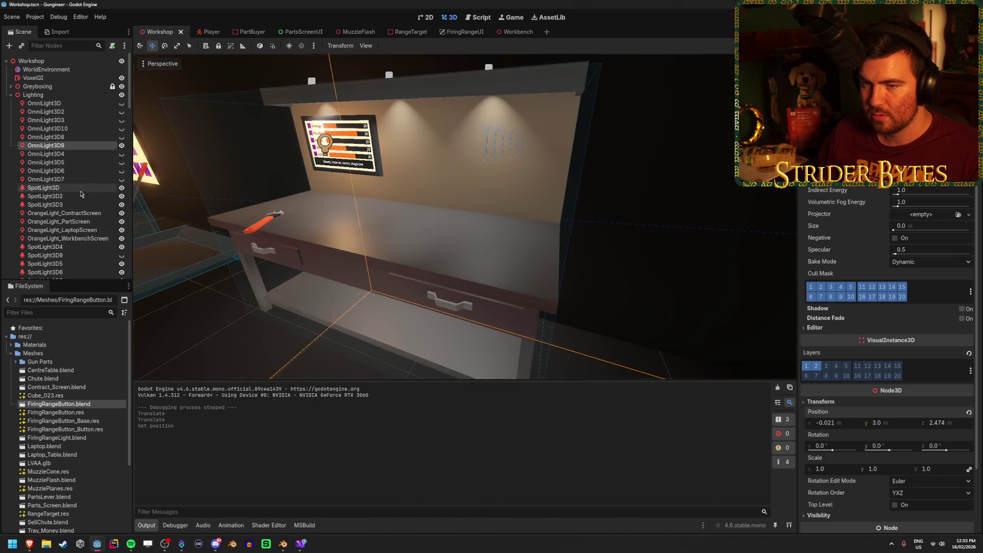
pyautogui.click(80, 188)
pyautogui.keyDown('shift'); pyautogui.click(76, 205); pyautogui.keyUp('shift')
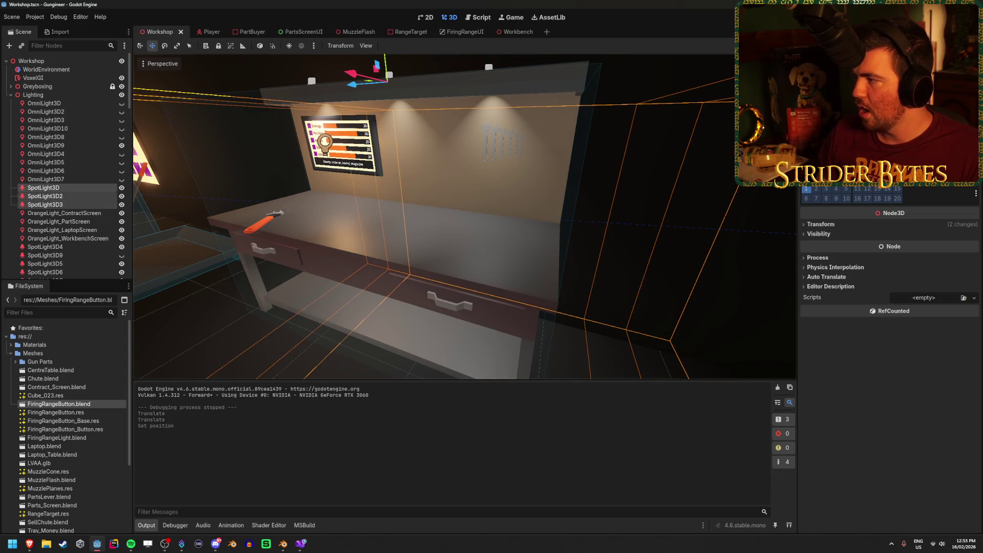
pyautogui.click(968, 132)
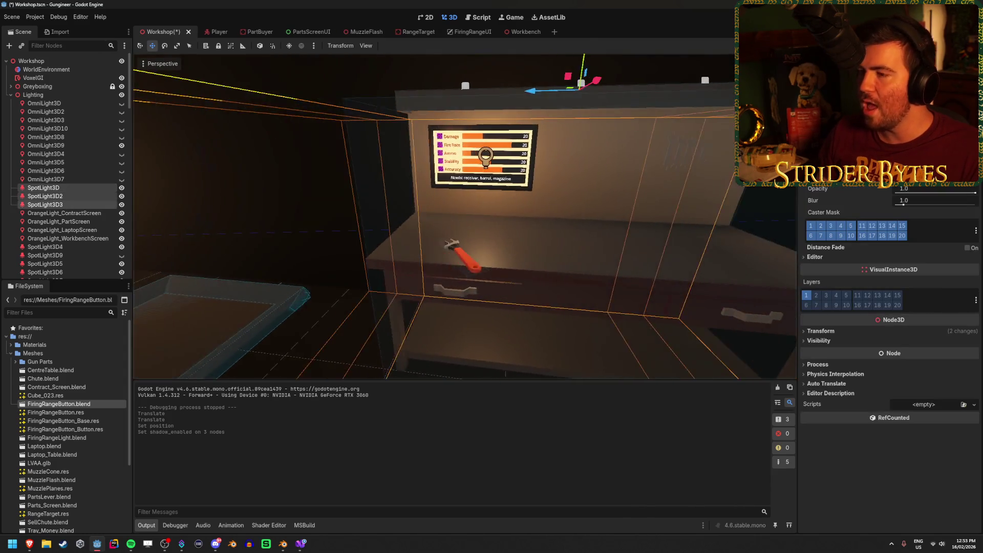
# Lower the three spotlights slightly, keeping their X position
pyautogui.press('s')
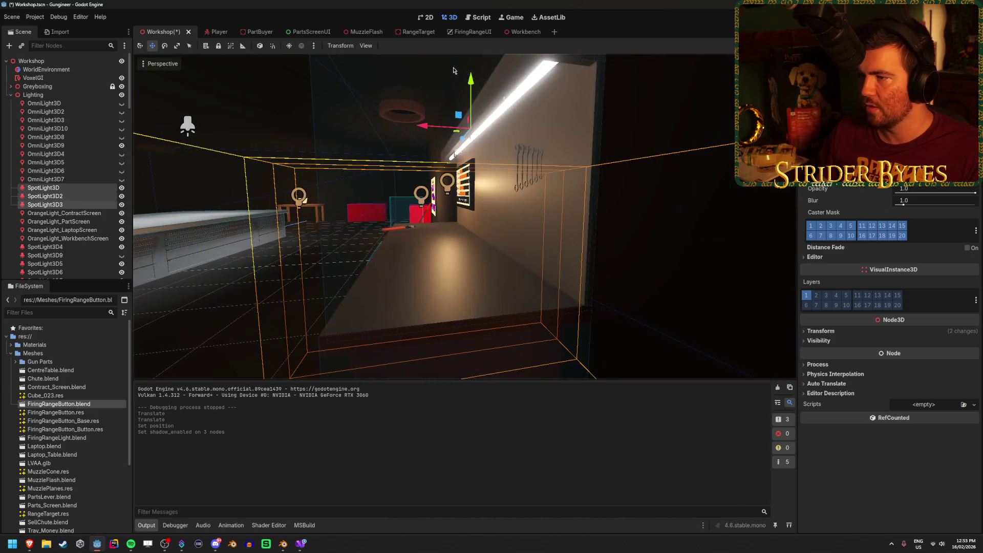
pyautogui.moveTo(472, 85)
pyautogui.mouseDown()
pyautogui.moveTo(457, 96)
pyautogui.moveTo(475, 76)
pyautogui.moveTo(470, 88)
pyautogui.mouseUp()
pyautogui.moveTo(435, 134); pyautogui.dragTo(424, 138)
pyautogui.hotkey('ctrl', 'z')
# Exclude layer 3 from the spotlights' shadow casters and enable distance fade
pyautogui.press('w')
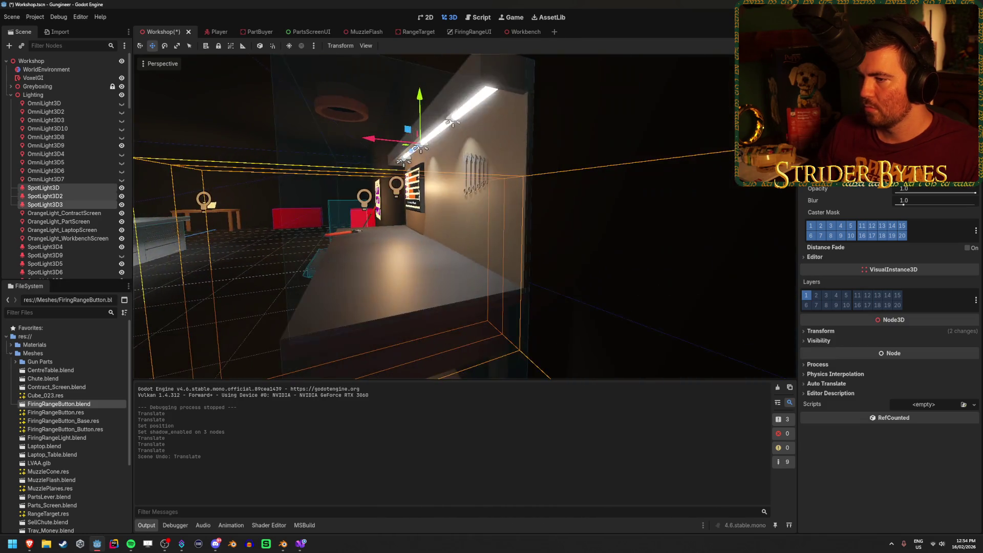
pyautogui.click(832, 229)
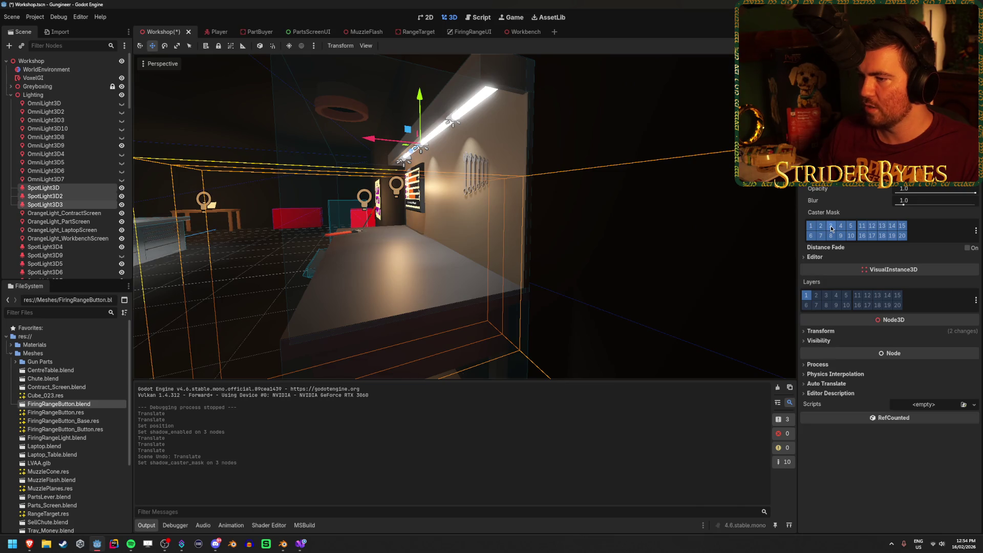
pyautogui.press('w')
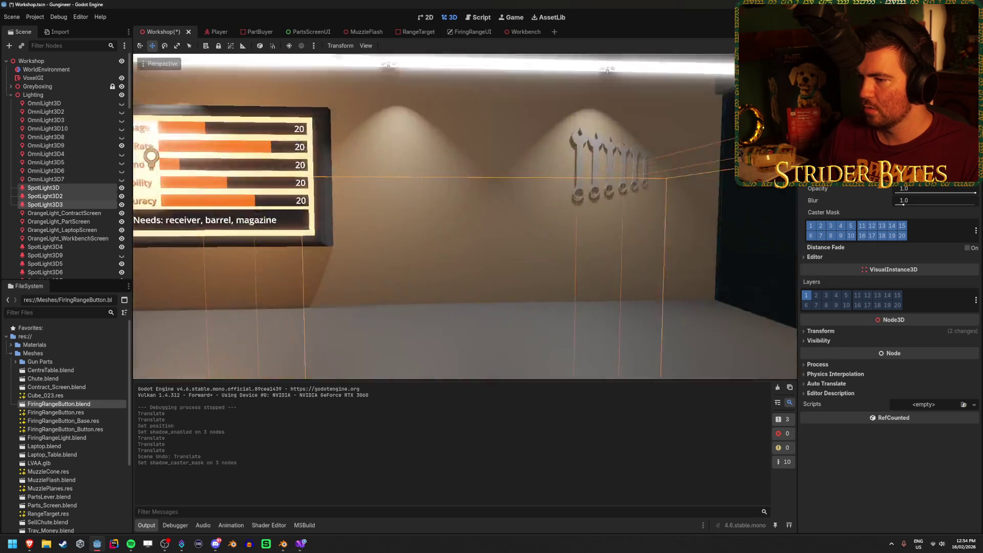
pyautogui.press('d')
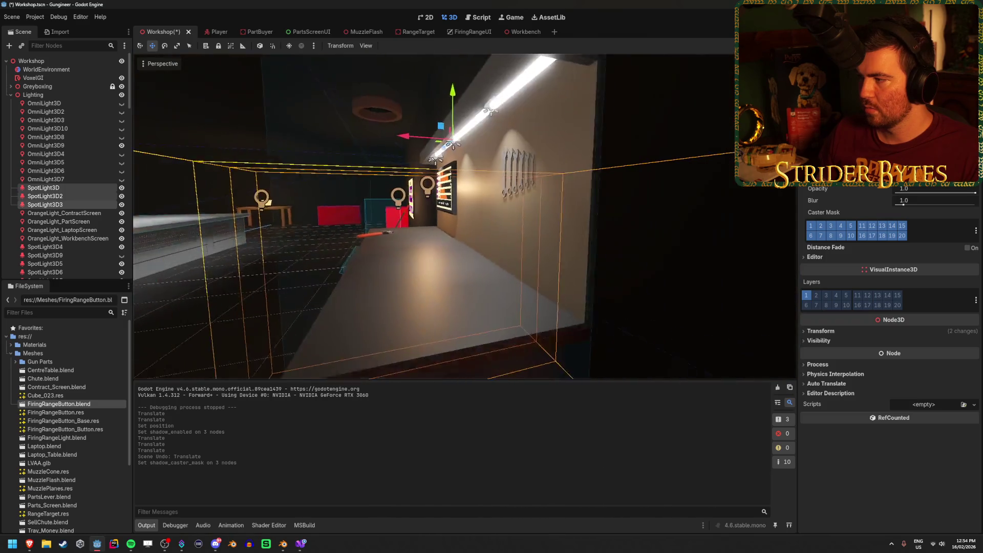
pyautogui.click(968, 248)
pyautogui.click(967, 248)
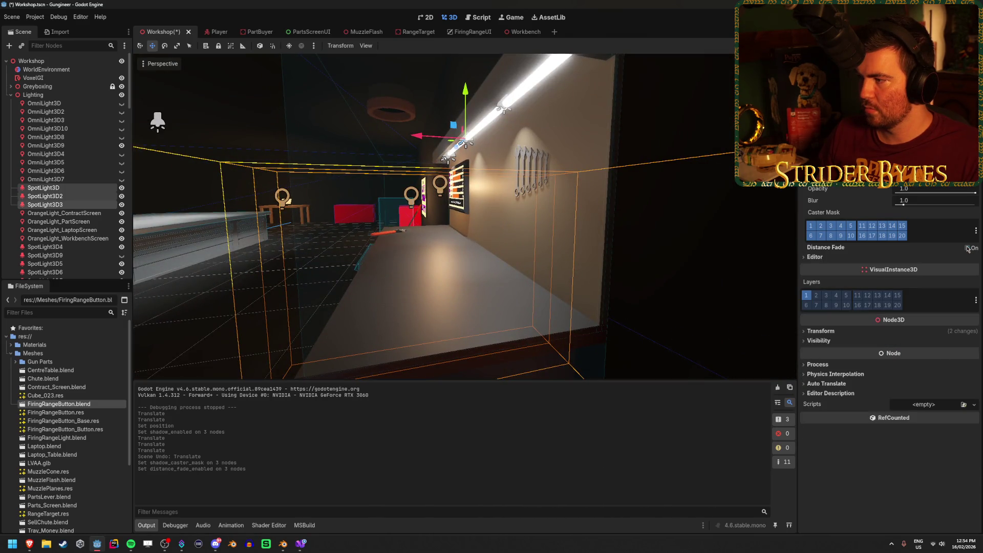
# Revert the shadow bias and normal bias edits, save, and deselect the spotlights
pyautogui.scroll(5, 889, 307)
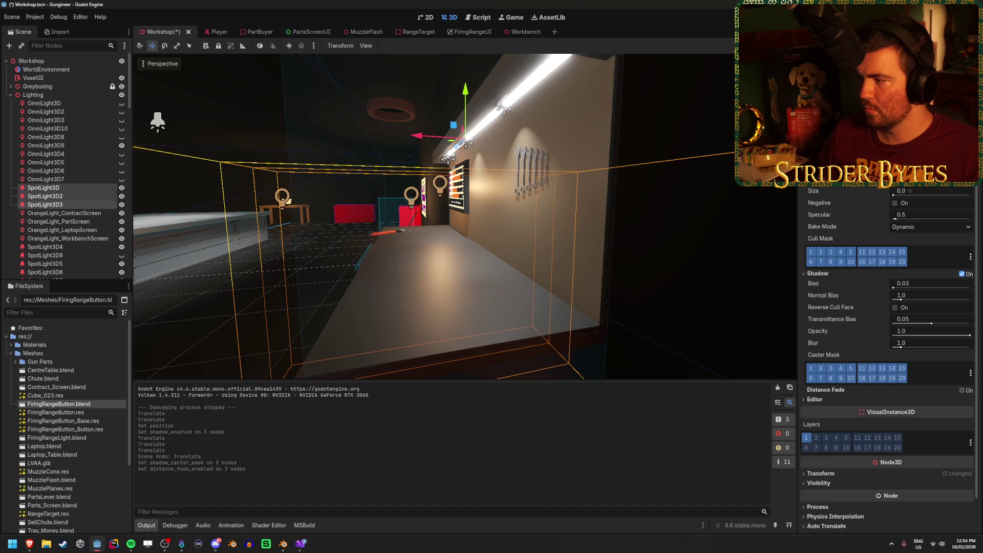
pyautogui.scroll(-5, 888, 343)
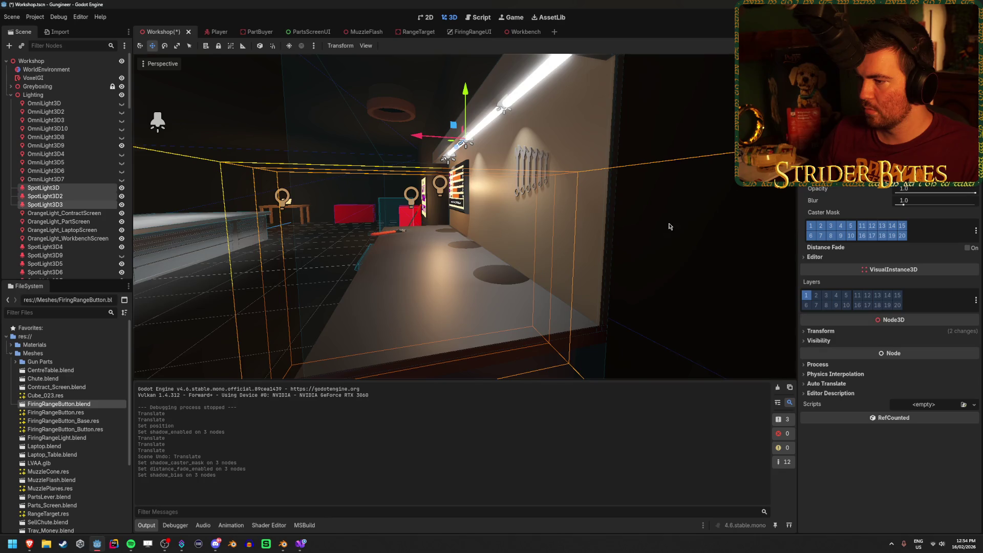
pyautogui.hotkey('ctrl', 'z')
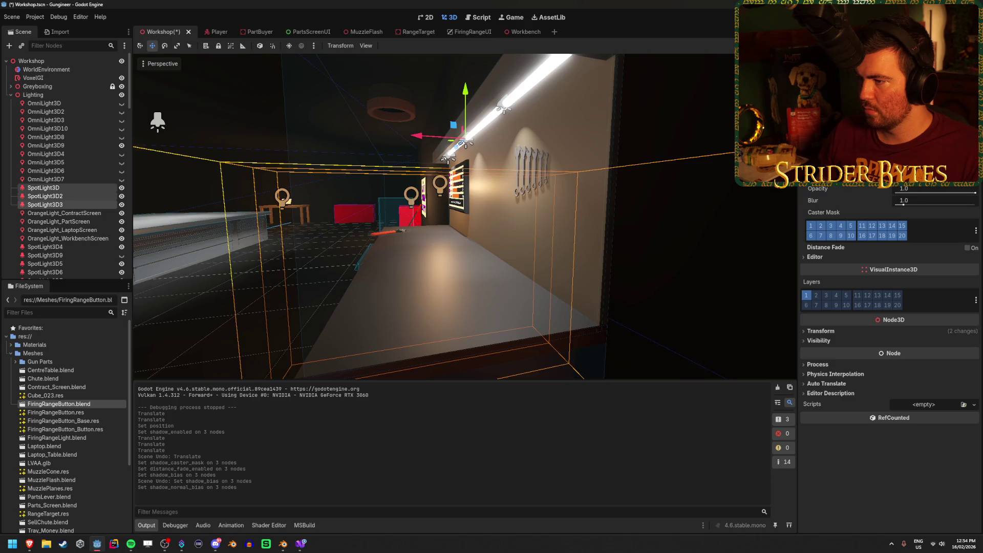
pyautogui.hotkey('ctrl', 'z')
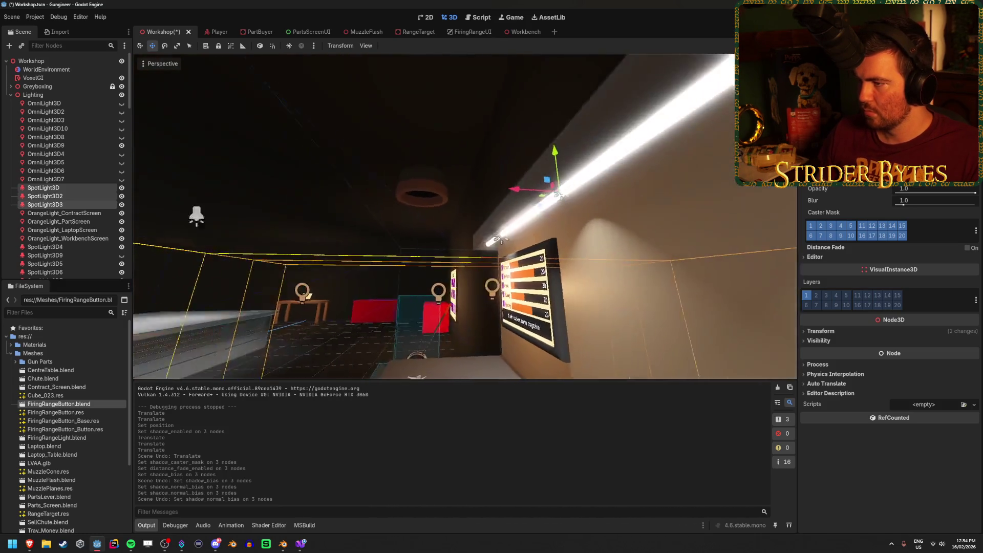
pyautogui.hotkey('ctrl', 's')
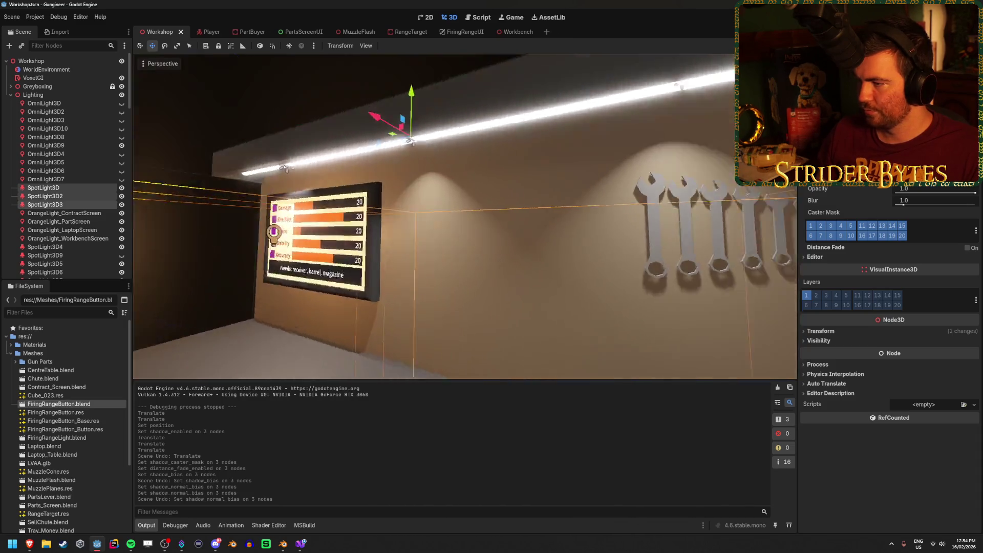
pyautogui.click(575, 286)
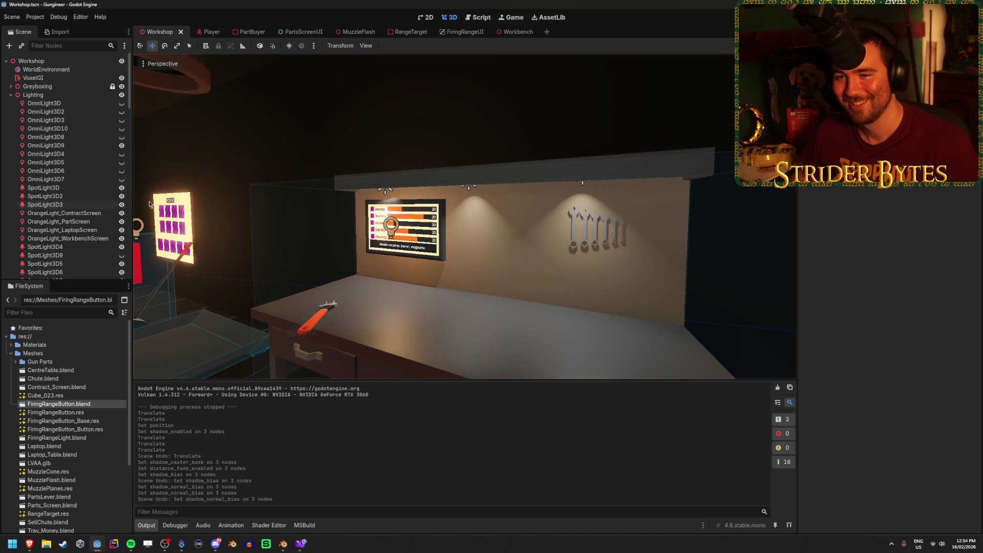
# Select SpotLight3D through SpotLight3D3, save the Workshop scene, and switch to Blender
pyautogui.click(86, 188)
pyautogui.keyDown('shift'); pyautogui.click(83, 204); pyautogui.keyUp('shift')
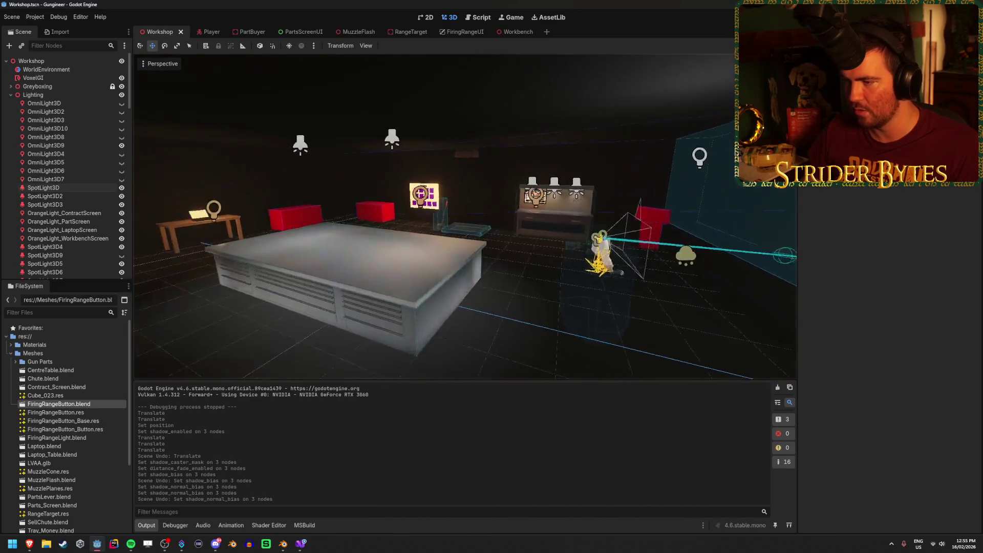
pyautogui.hotkey('ctrl', 's')
pyautogui.click(283, 544)
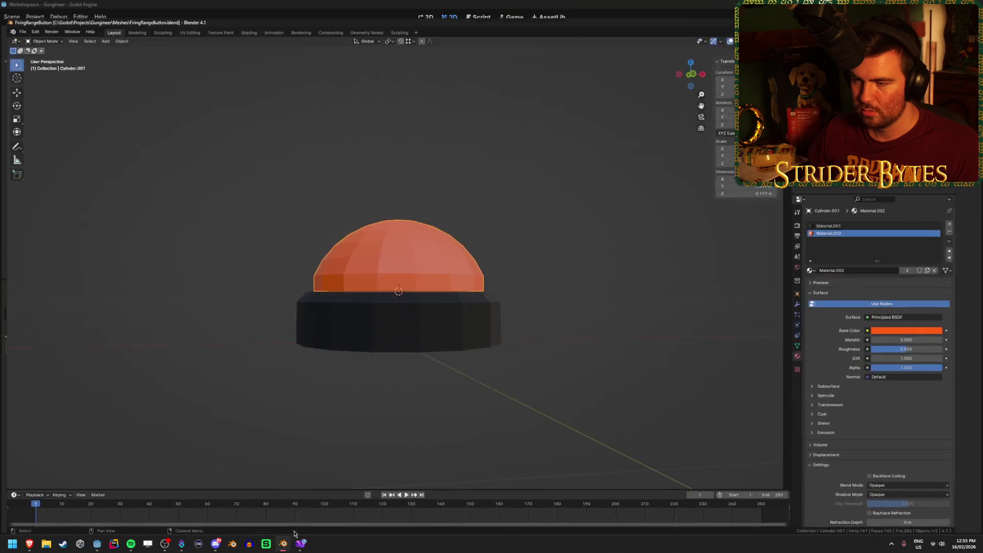
# Save the firing-range button model file
pyautogui.scroll(-3, 226, 354)
pyautogui.hotkey('ctrl', 'a')
pyautogui.hotkey('ctrl', 's')
# Start a new General scene and delete its default cube, camera and light
pyautogui.click(17, 14)
pyautogui.moveTo(50, 26)
pyautogui.click(110, 23)
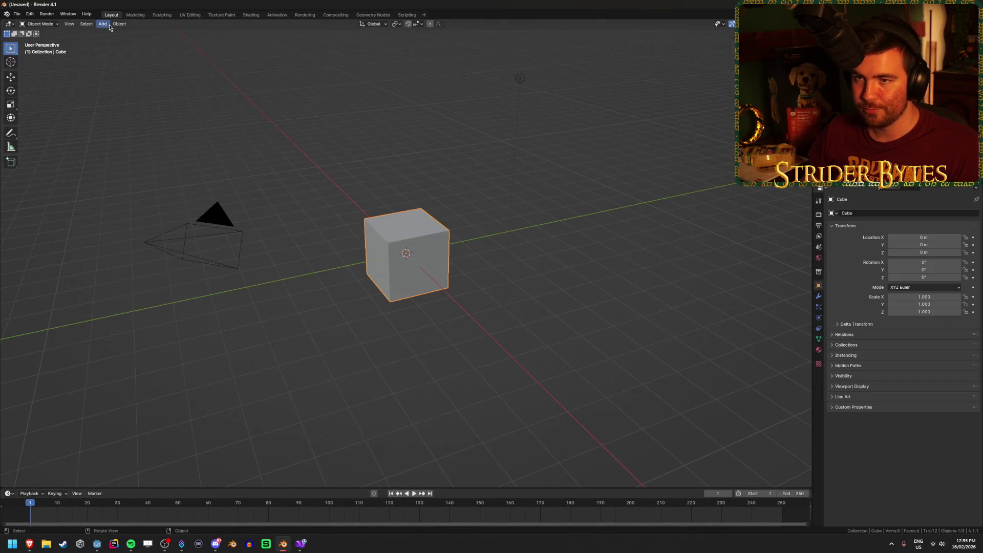
pyautogui.press('a')
pyautogui.press('x')
pyautogui.click(280, 310)
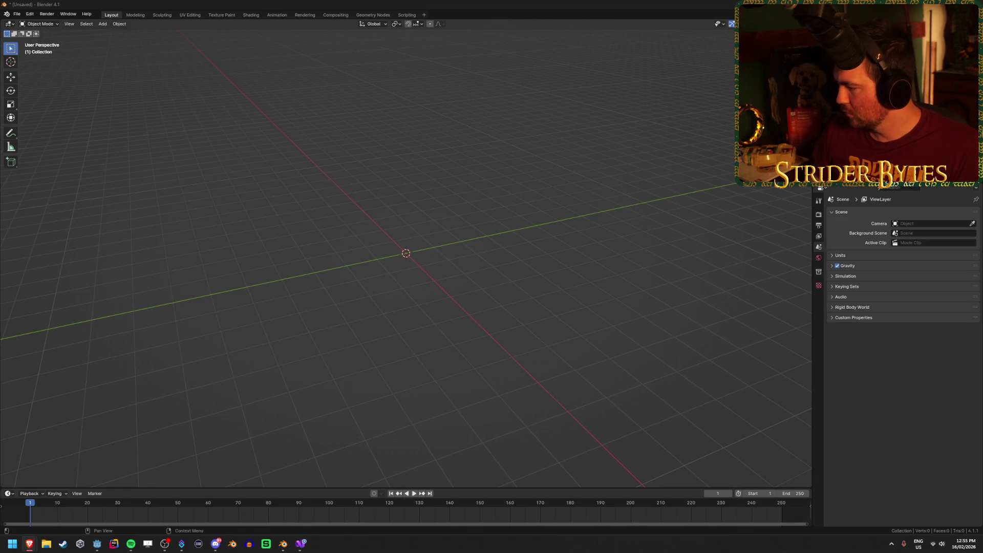
pyautogui.hotkey('alt', 'Tab')
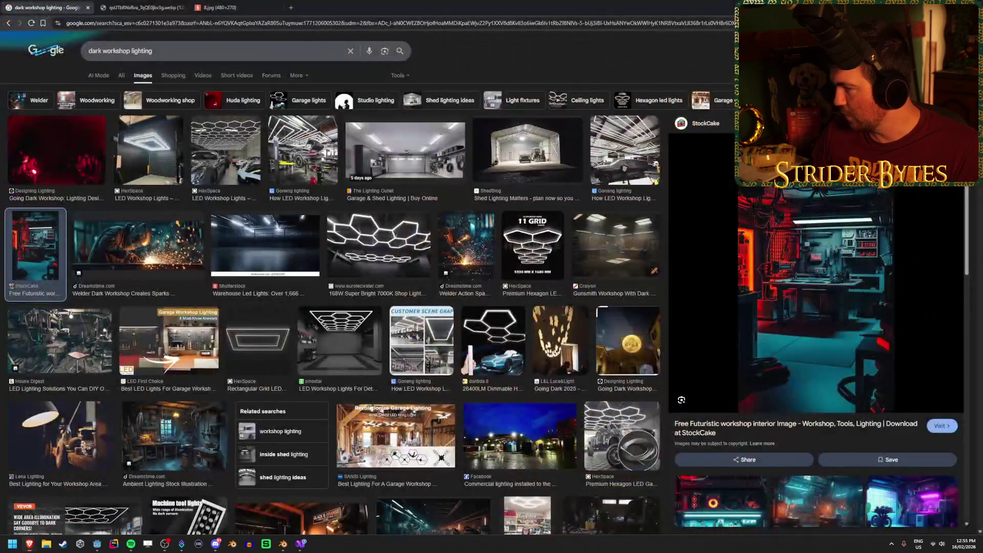
# Compare the large Craiyon workshop image with the small fluorescent tube photo
pyautogui.click(136, 7)
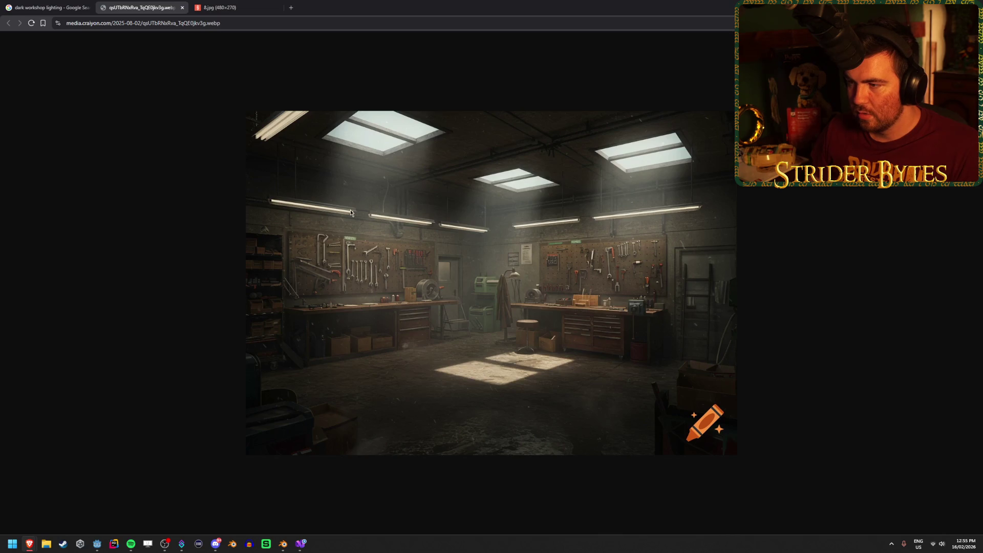
pyautogui.keyDown('ctrl'); pyautogui.scroll(6, 337, 213); pyautogui.keyUp('ctrl')
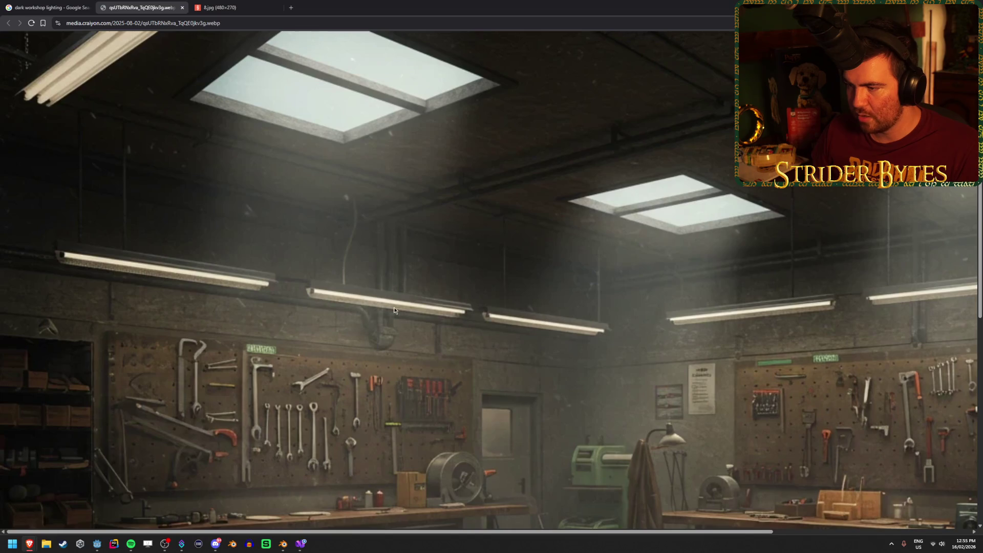
pyautogui.keyDown('ctrl'); pyautogui.scroll(-6, 407, 310); pyautogui.keyUp('ctrl')
pyautogui.click(242, 5)
pyautogui.keyDown('ctrl'); pyautogui.scroll(4, 485, 252); pyautogui.keyUp('ctrl')
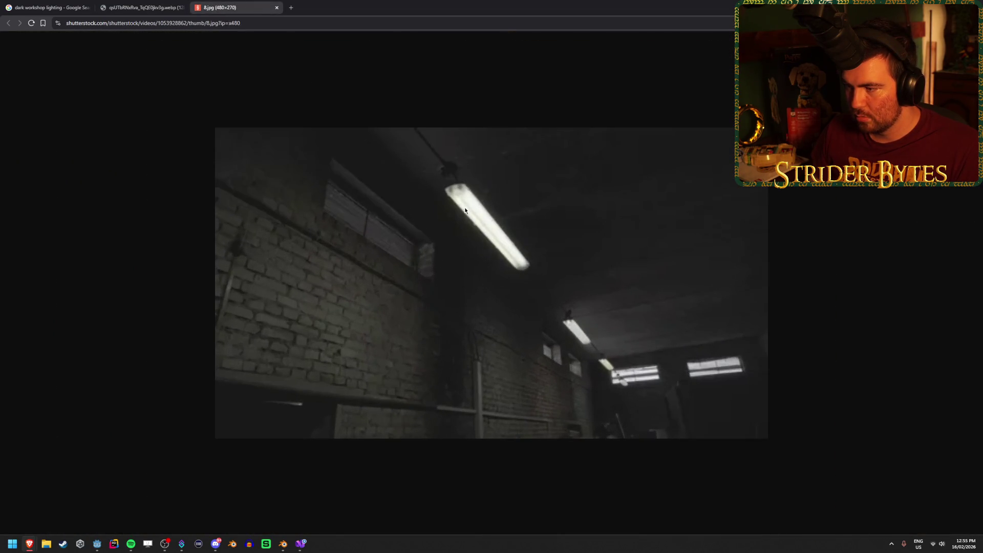
pyautogui.keyDown('ctrl'); pyautogui.scroll(-4, 464, 261); pyautogui.keyUp('ctrl')
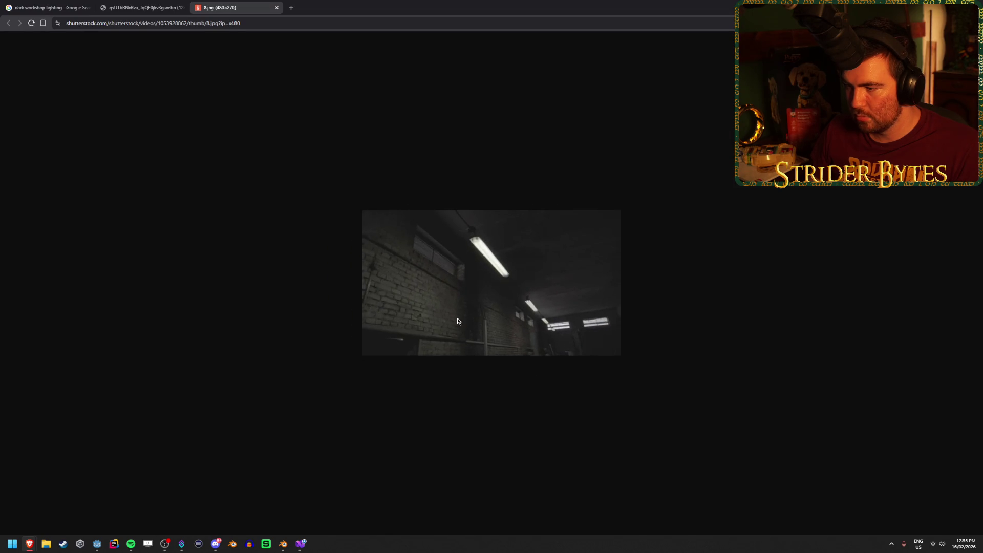
pyautogui.hotkey('ctrl', 'shift', 'Tab')
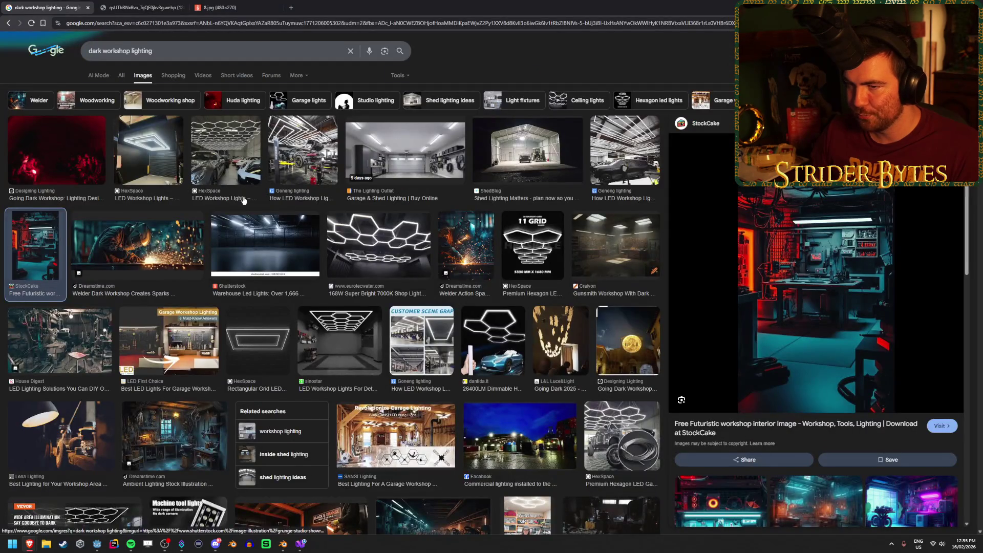
pyautogui.click(161, 8)
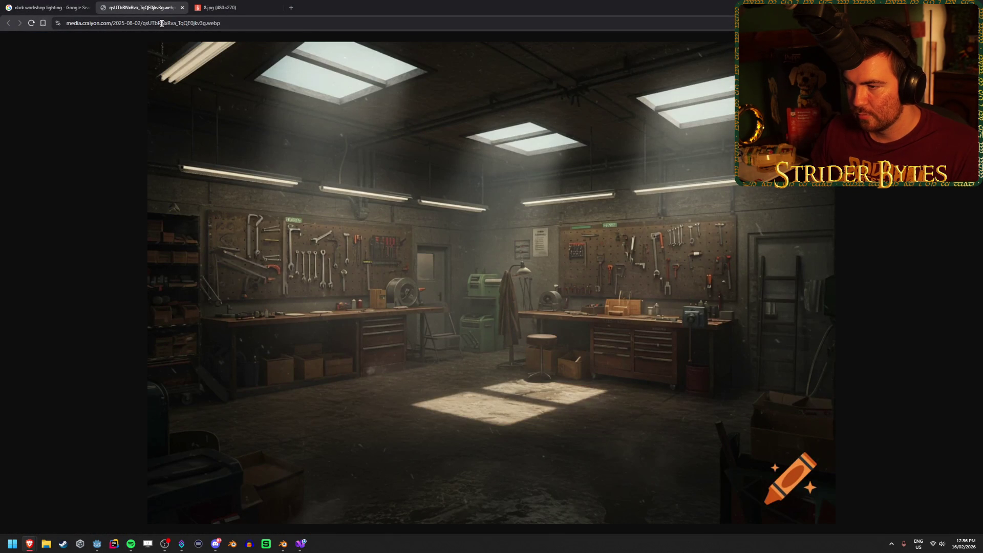
# Preview the Meteor Electrical, House Digest and Lighting Style results for dark workshop lighting
pyautogui.click(47, 6)
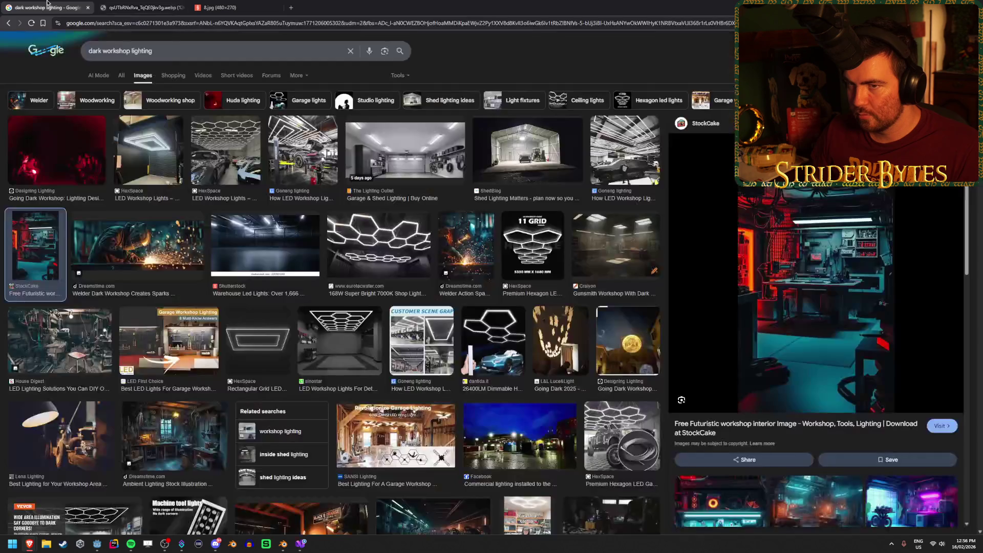
pyautogui.scroll(-3, 172, 279)
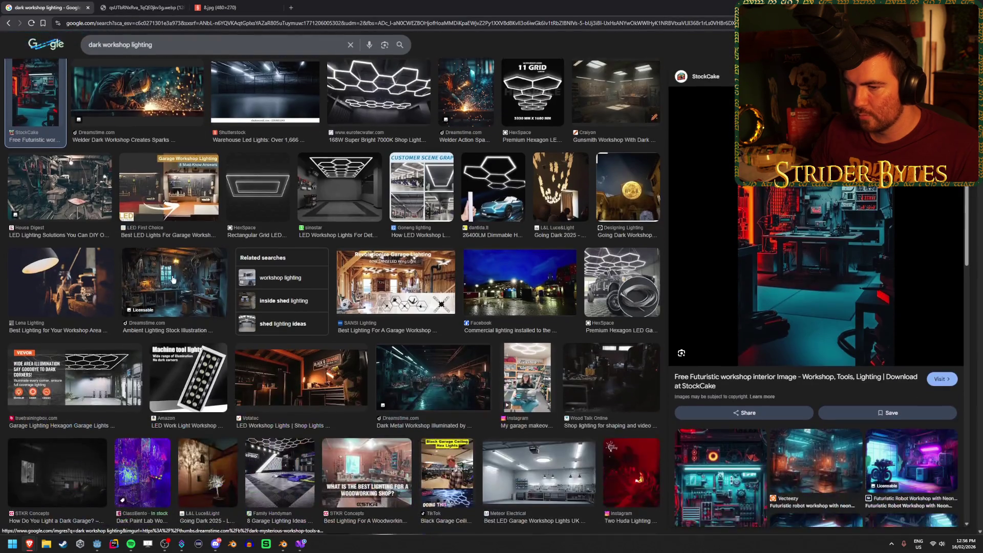
pyautogui.scroll(-2, 173, 279)
pyautogui.scroll(-1, 173, 279)
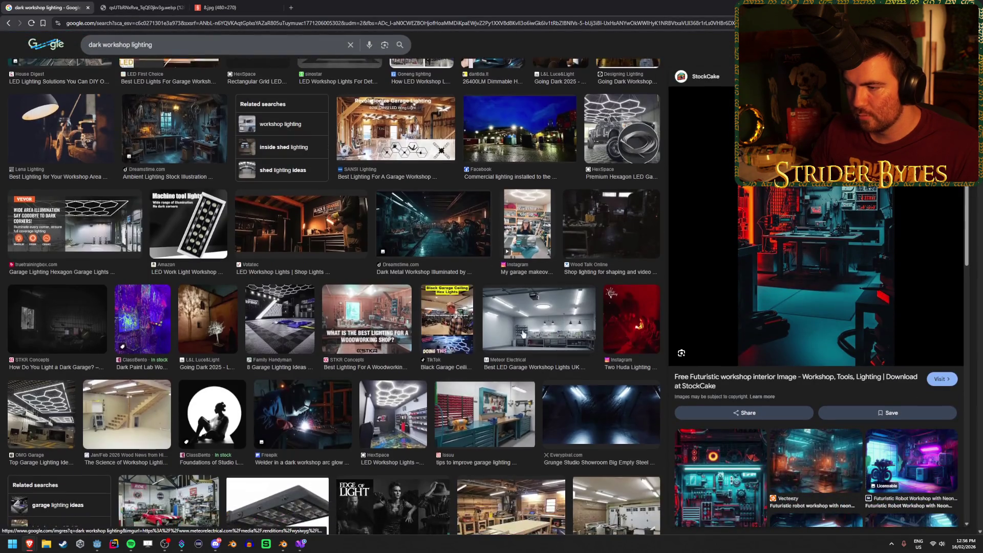
pyautogui.click(534, 311)
pyautogui.scroll(-3, 534, 311)
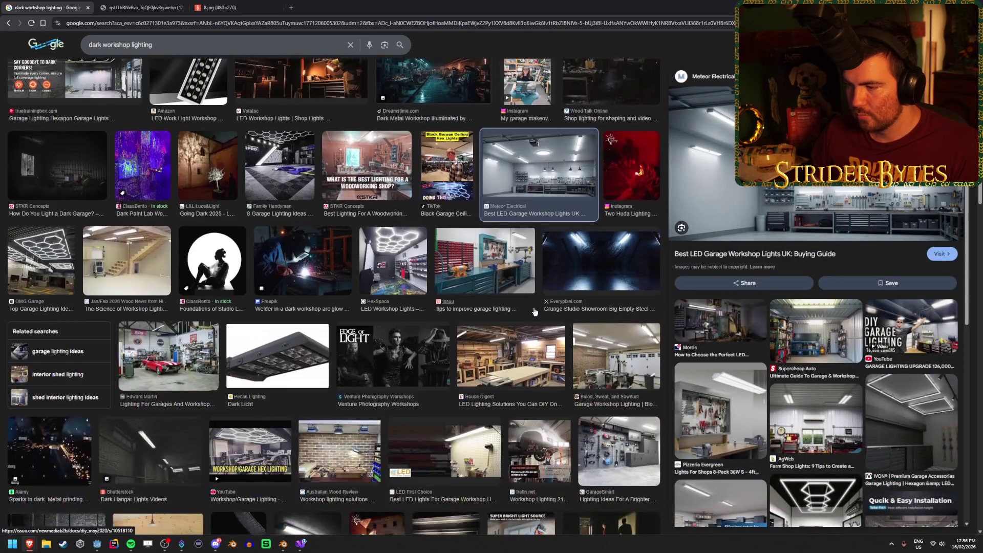
pyautogui.click(534, 353)
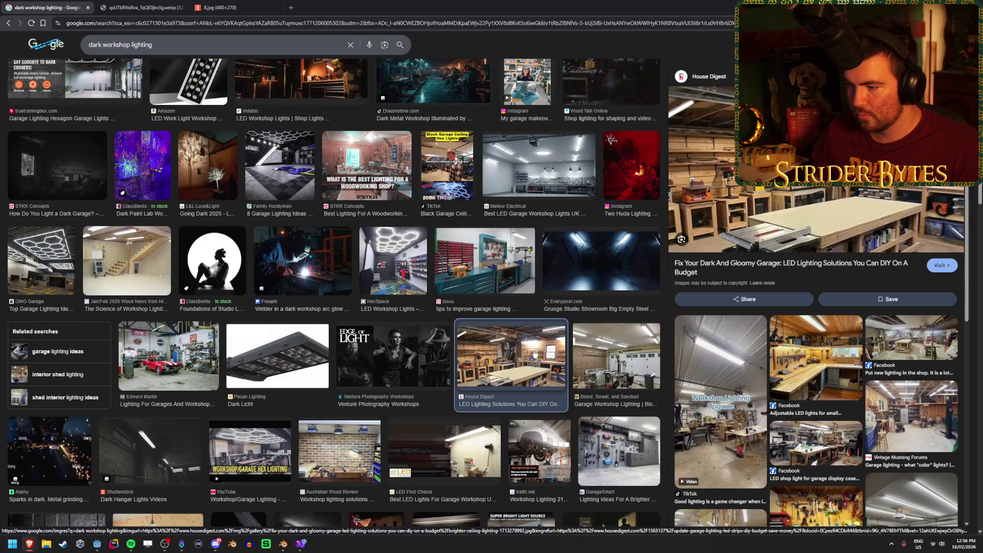
pyautogui.scroll(-3, 534, 353)
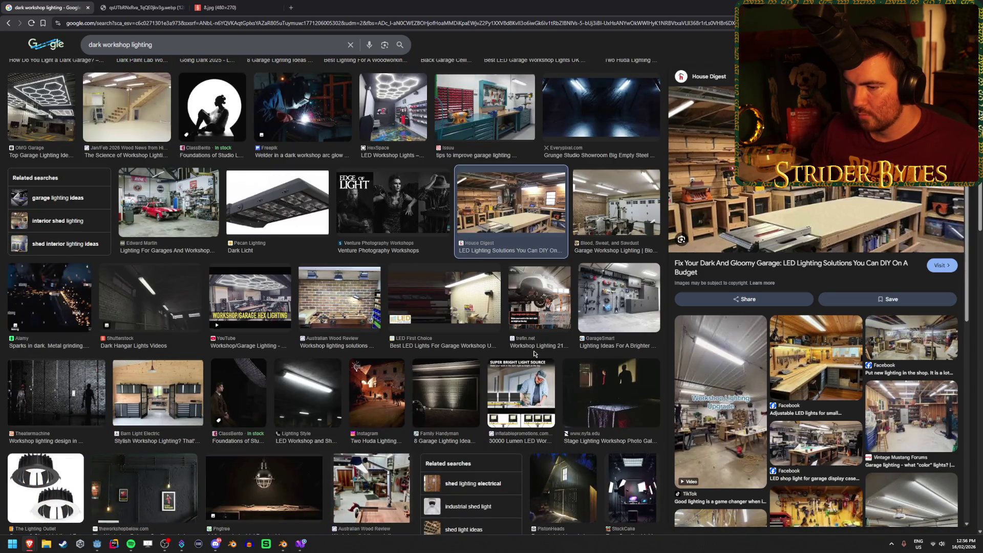
pyautogui.click(308, 395)
pyautogui.scroll(-3, 533, 335)
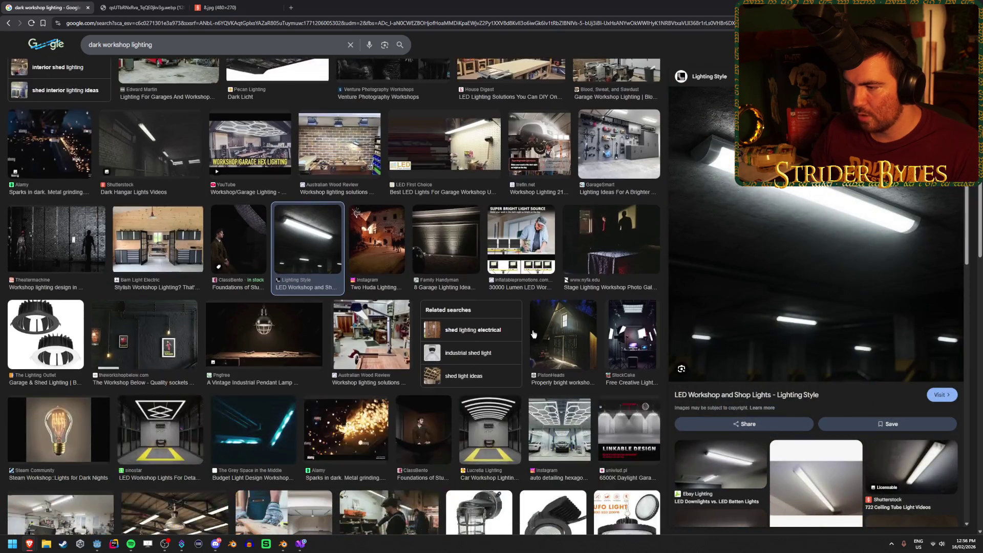
pyautogui.scroll(5, 345, 381)
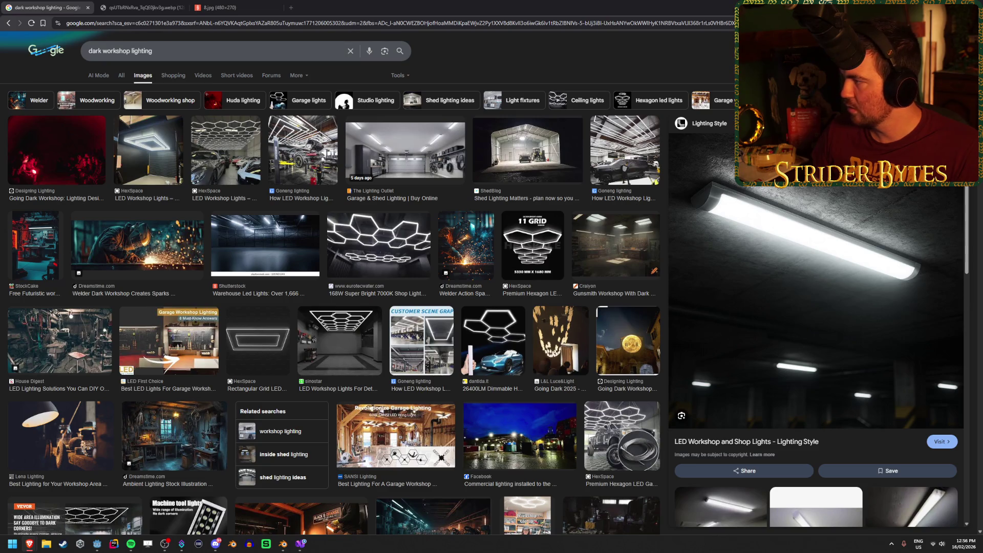
# Recheck the Craiyon image against the search results, then return to Blender
pyautogui.click(148, 4)
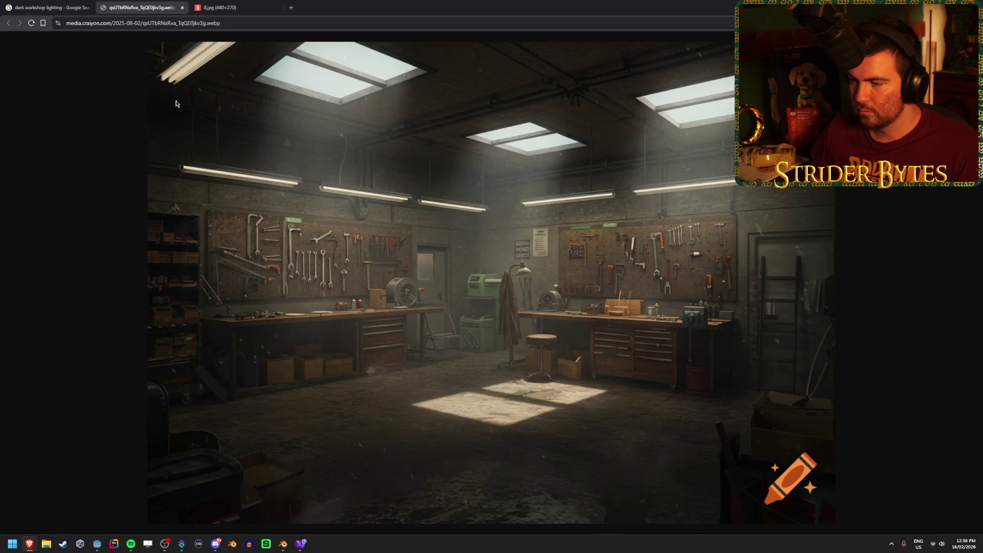
pyautogui.click(59, 3)
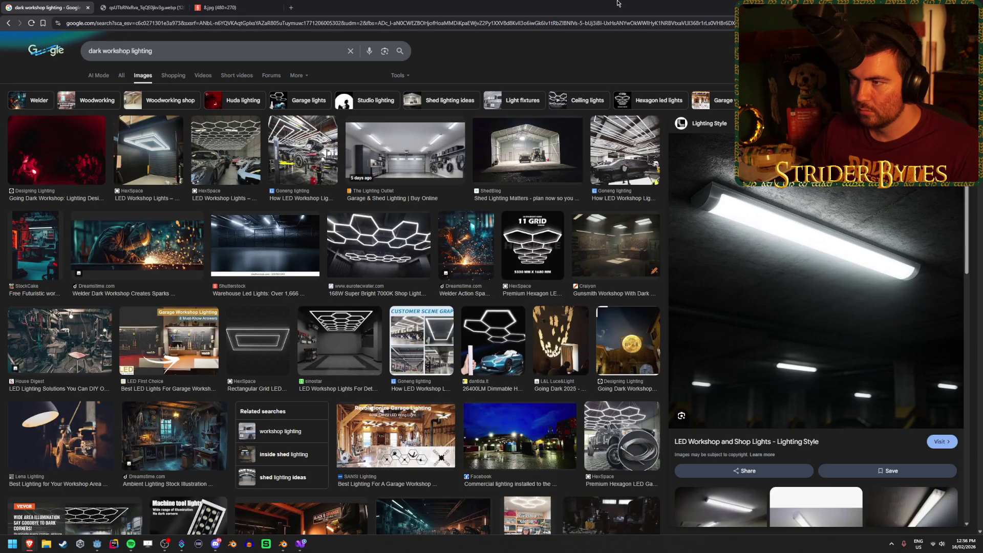
pyautogui.hotkey('alt', 'Tab')
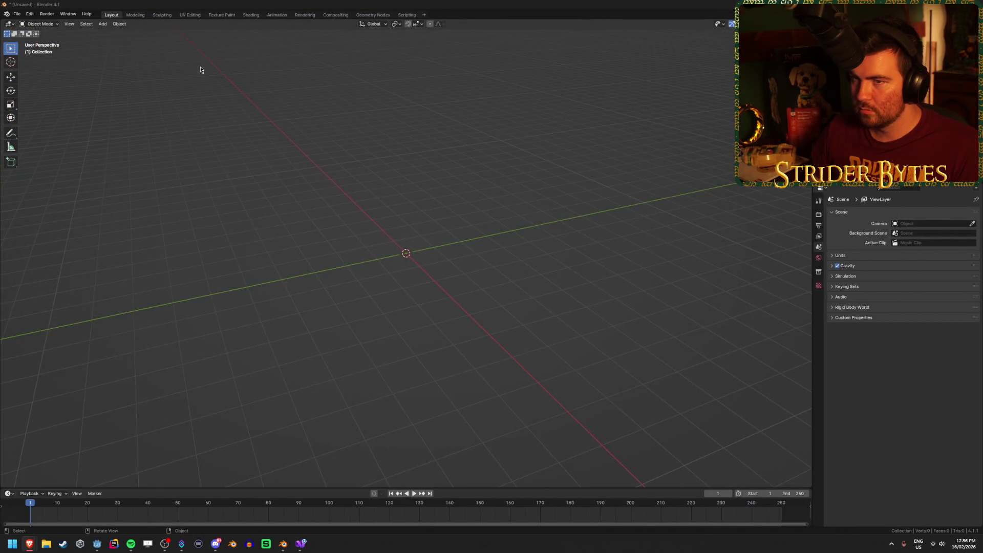
# Close the Chaining tween and big red button browser windows, keeping the workshop lighting page
pyautogui.moveTo(29, 543)
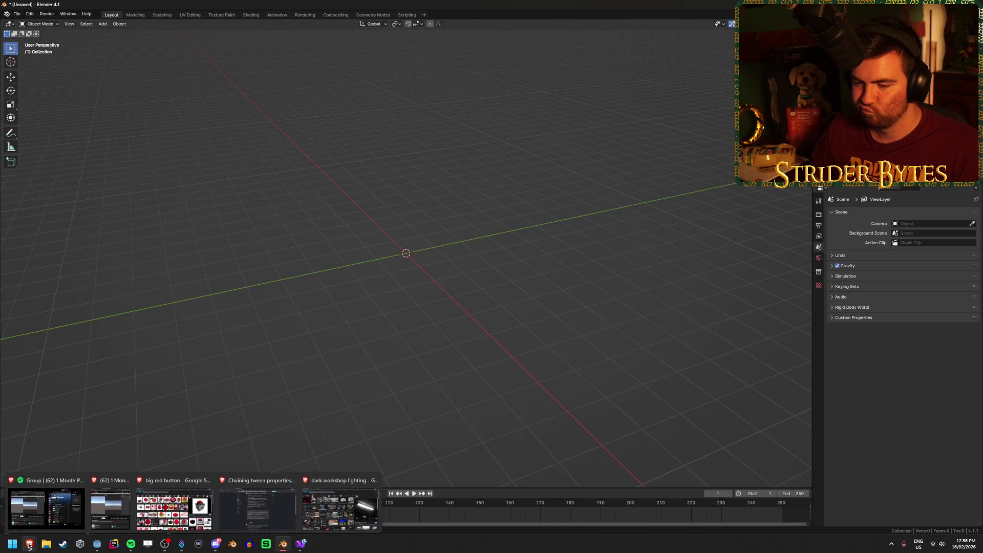
pyautogui.click(249, 507)
pyautogui.middleClick(248, 507)
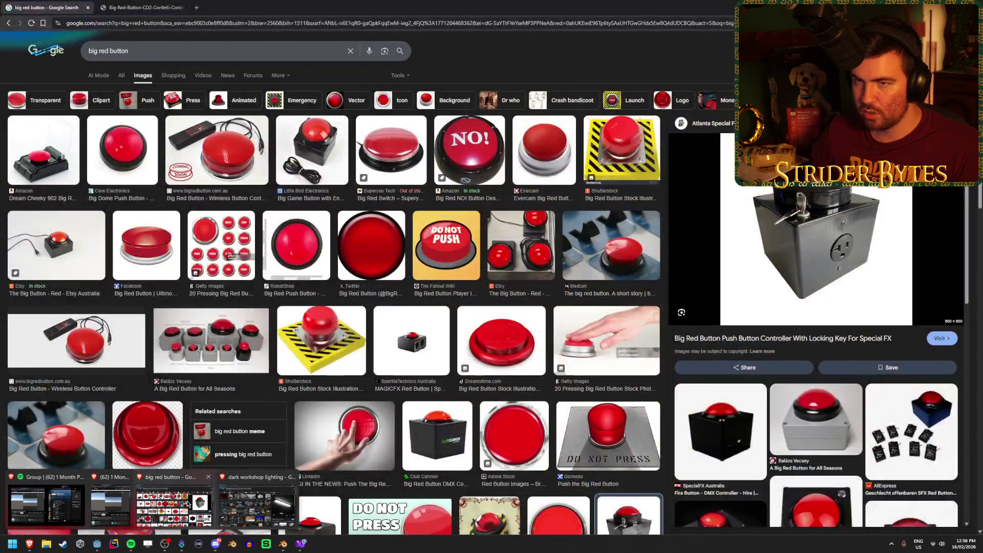
pyautogui.middleClick(134, 495)
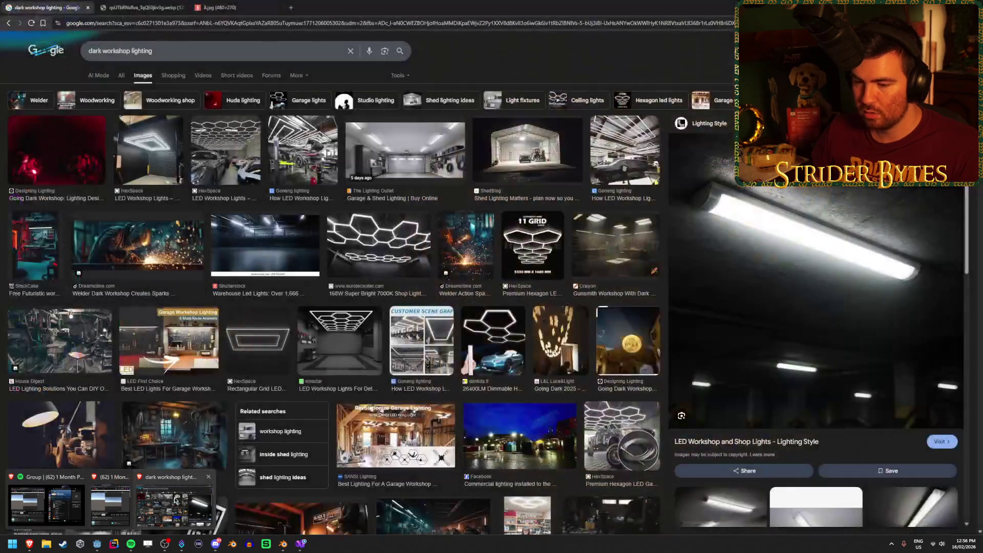
pyautogui.click(173, 507)
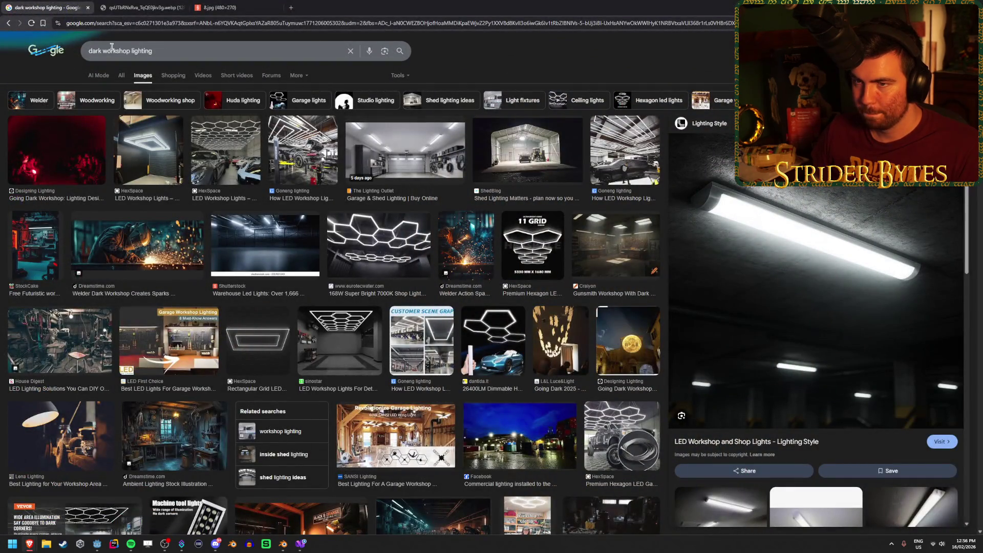
# Search images for 'workshop tube lights' and preview the vintage substation tube light
pyautogui.click(89, 51)
pyautogui.press('Delete')
pyautogui.press('Delete')
pyautogui.press('Delete')
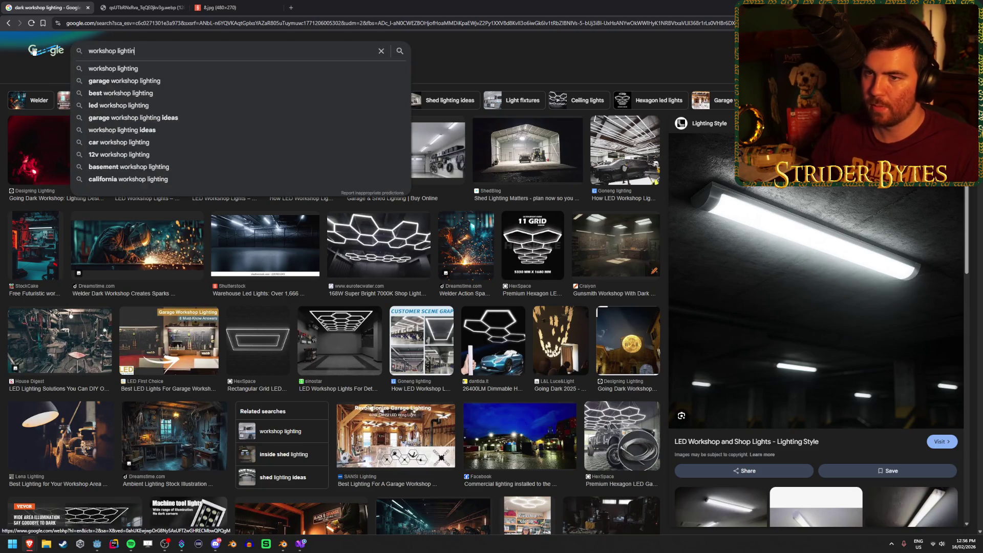
pyautogui.press('End')
pyautogui.press('BackSpace')
pyautogui.press('BackSpace')
pyautogui.press('BackSpace')
pyautogui.write('shop ')
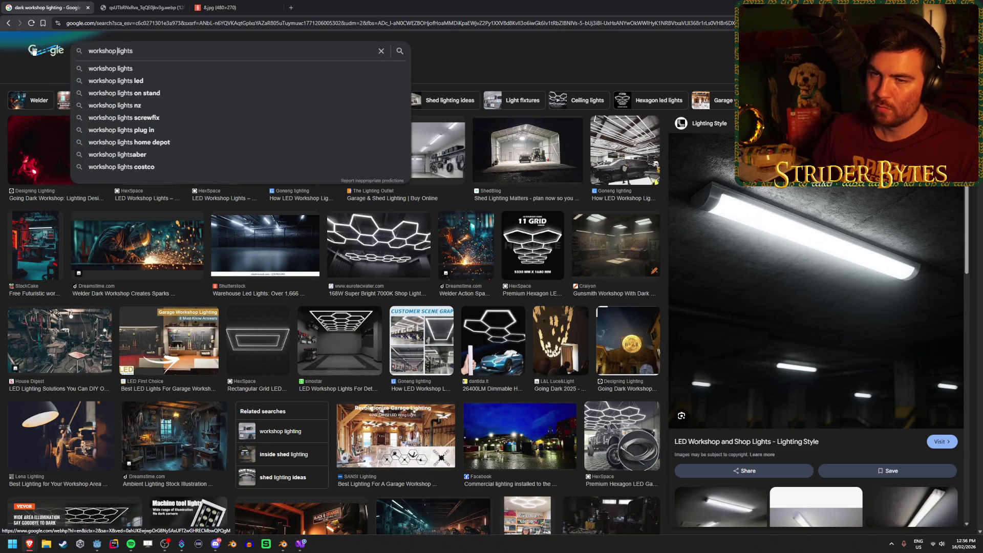
pyautogui.write('tube')
pyautogui.press('Return')
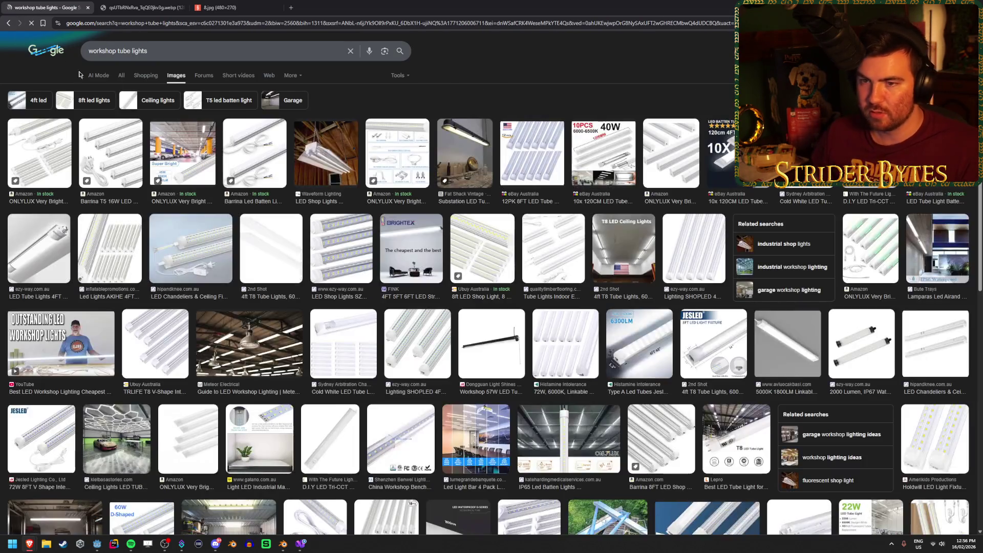
pyautogui.click(491, 163)
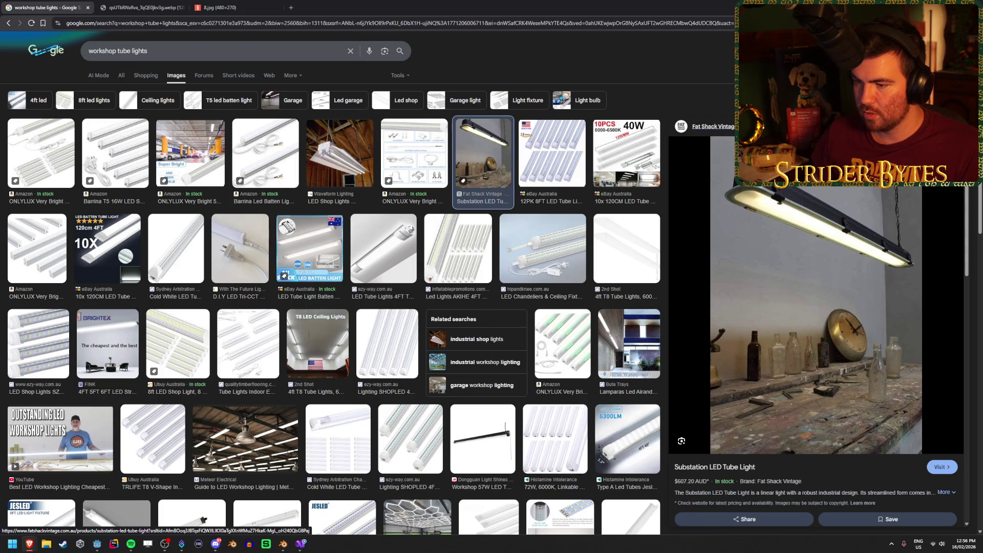
pyautogui.press('Escape')
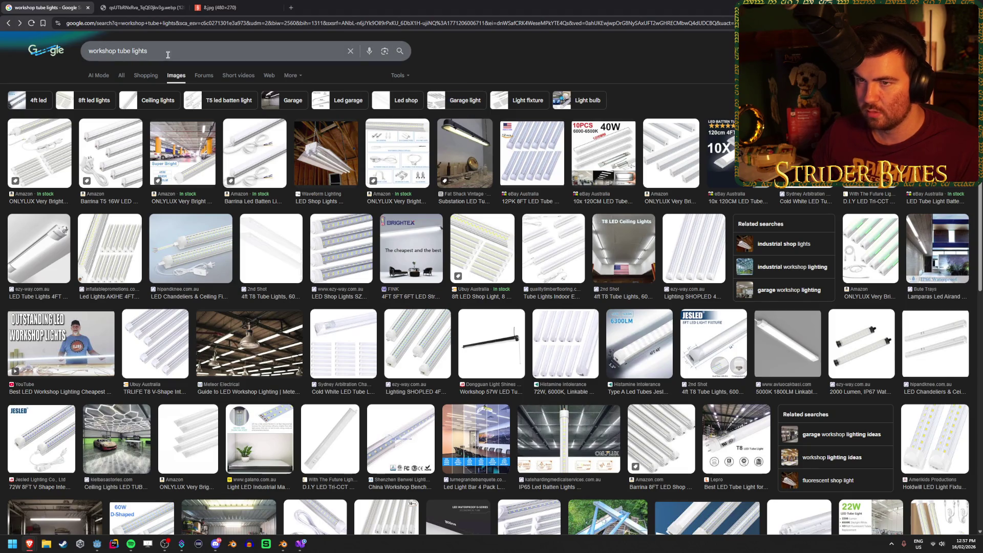
# Change the search to 'workshop lights' and scroll through the results
pyautogui.click(122, 54)
pyautogui.press('BackSpace')
pyautogui.press('Return')
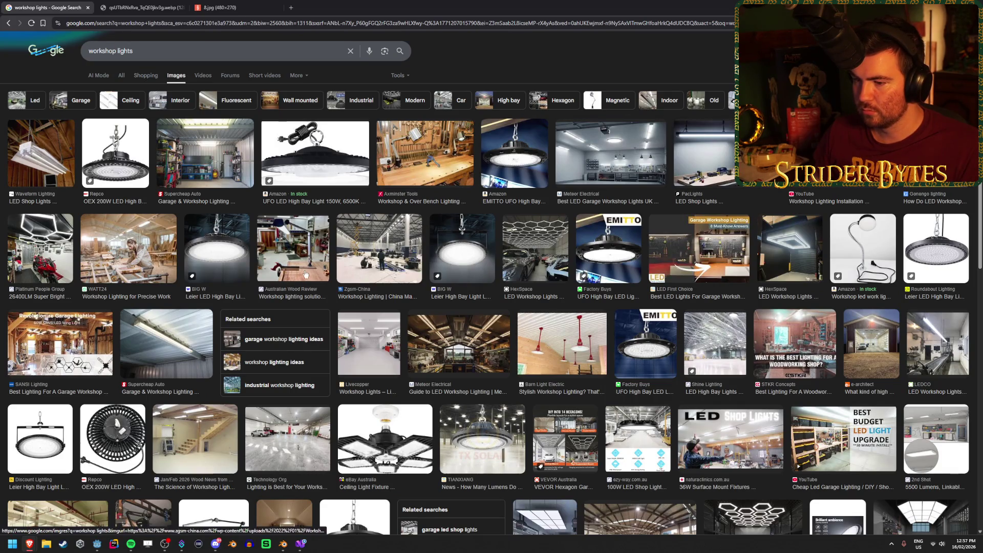
pyautogui.scroll(-3, 301, 276)
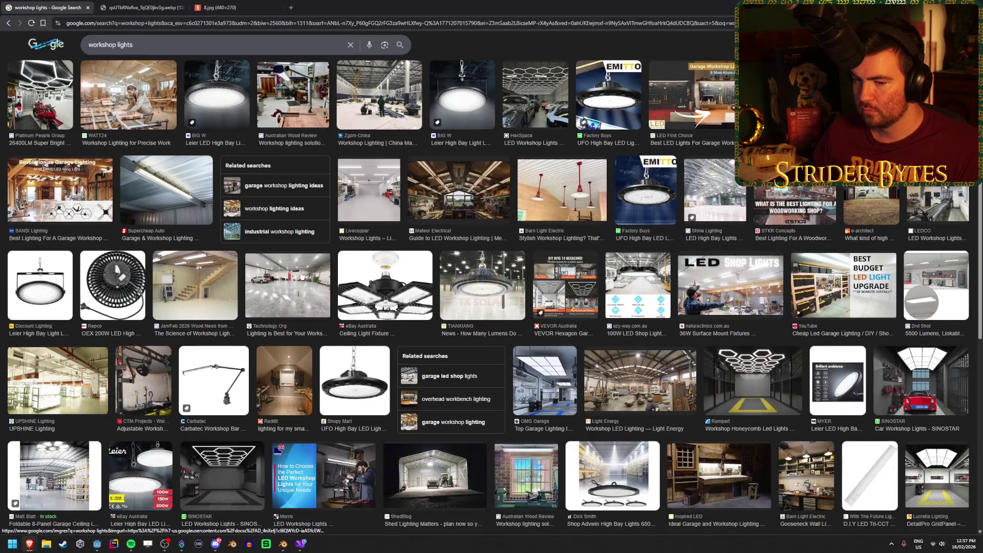
pyautogui.scroll(-4, 301, 276)
pyautogui.scroll(-8, 302, 276)
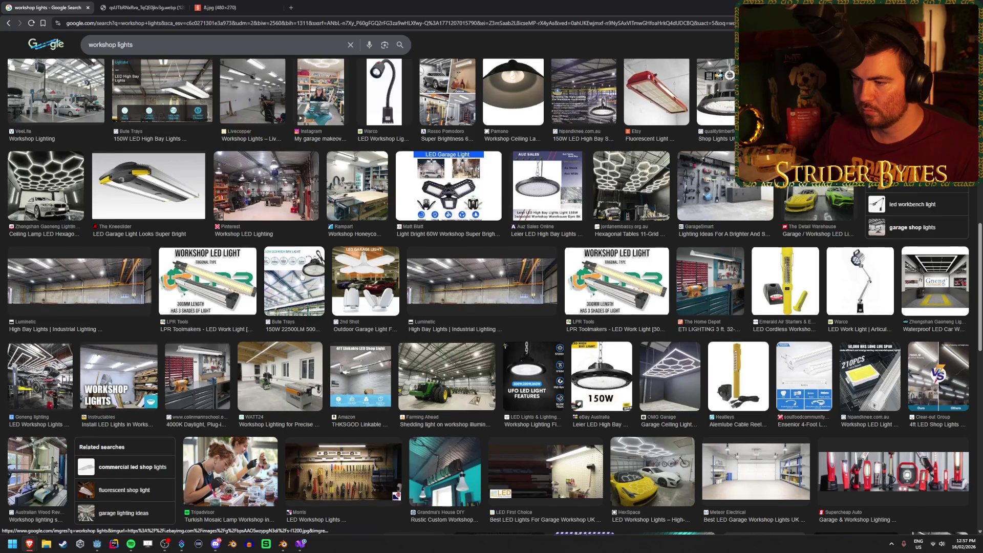
pyautogui.scroll(15, 302, 276)
# Try 'old workshop lights', then go back to the 'workshop tube lights' results
pyautogui.click(93, 50)
pyautogui.write('o')
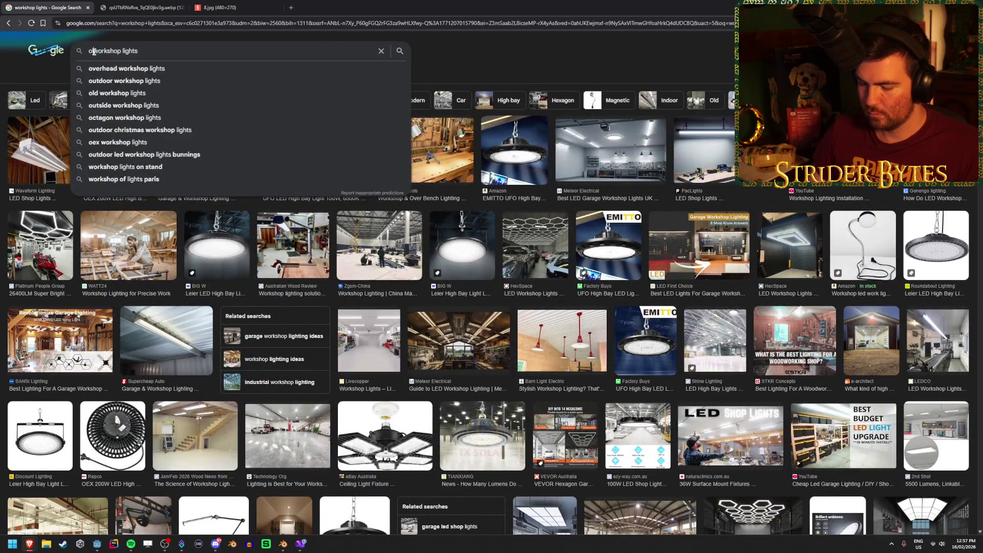
pyautogui.write('ld')
pyautogui.press('Return')
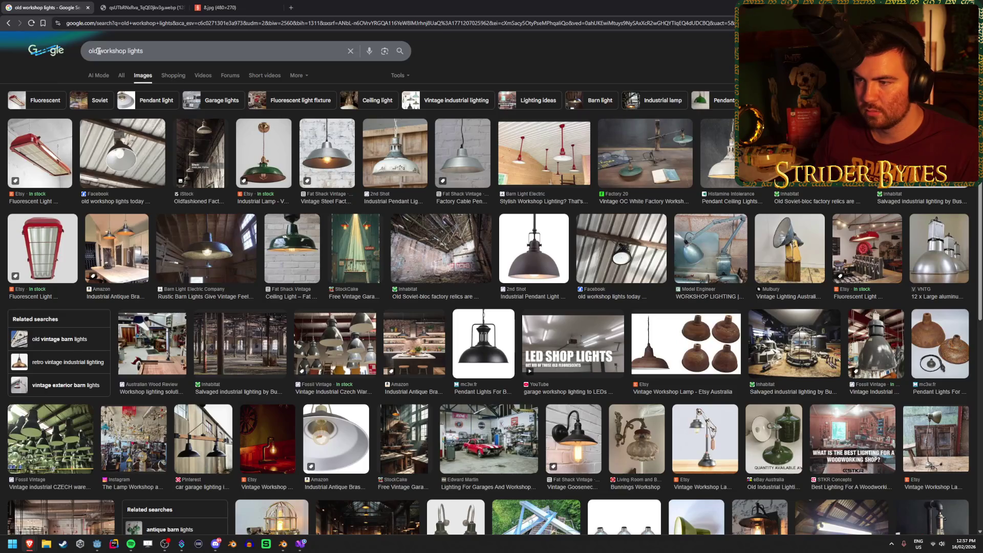
pyautogui.hotkey('alt', 'Left')
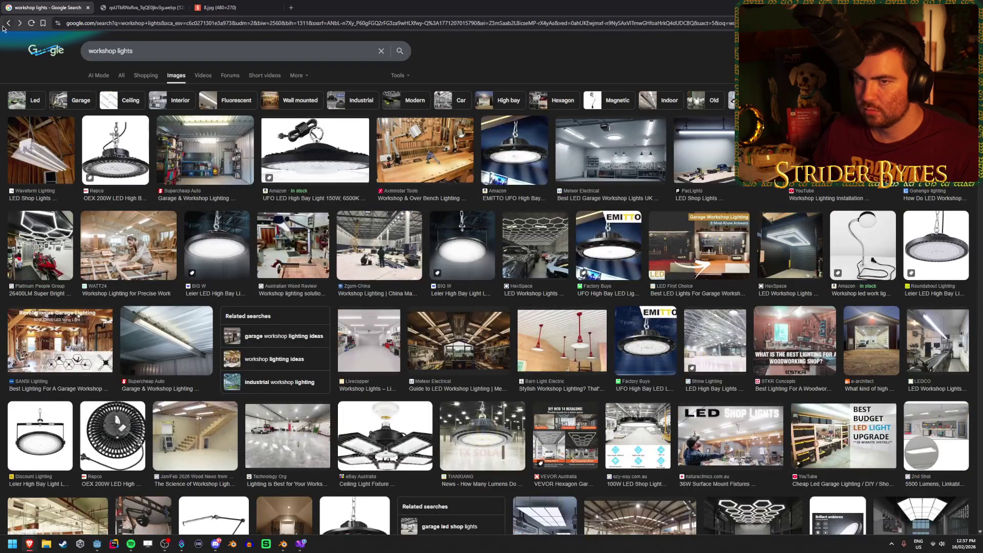
pyautogui.click(7, 24)
pyautogui.scroll(-3, 419, 243)
pyautogui.scroll(3, 419, 243)
# Search 'workshop tube lights casing', preview the PacLights LED Shop Lights image, then return
pyautogui.click(159, 52)
pyautogui.write('c')
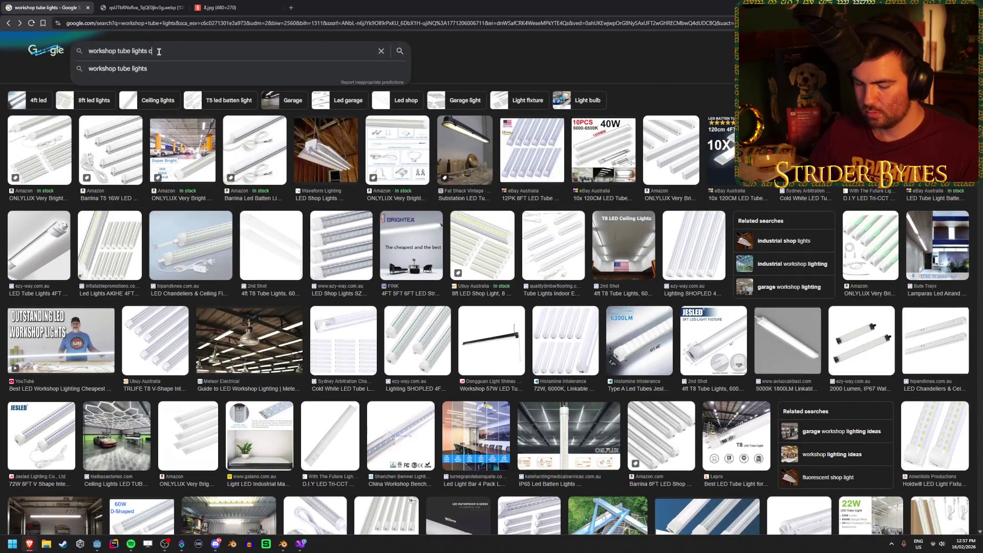
pyautogui.write('asing')
pyautogui.press('Return')
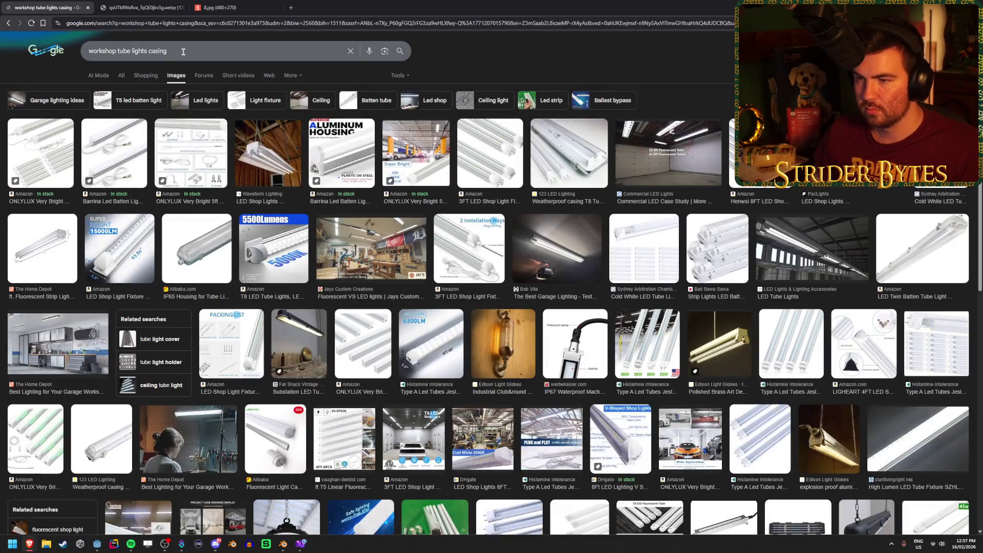
pyautogui.scroll(-10, 266, 162)
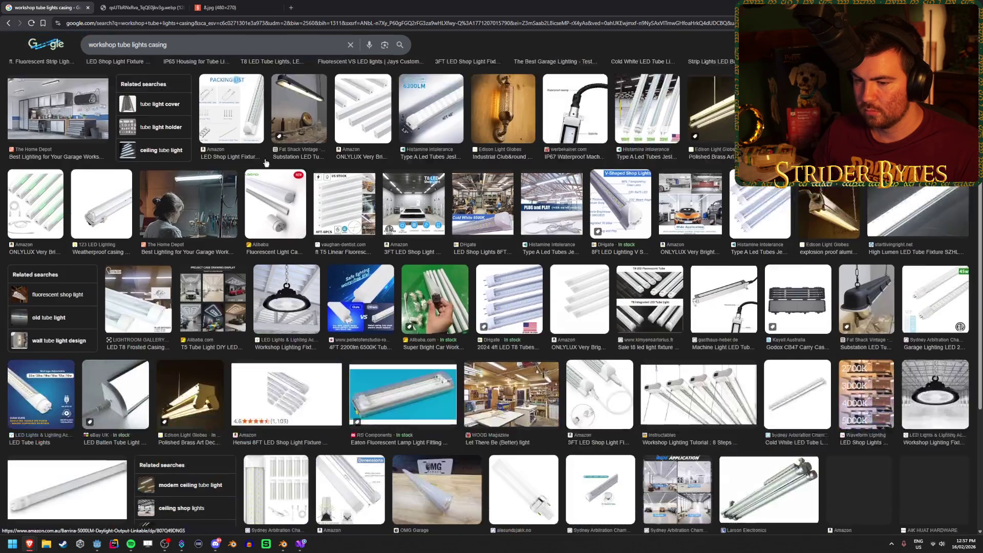
pyautogui.scroll(10, 266, 163)
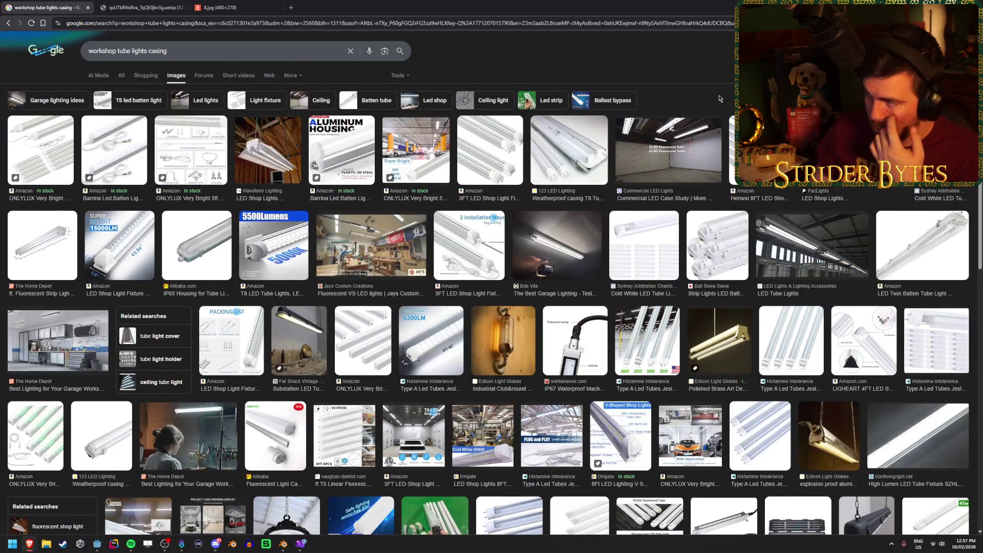
pyautogui.click(819, 195)
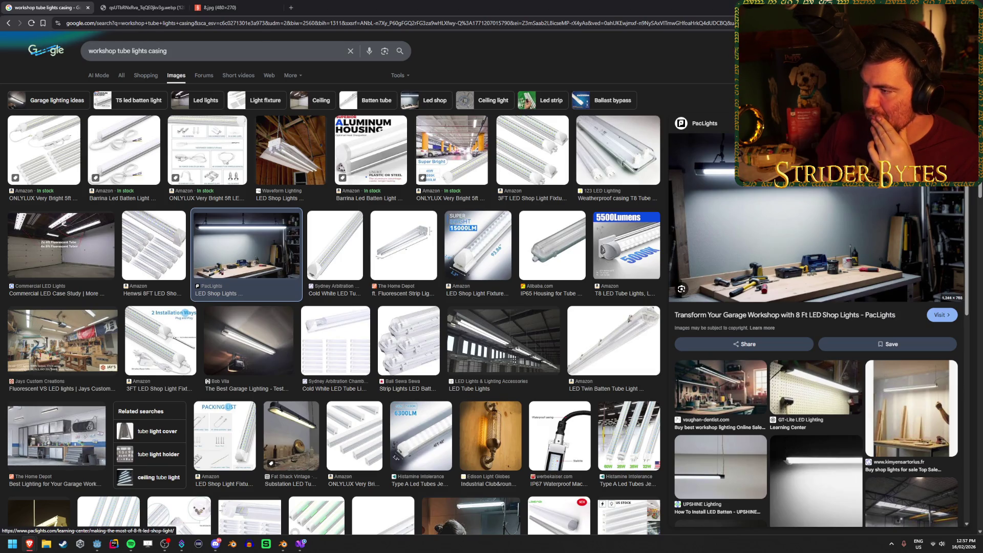
pyautogui.click(9, 24)
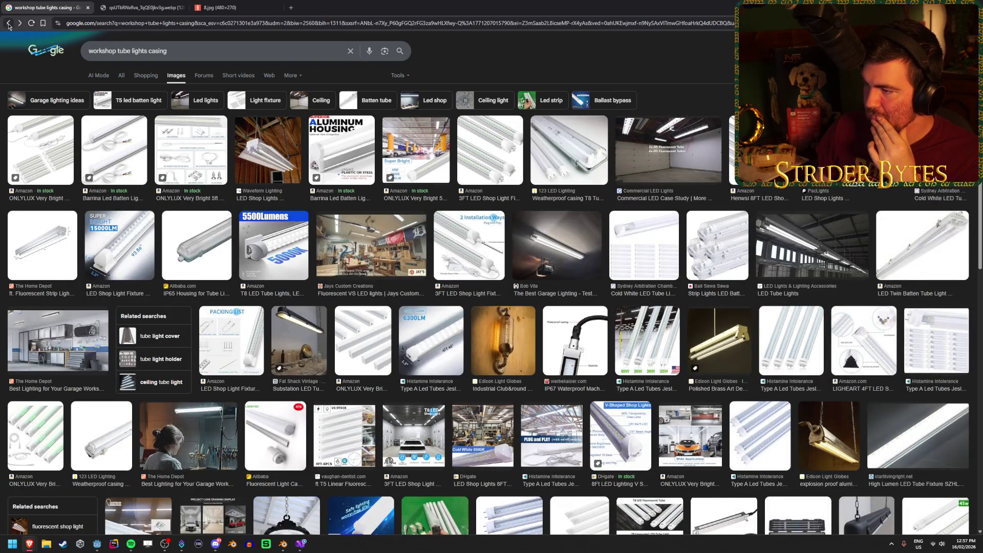
pyautogui.click(9, 24)
pyautogui.hotkey('alt', 'Tab')
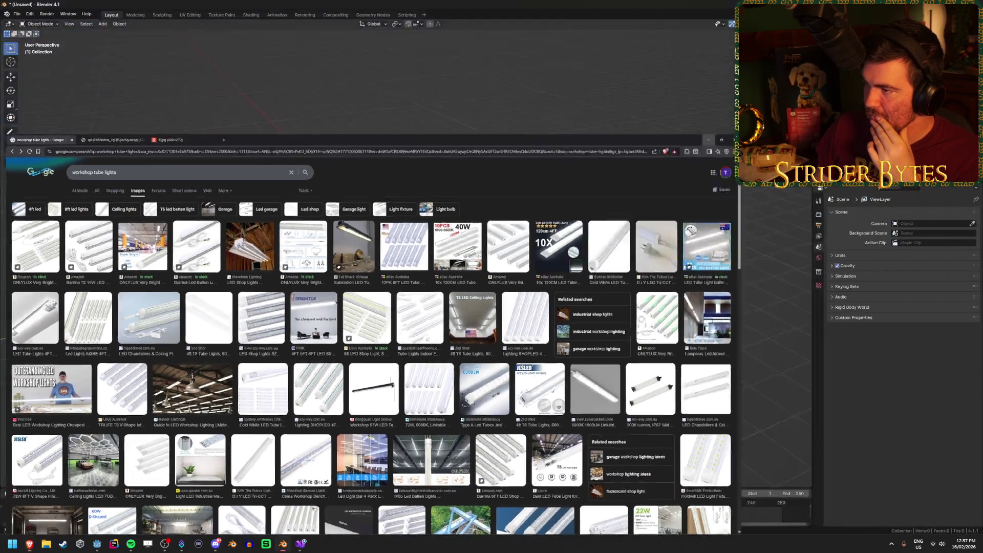
# Back in Godot, inspect the workbench's collision shapes and the Area3D node
pyautogui.hotkey('alt', 'Tab')
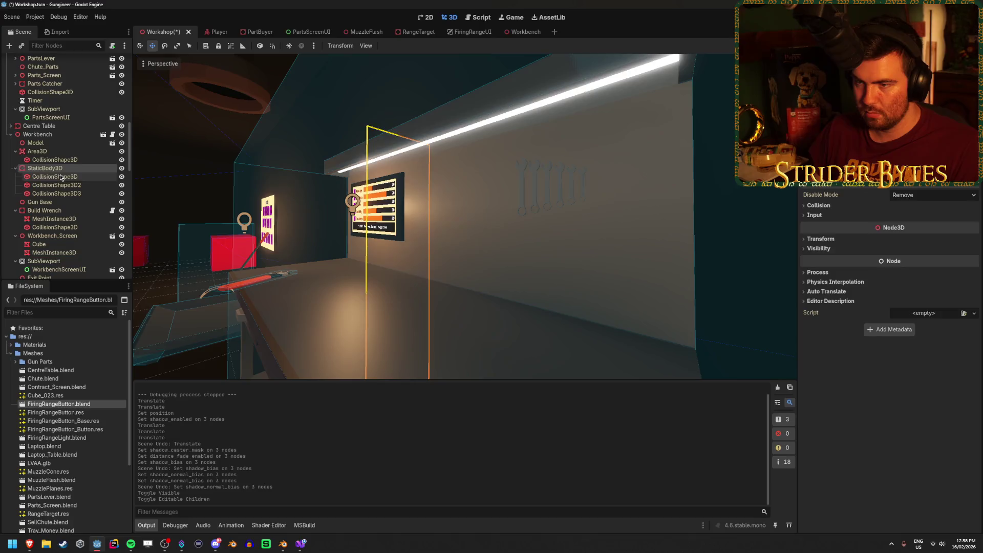
pyautogui.click(60, 176)
pyautogui.click(57, 185)
pyautogui.click(56, 160)
pyautogui.click(59, 151)
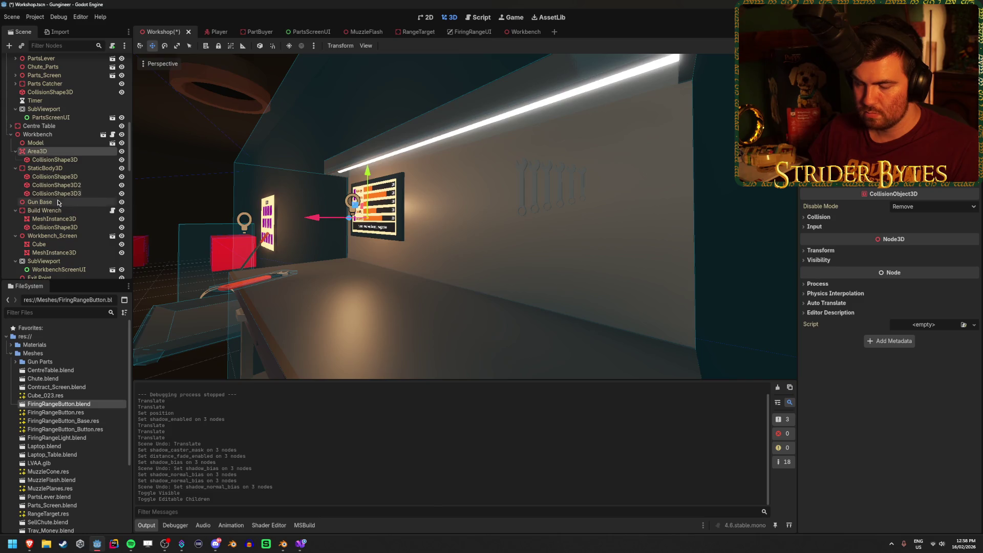
pyautogui.scroll(-2, 62, 185)
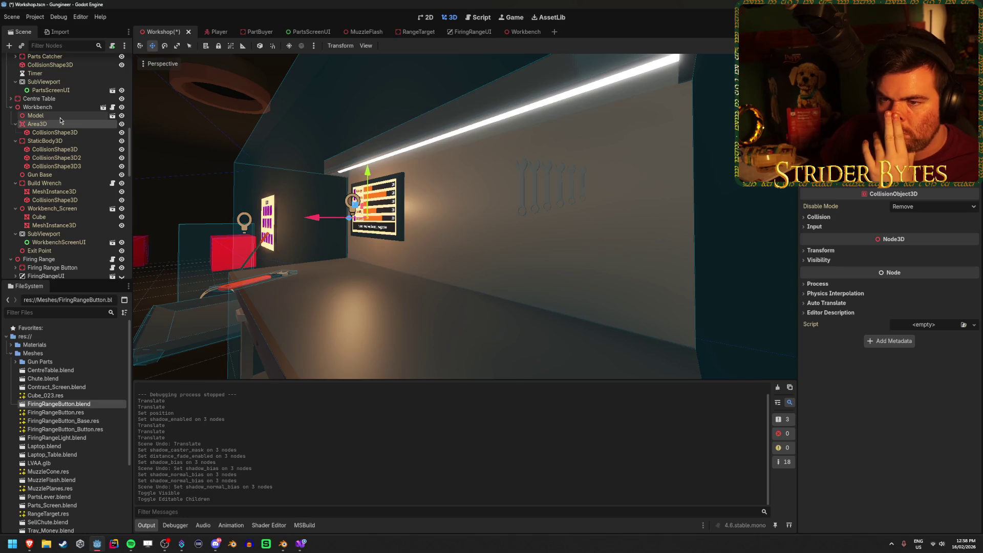
# Enable Editable Children on the workbench Model to expose its Workbench and TubeLight meshes
pyautogui.click(423, 142)
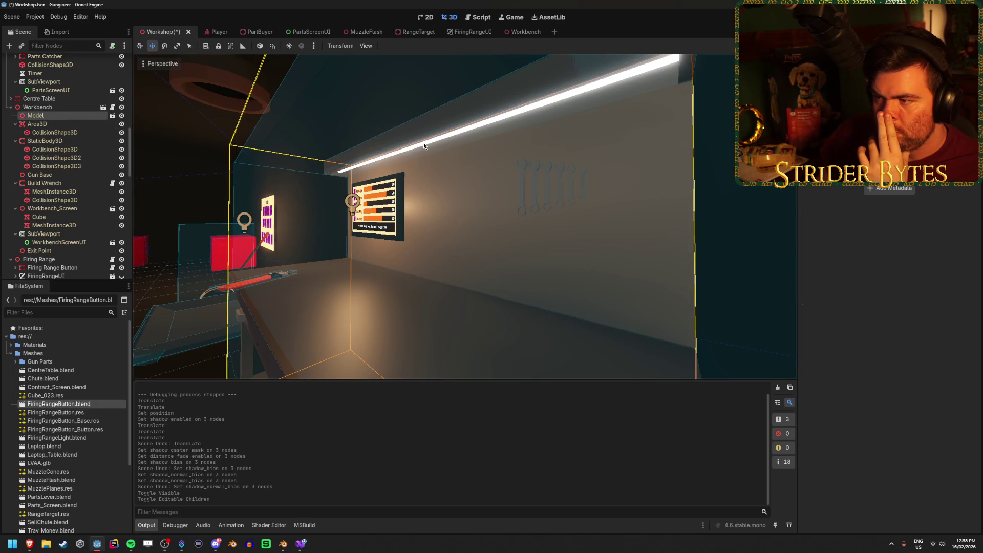
pyautogui.rightClick(54, 115)
pyautogui.click(77, 267)
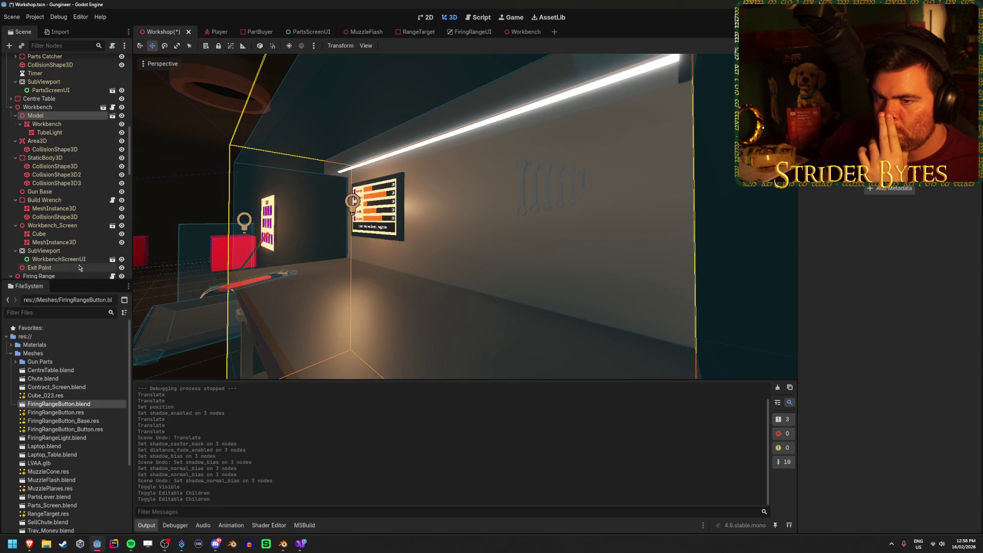
# Give TubeLight a new StandardMaterial3D material override with Emission enabled
pyautogui.click(58, 134)
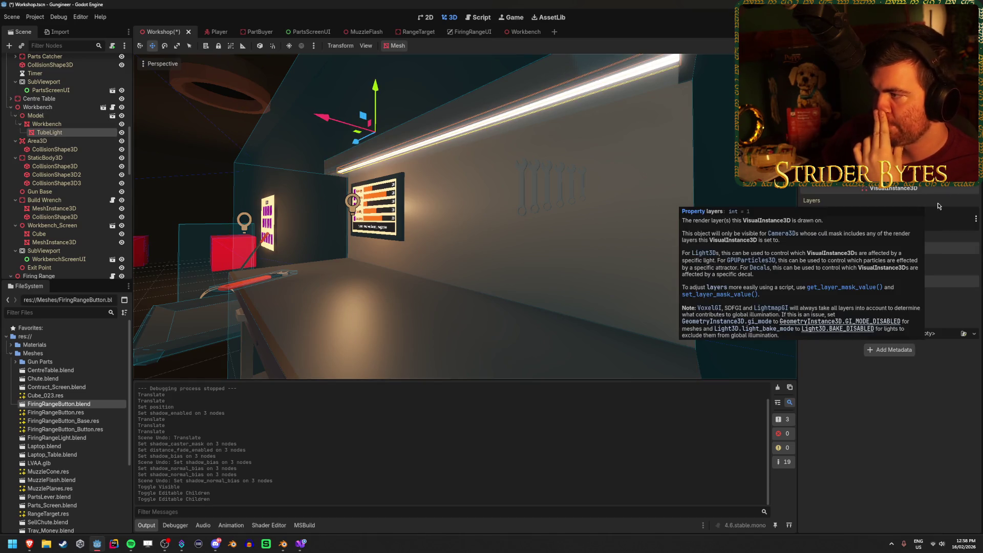
pyautogui.scroll(5, 890, 276)
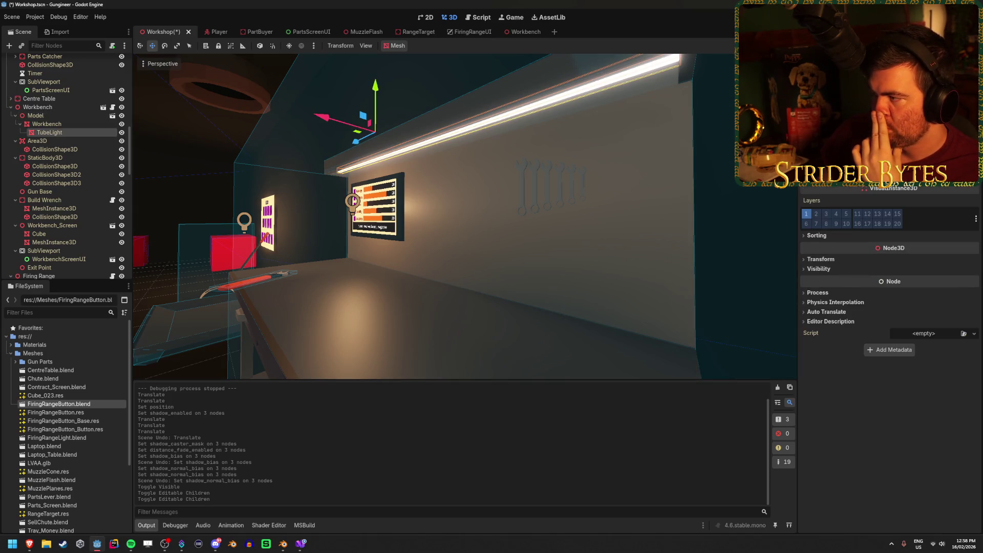
pyautogui.scroll(-5, 890, 277)
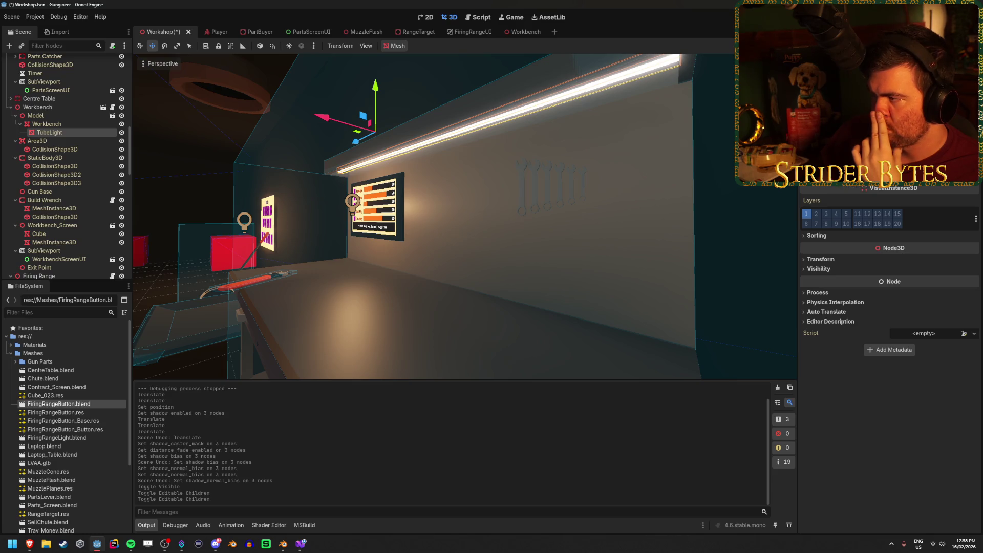
pyautogui.scroll(5, 890, 276)
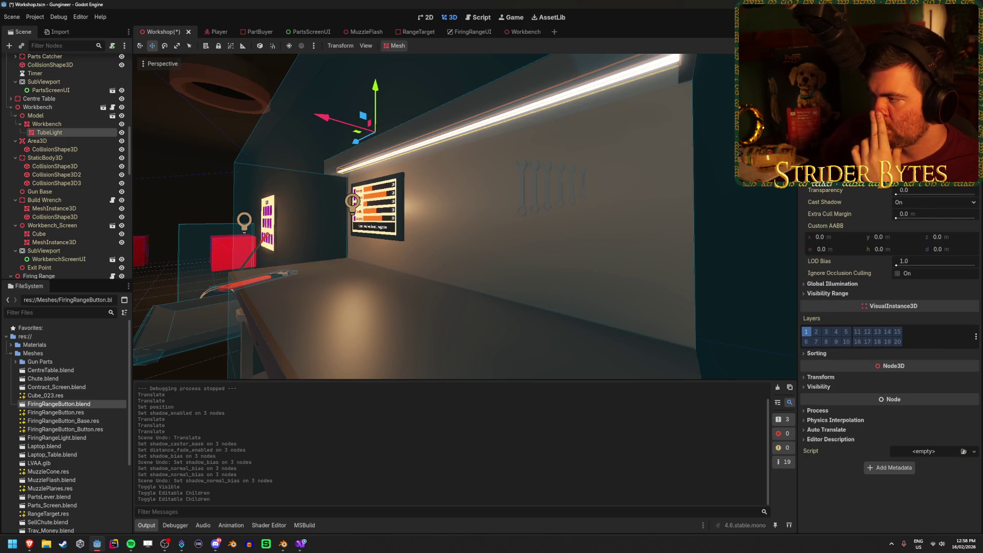
pyautogui.click(924, 179)
pyautogui.click(944, 192)
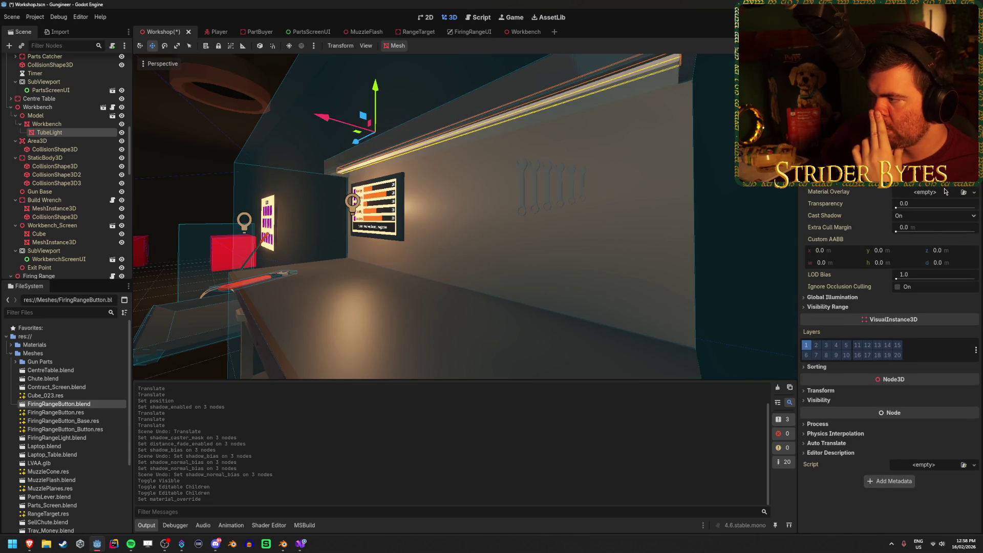
pyautogui.scroll(-5, 886, 384)
pyautogui.scroll(5, 874, 367)
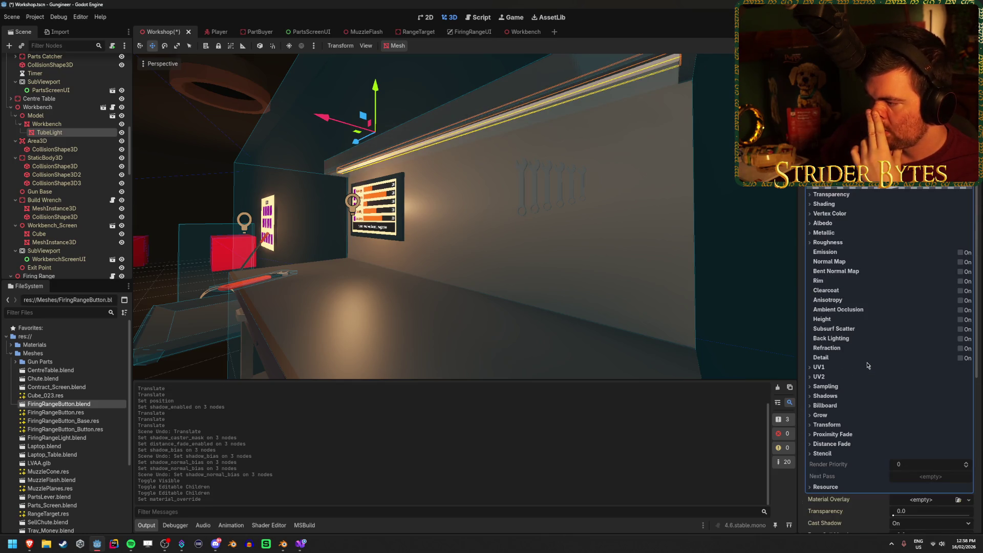
pyautogui.click(961, 253)
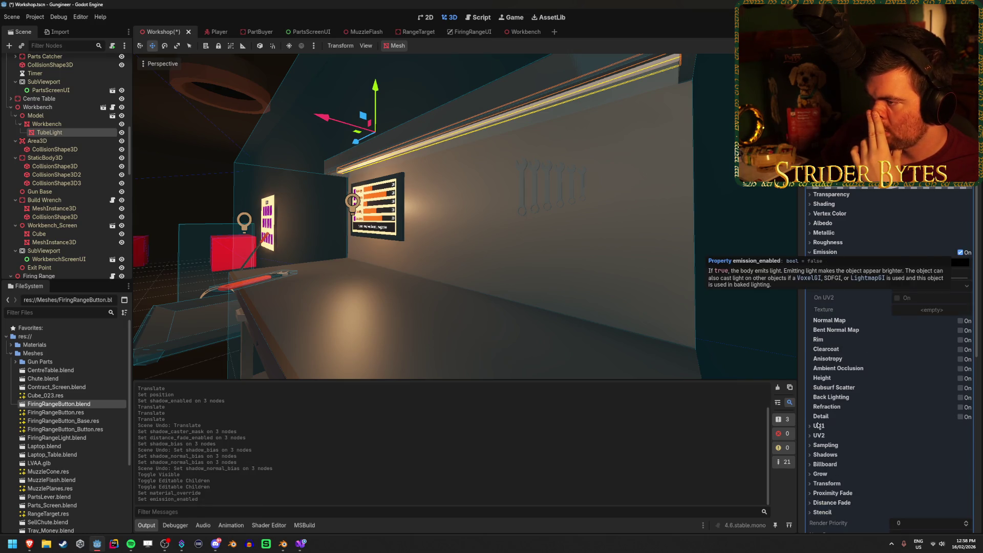
# Orbit the view along the workbench wall and bring up the tube material's options
pyautogui.moveTo(353, 201); pyautogui.dragTo(379, 174)
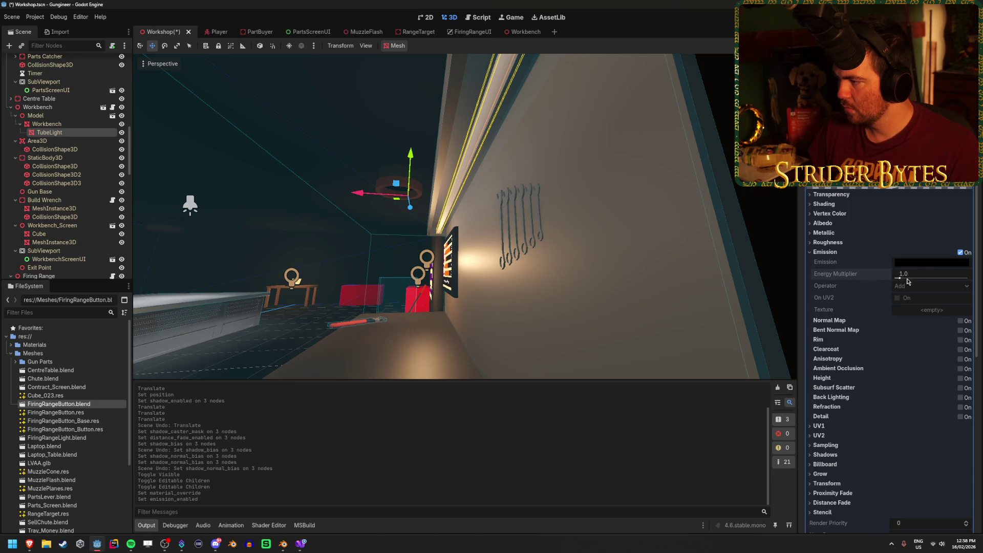
pyautogui.scroll(2, 912, 287)
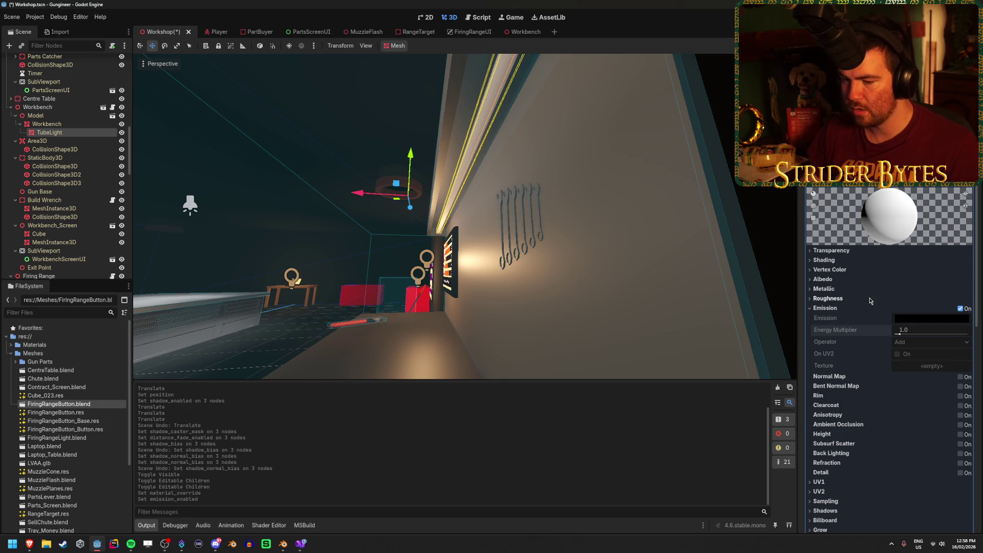
pyautogui.scroll(-2, 922, 302)
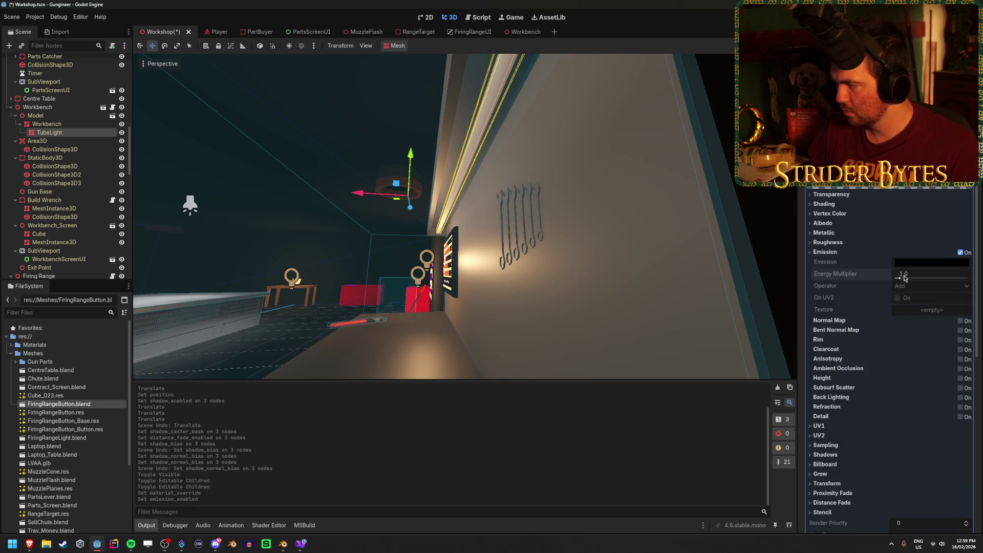
pyautogui.rightClick(838, 278)
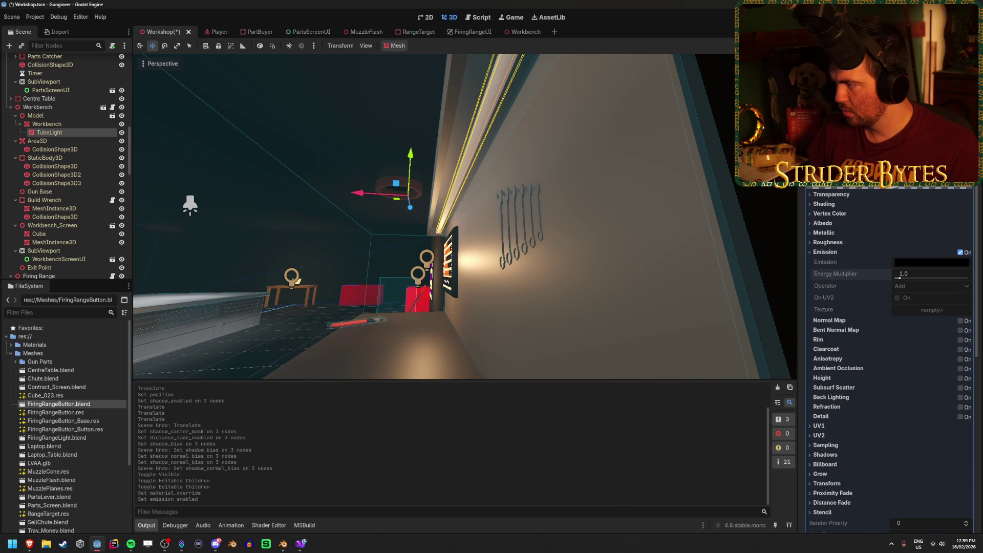
pyautogui.scroll(5, 892, 308)
pyautogui.scroll(-3, 891, 307)
pyautogui.rightClick(890, 221)
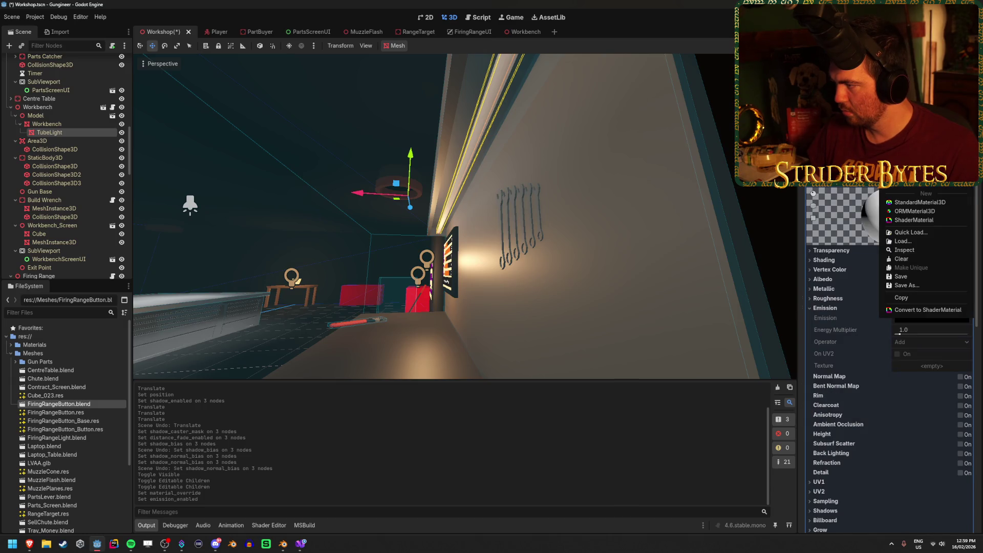
# Reset the tube's material override and give it a new overlay material with emission on
pyautogui.press('Escape')
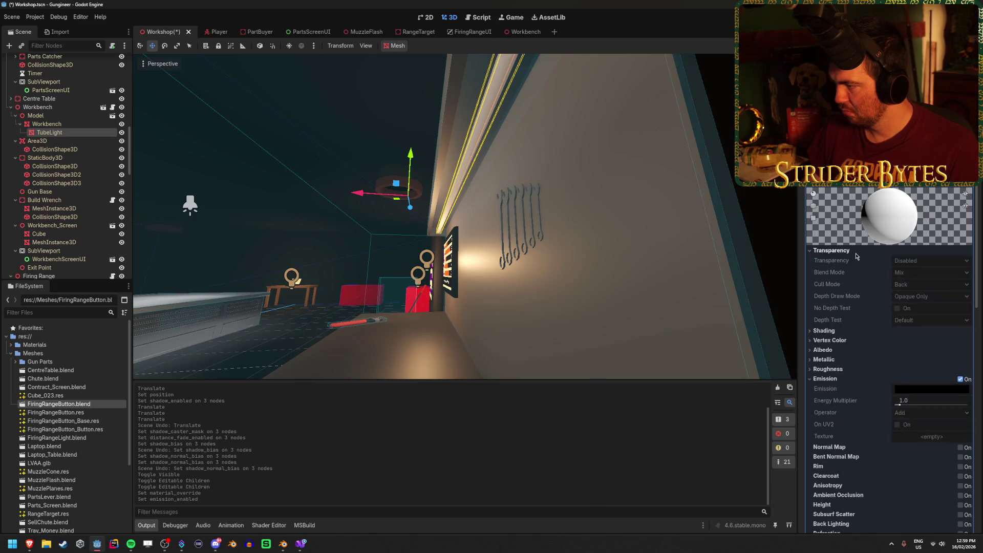
pyautogui.click(848, 260)
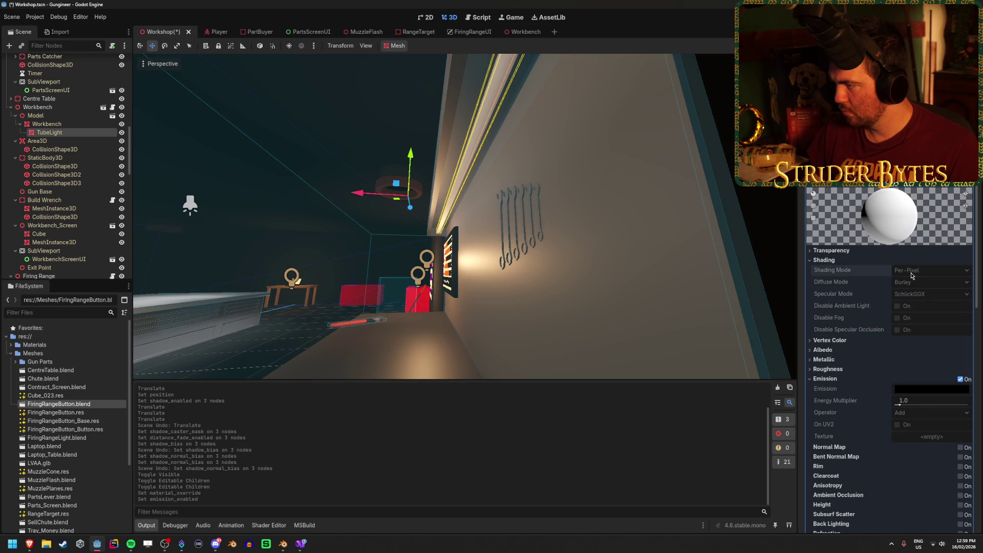
pyautogui.click(901, 179)
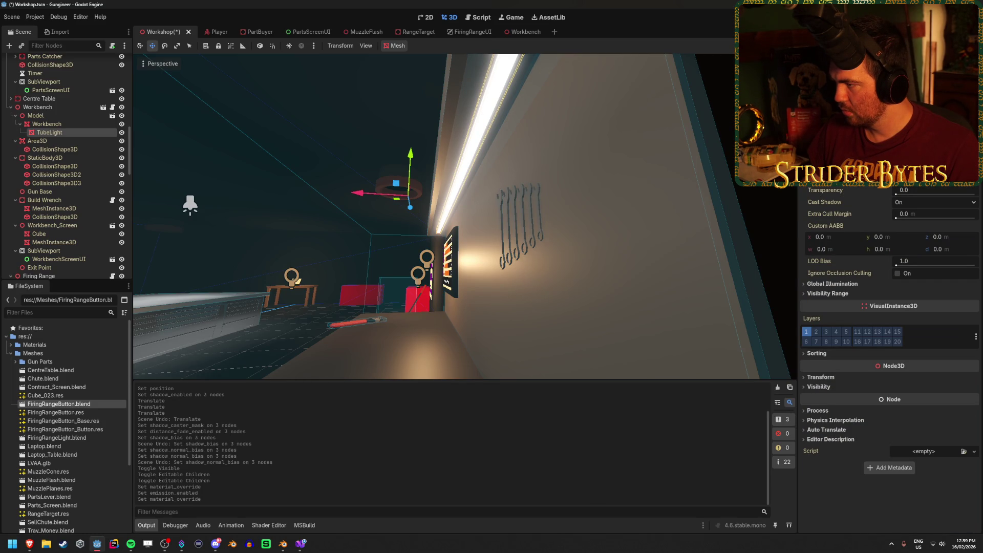
pyautogui.click(961, 203)
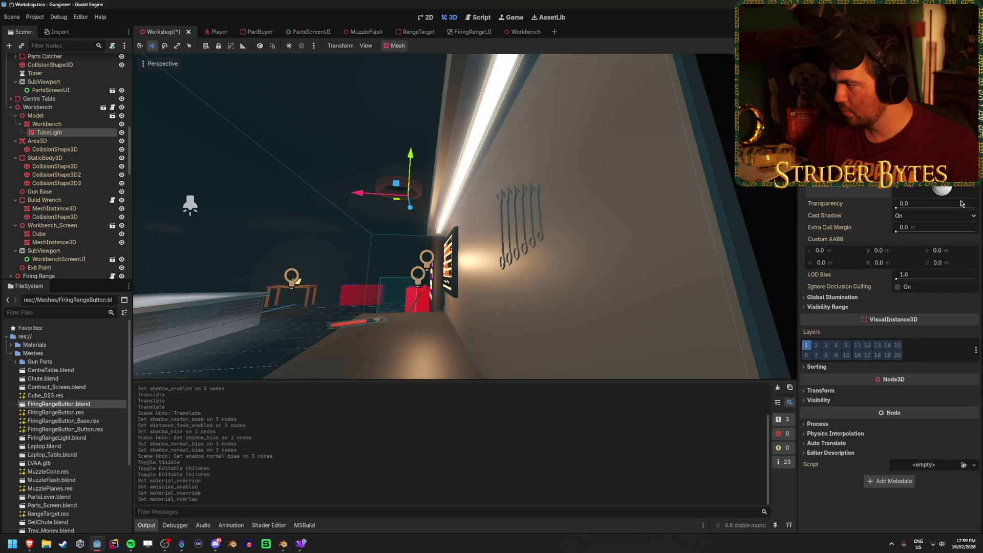
pyautogui.click(941, 189)
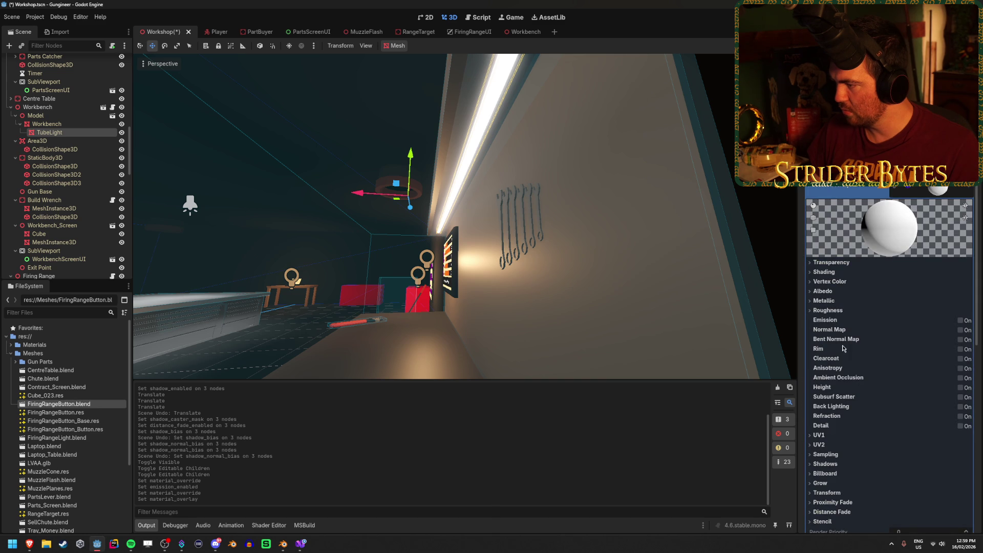
pyautogui.click(961, 321)
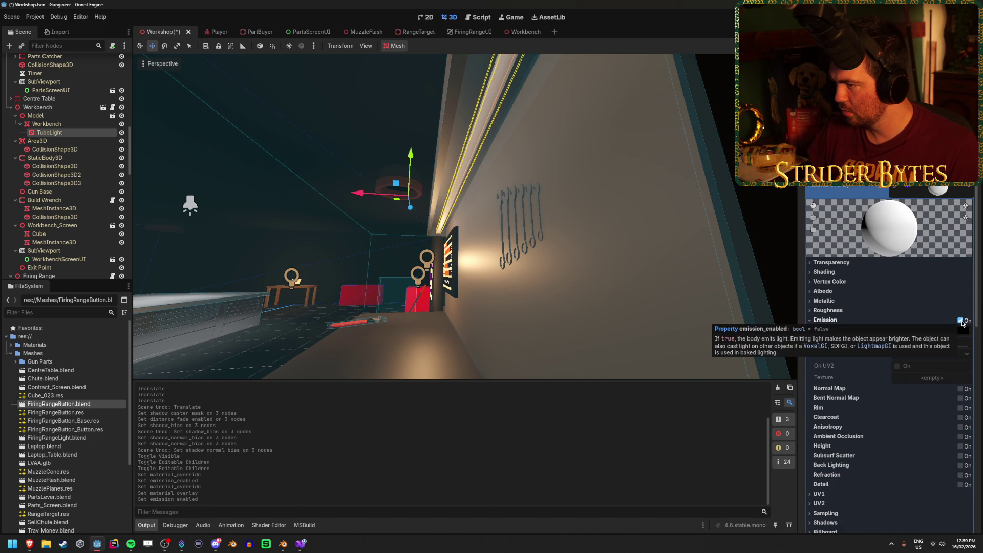
# Make the tube ignore occlusion culling, re-toggle emission, and save the scene
pyautogui.scroll(-5, 846, 380)
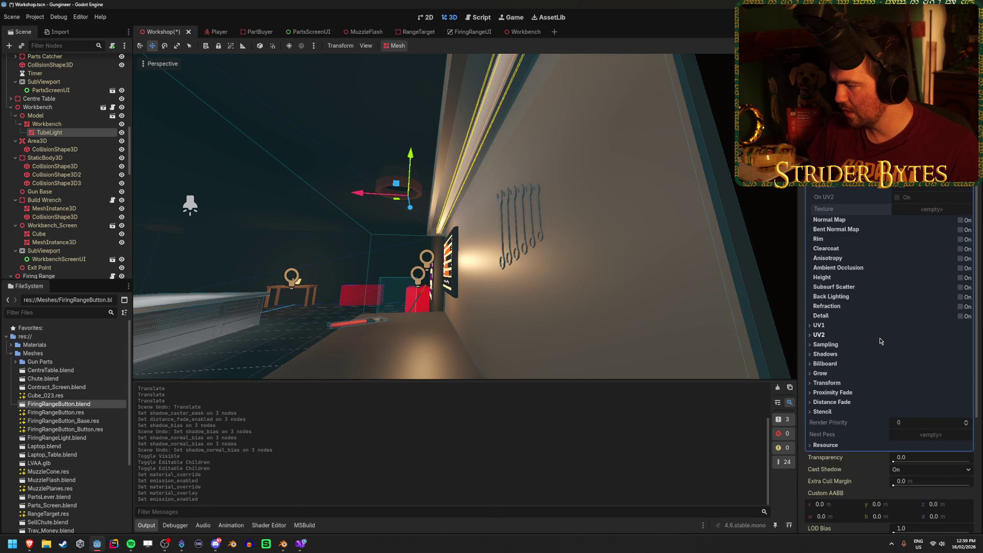
pyautogui.scroll(-5, 837, 428)
pyautogui.click(895, 331)
pyautogui.scroll(4, 877, 338)
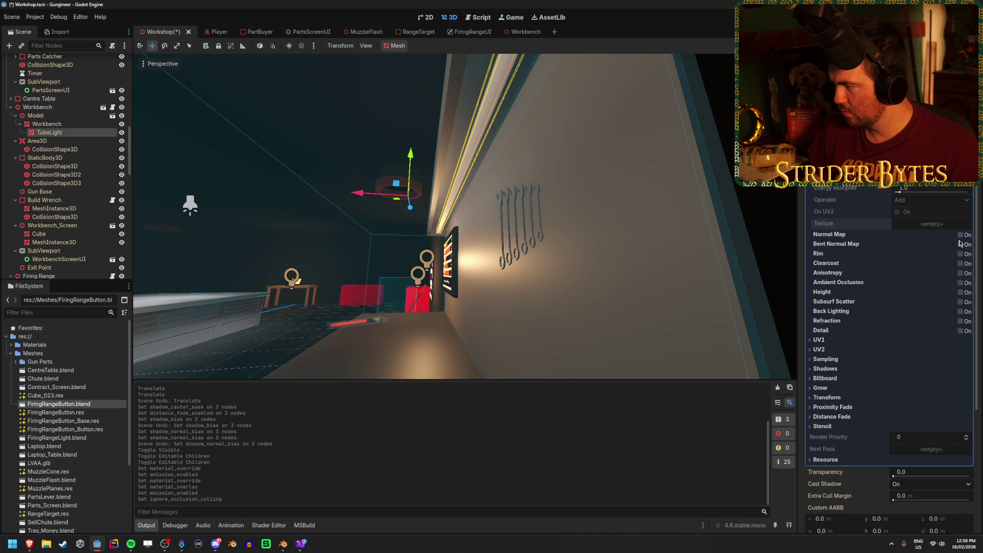
pyautogui.click(960, 177)
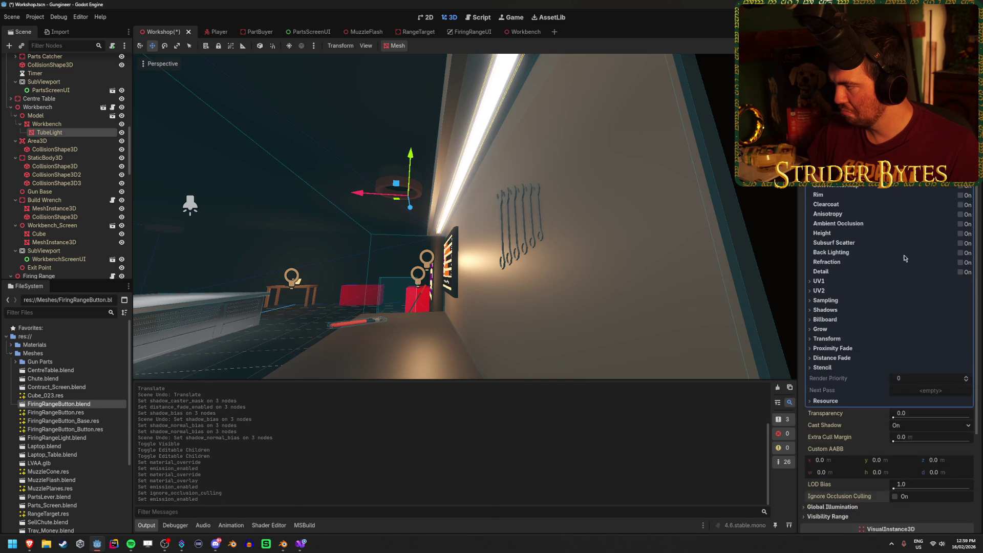
pyautogui.scroll(3, 891, 256)
pyautogui.hotkey('ctrl', 's')
# Adjust the tube's Cast Shadow setting, save again, and switch to Blender
pyautogui.click(925, 202)
pyautogui.click(917, 216)
pyautogui.click(925, 203)
pyautogui.click(916, 226)
pyautogui.hotkey('ctrl', 's')
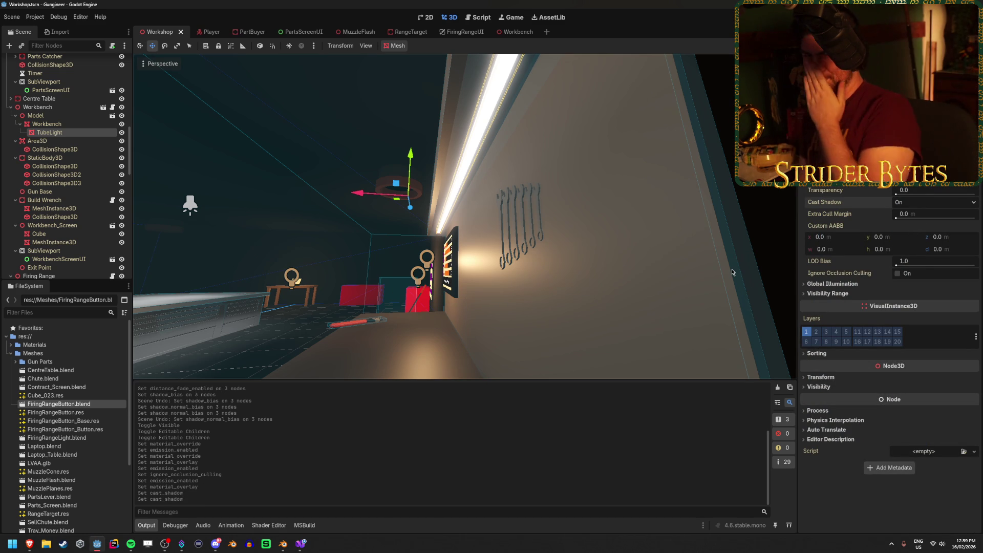
pyautogui.click(283, 544)
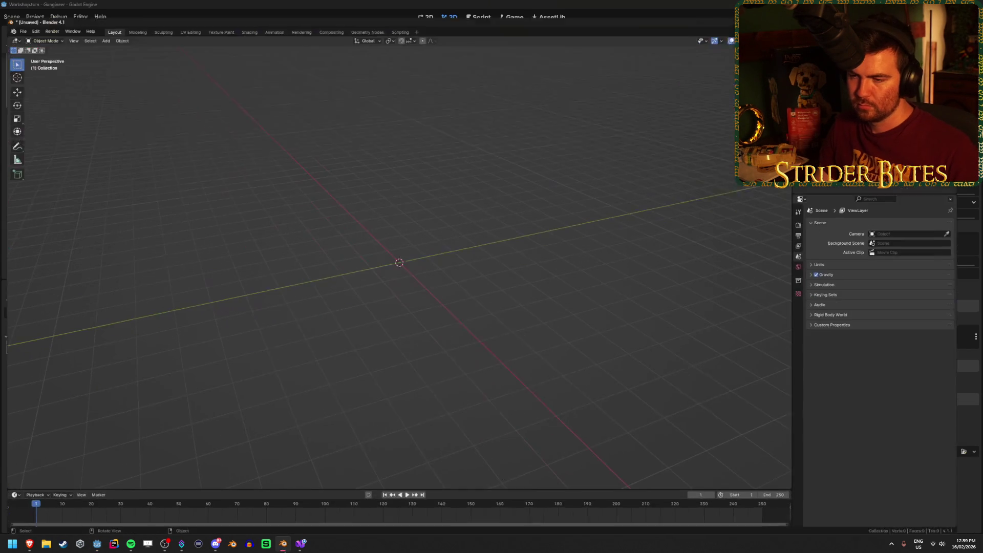
# Open the recent Workbench.blend, discarding the empty scene's unsaved changes
pyautogui.click(20, 14)
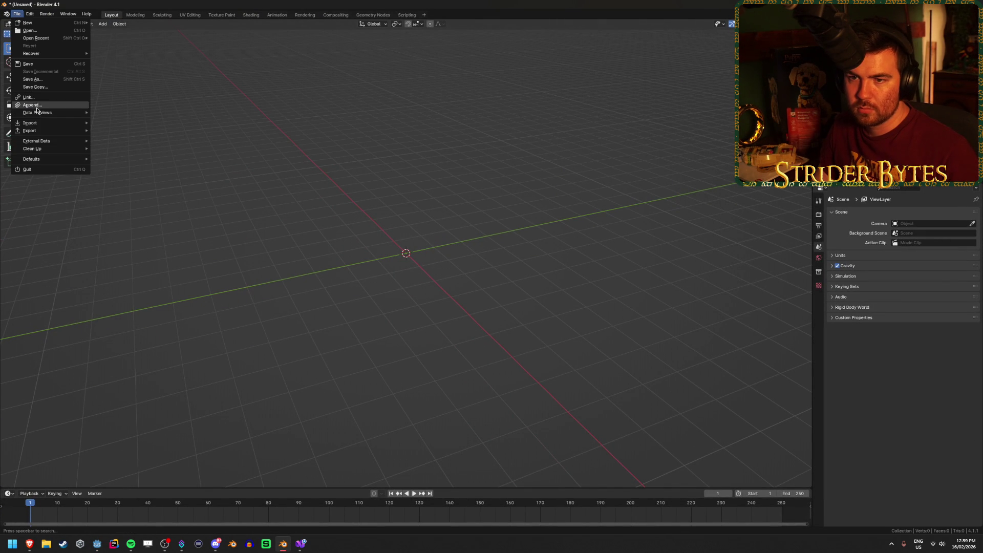
pyautogui.moveTo(33, 135)
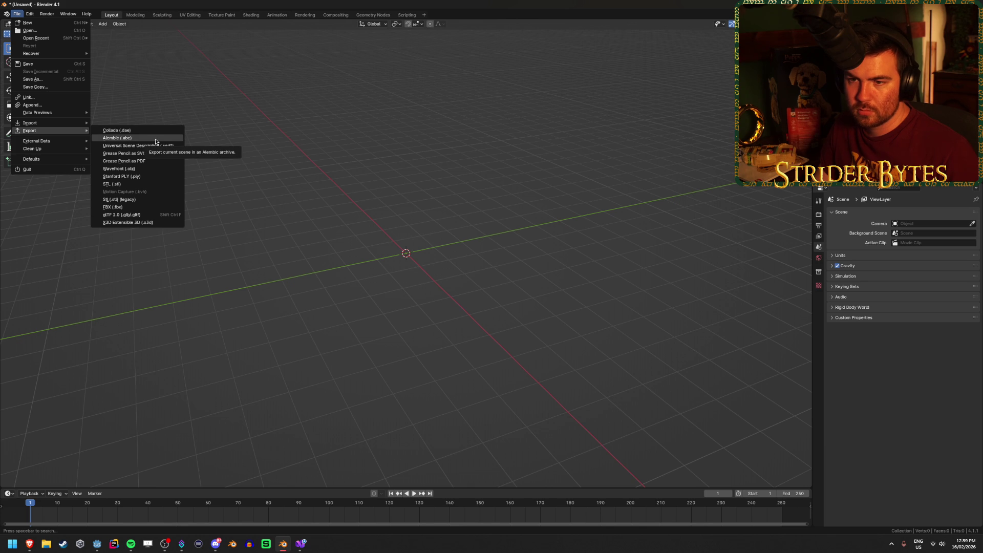
pyautogui.moveTo(62, 38)
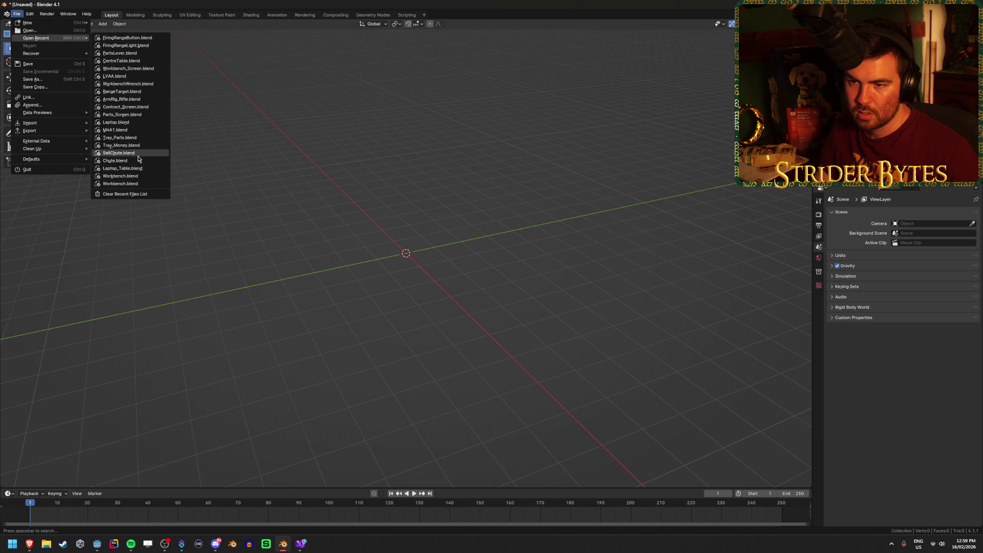
pyautogui.click(142, 181)
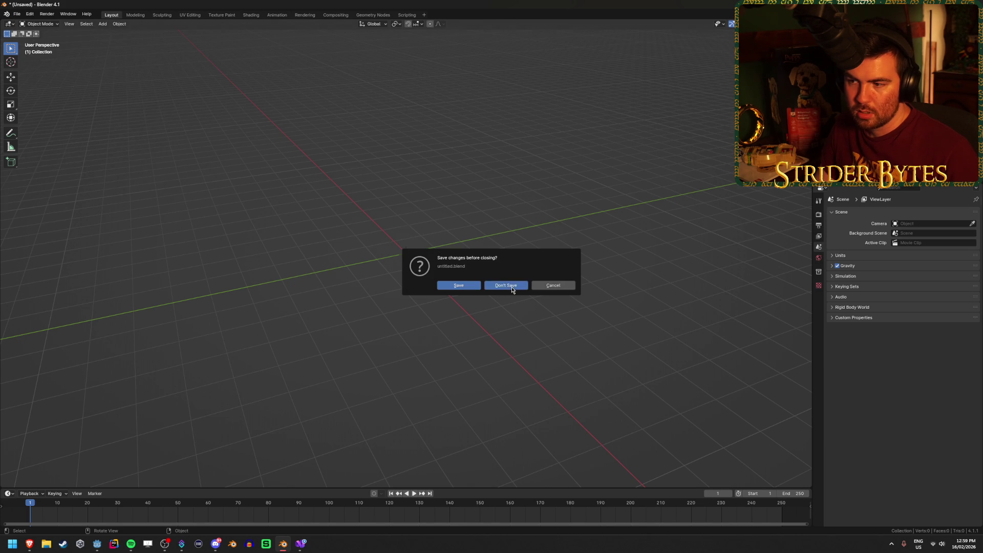
pyautogui.click(509, 285)
# Set the TubeLight's emission strength to 5.0, save Workbench.blend, and return to Godot
pyautogui.moveTo(392, 266)
pyautogui.mouseDown()
pyautogui.moveTo(360, 230)
pyautogui.moveTo(386, 191)
pyautogui.mouseUp()
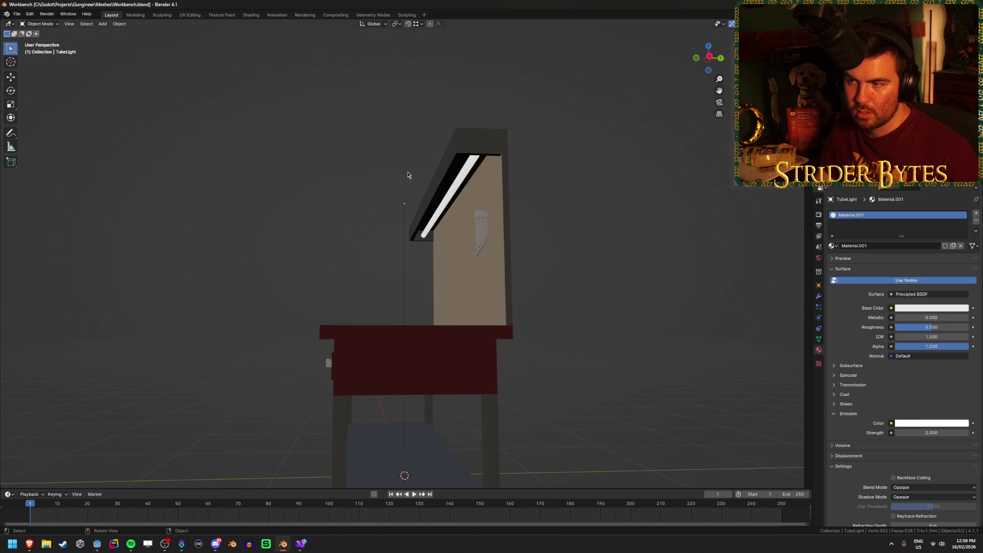
pyautogui.click(467, 173)
pyautogui.scroll(5, 689, 269)
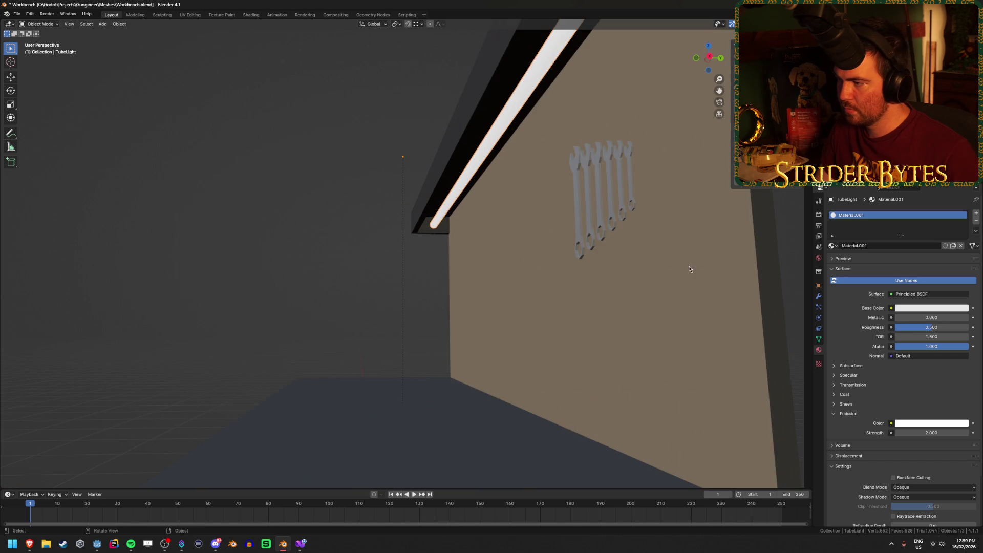
pyautogui.scroll(-3, 689, 269)
pyautogui.click(540, 261)
pyautogui.click(469, 172)
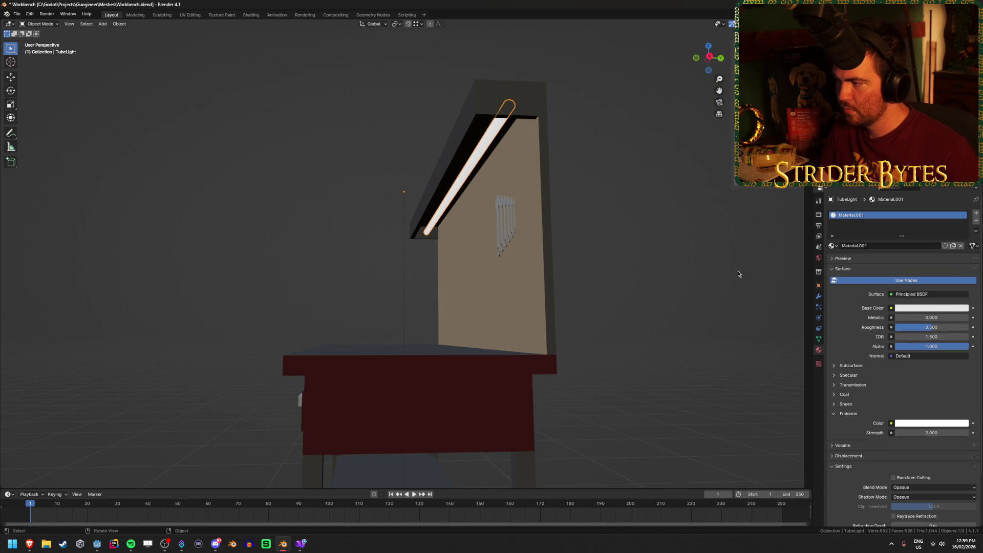
pyautogui.click(951, 434)
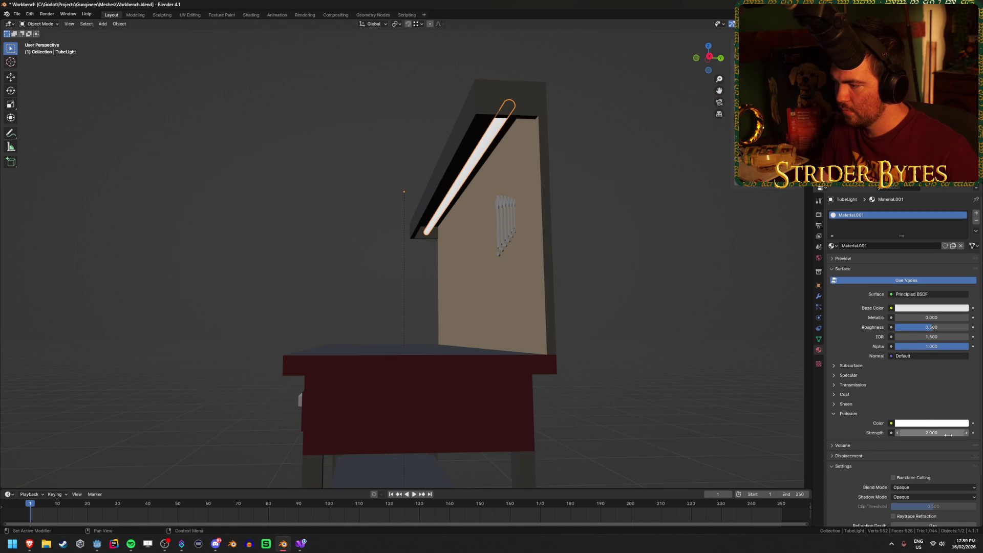
pyautogui.write('5')
pyautogui.press('Return')
pyautogui.hotkey('ctrl', 's')
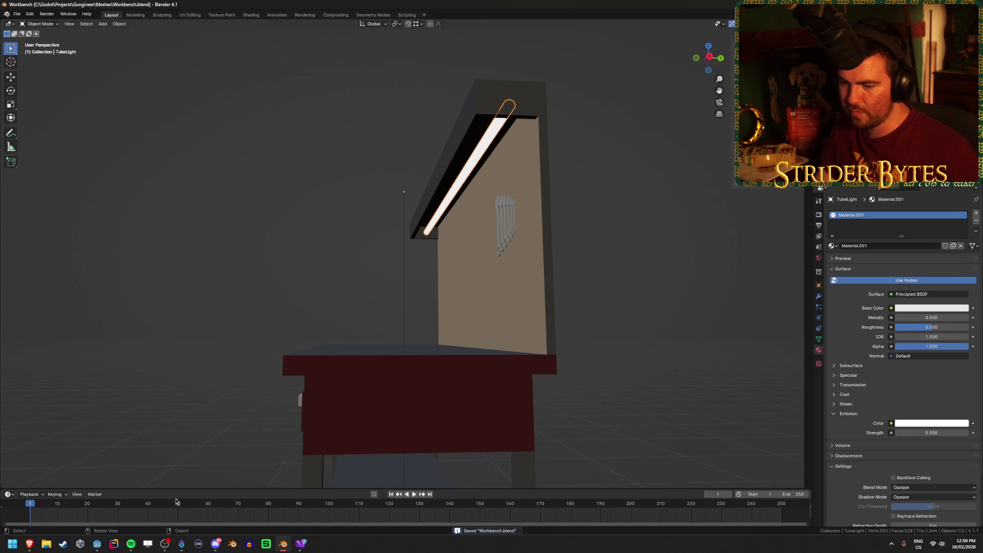
pyautogui.click(99, 545)
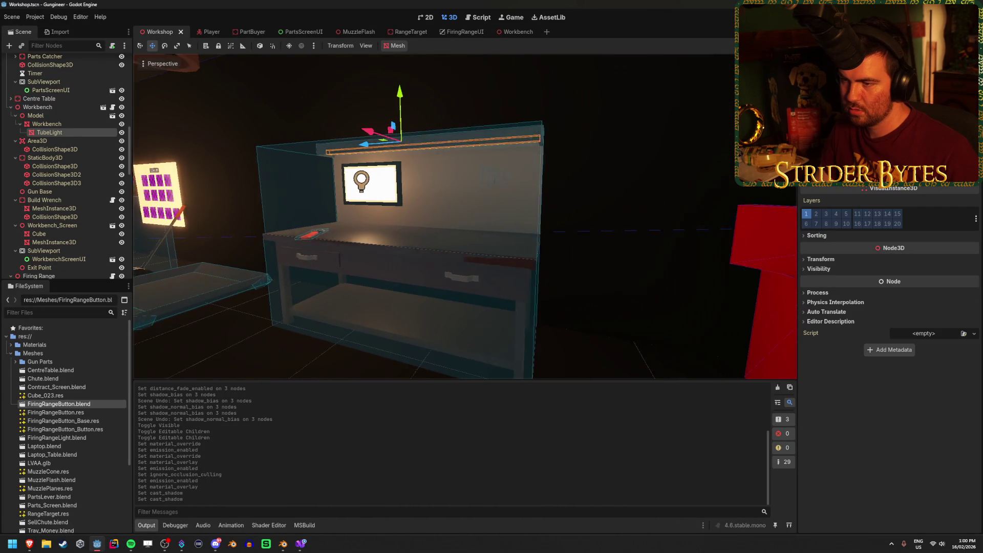
# Clear the selection and pick out the TubeLight and Model nodes in the Scene dock
pyautogui.click(653, 266)
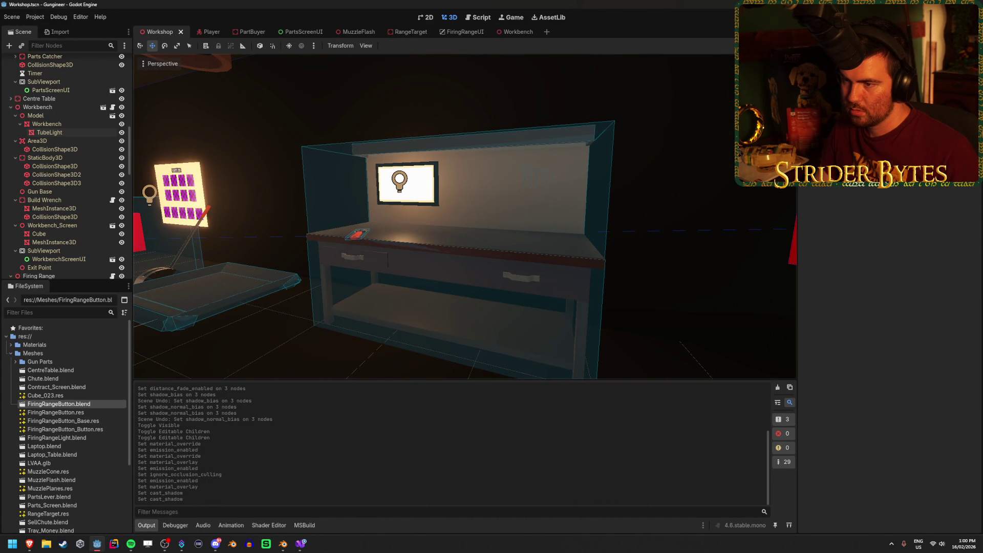
pyautogui.scroll(-5, 348, 227)
pyautogui.scroll(5, 348, 226)
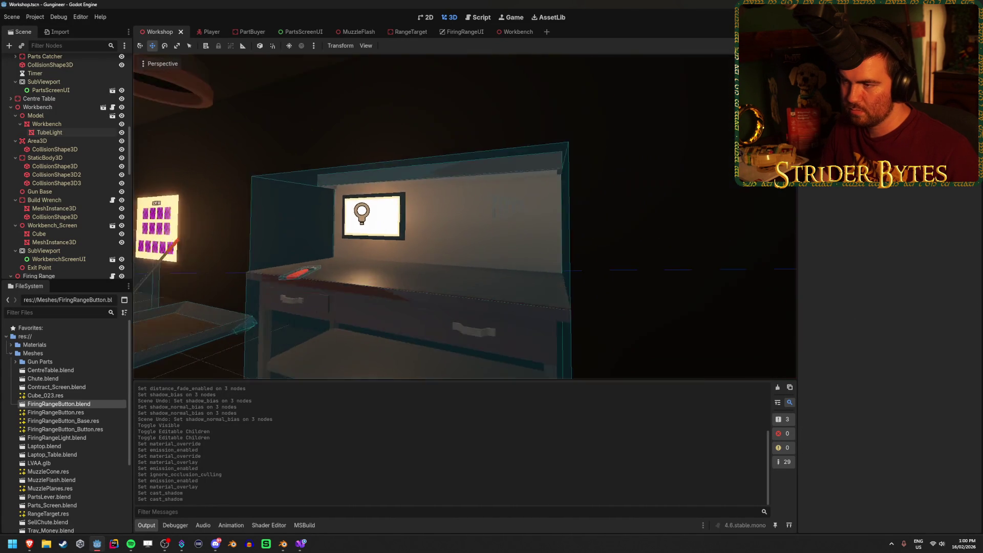
pyautogui.scroll(5, 465, 217)
pyautogui.scroll(-5, 465, 216)
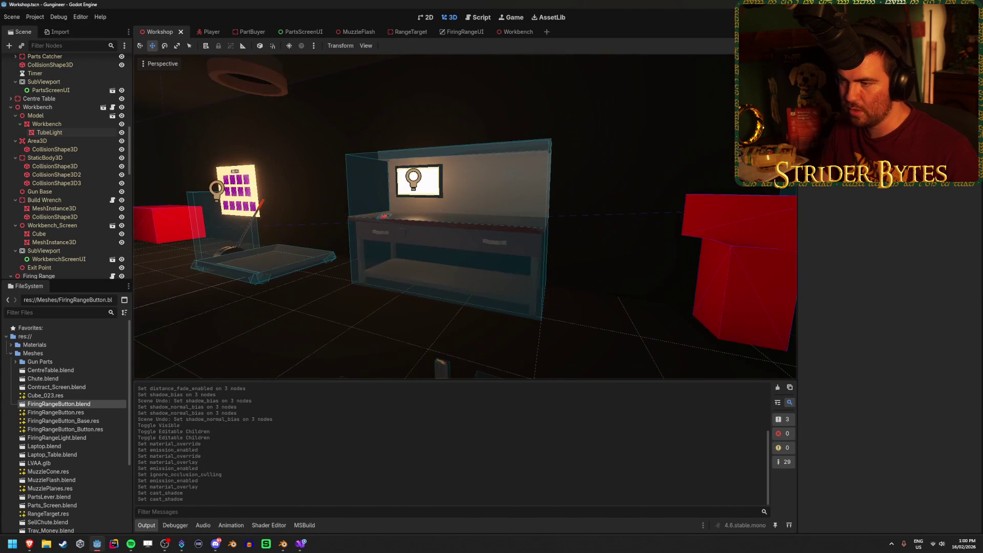
pyautogui.click(82, 133)
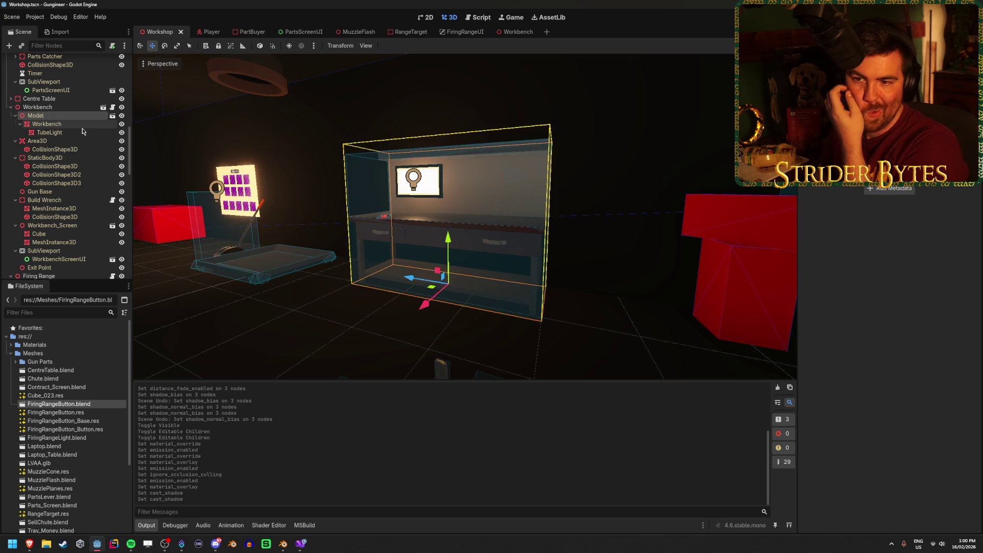
pyautogui.click(59, 116)
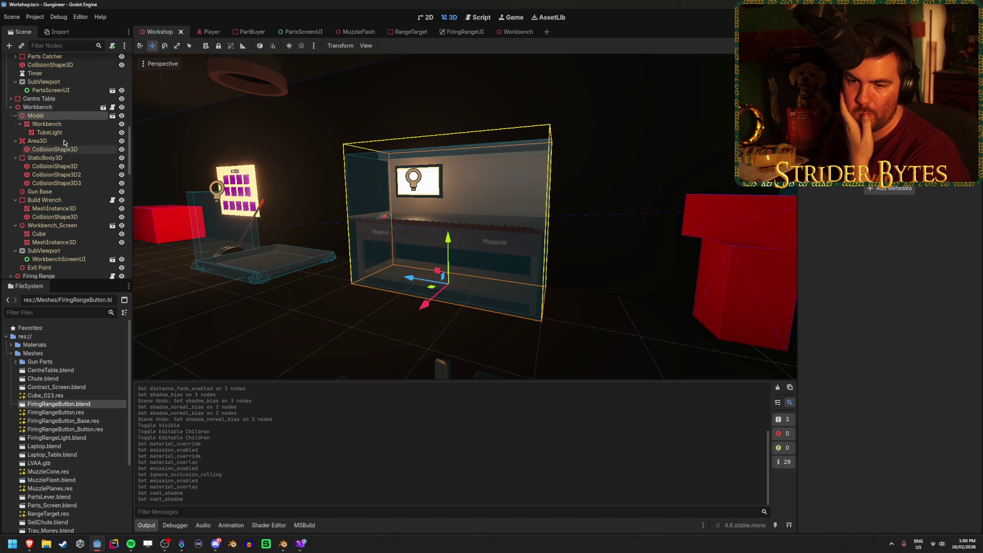
# Turn off Editable Children on Model and Workbench, confirming each, and save the scene
pyautogui.rightClick(62, 116)
pyautogui.click(92, 276)
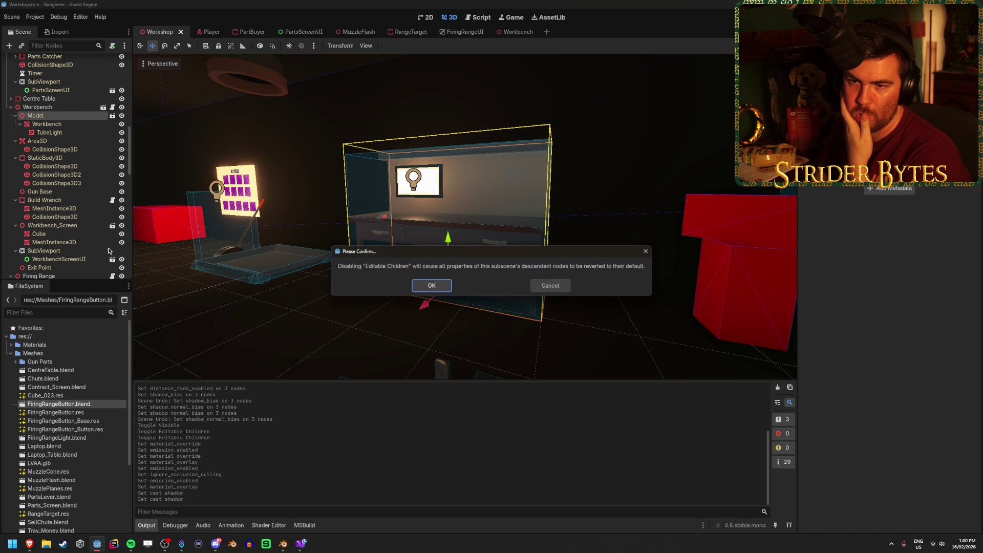
pyautogui.click(432, 285)
pyautogui.rightClick(51, 109)
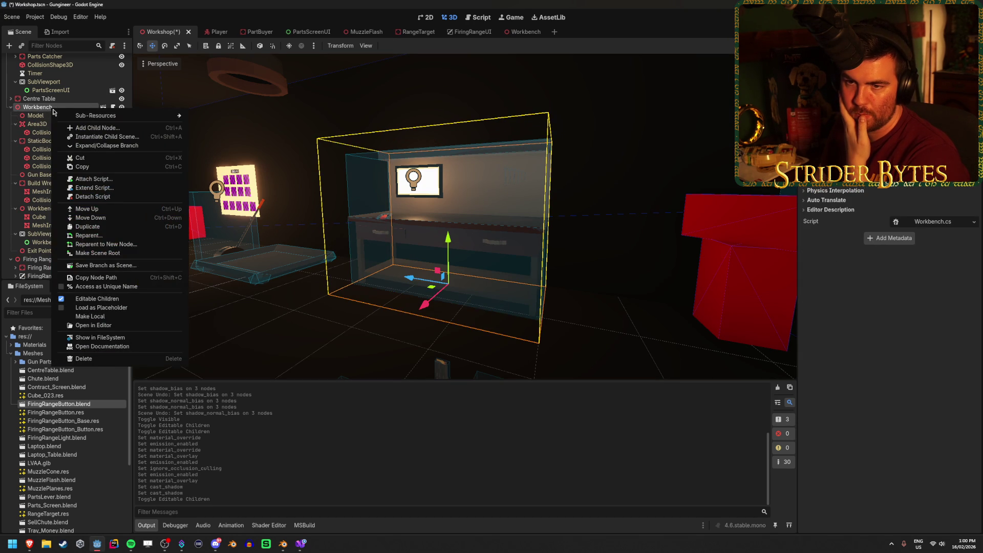
pyautogui.click(92, 300)
pyautogui.click(432, 286)
pyautogui.hotkey('ctrl', 's')
# Fly the camera in toward the workbench and to the left to view the tube
pyautogui.press('w')
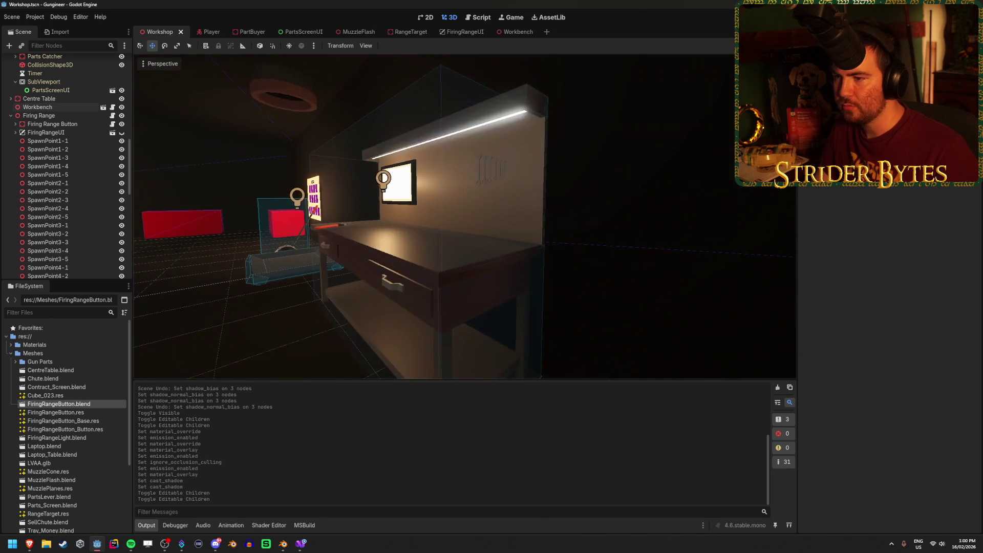
pyautogui.press('s')
pyautogui.press('w')
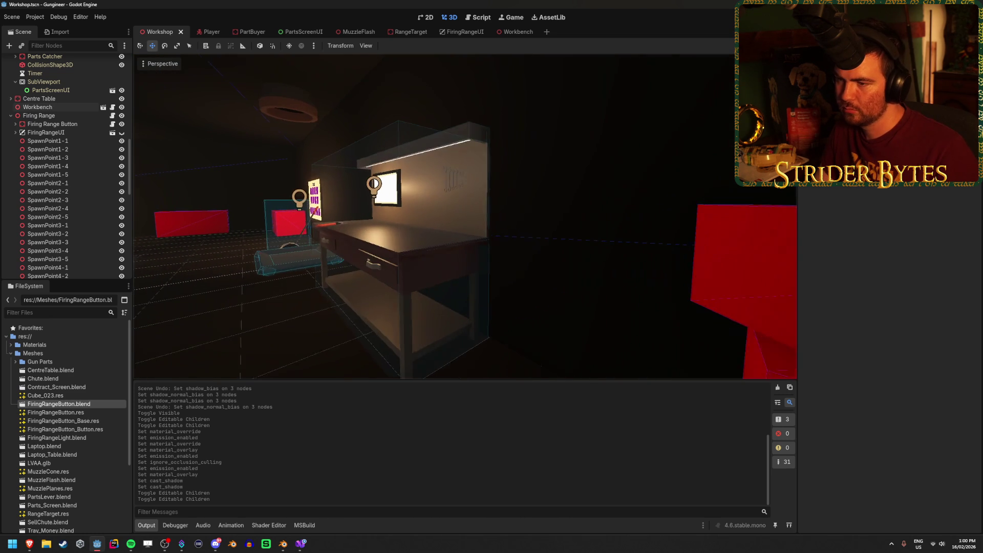
pyautogui.press('a')
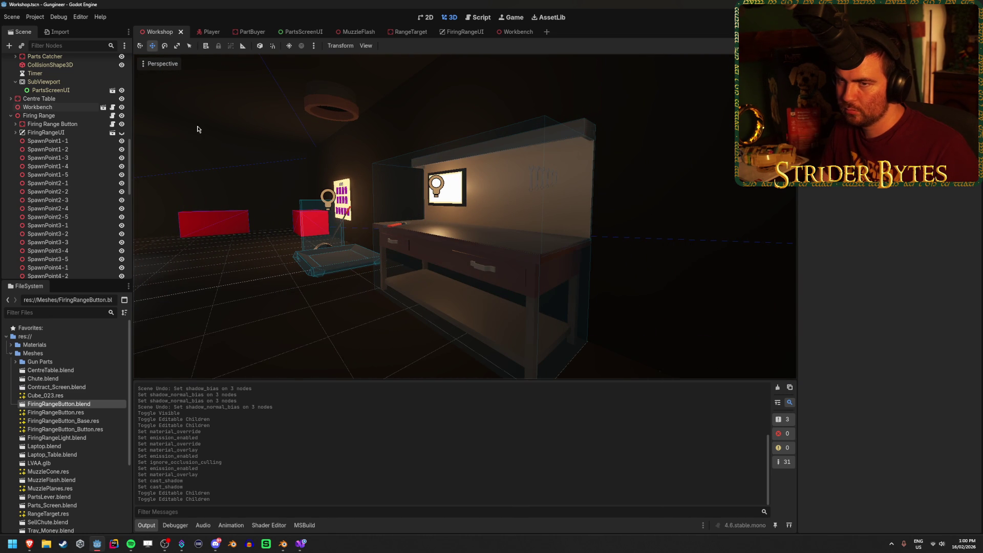
pyautogui.scroll(-3, 71, 440)
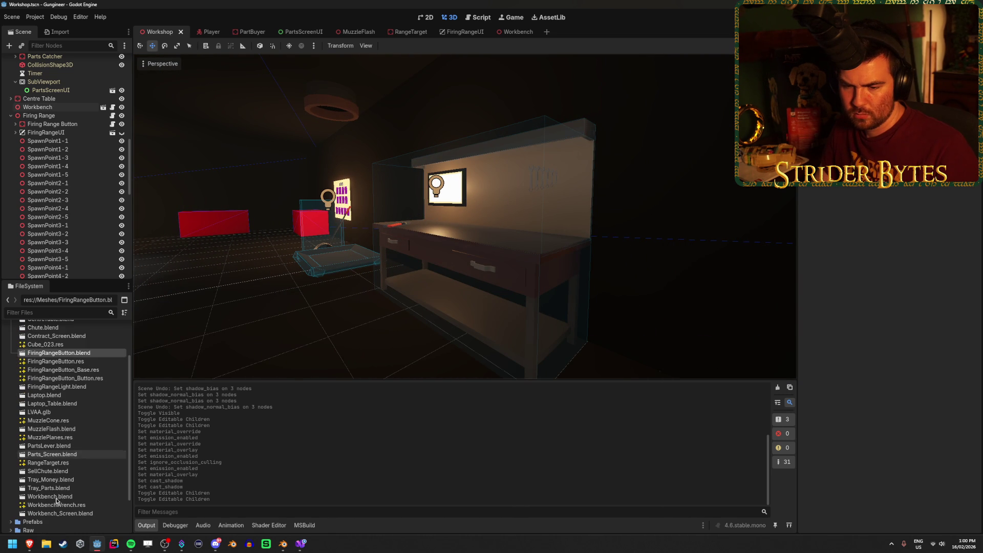
# Open Workbench.blend's Advanced Import Settings and step through its five imported materials
pyautogui.doubleClick(81, 496)
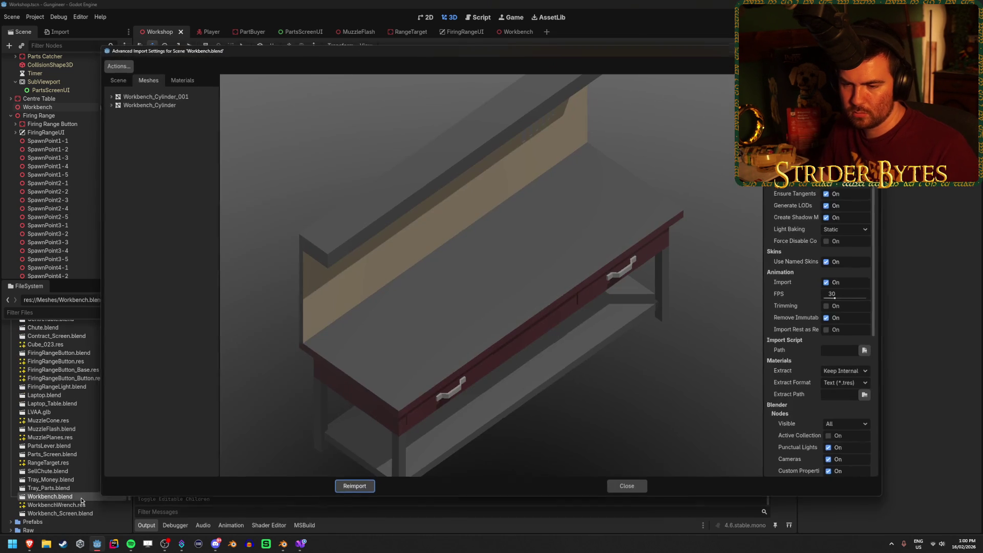
pyautogui.click(146, 79)
pyautogui.click(181, 79)
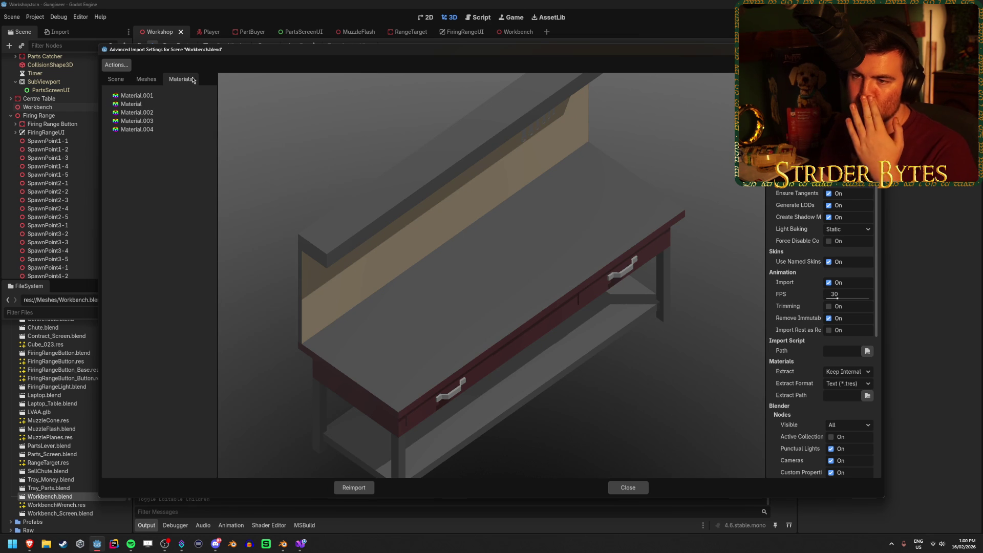
pyautogui.click(154, 95)
pyautogui.press('Down')
pyautogui.press('Down')
pyautogui.press('Down')
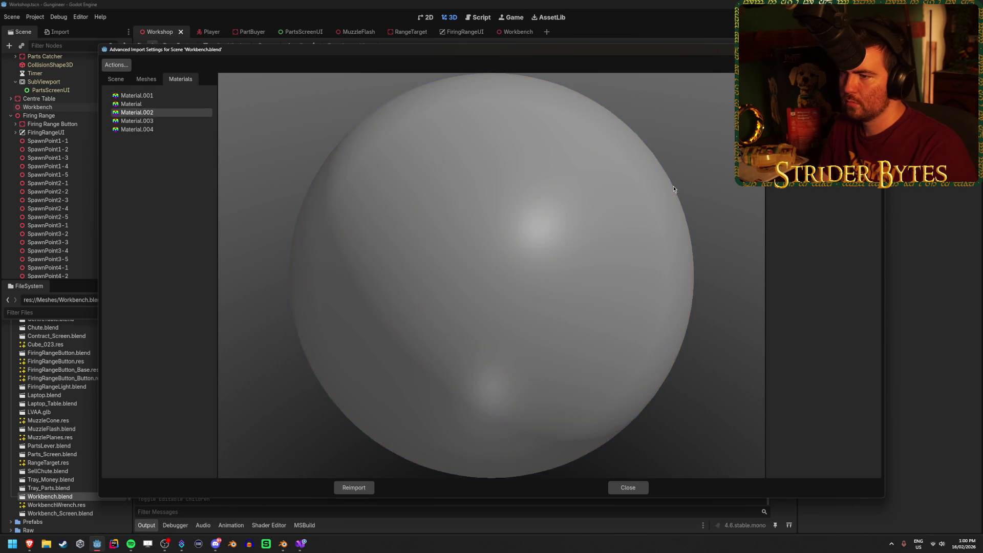
pyautogui.press('Tab')
# Browse the imported scene tree and preview the tube light's Material.001 as plain white
pyautogui.click(116, 79)
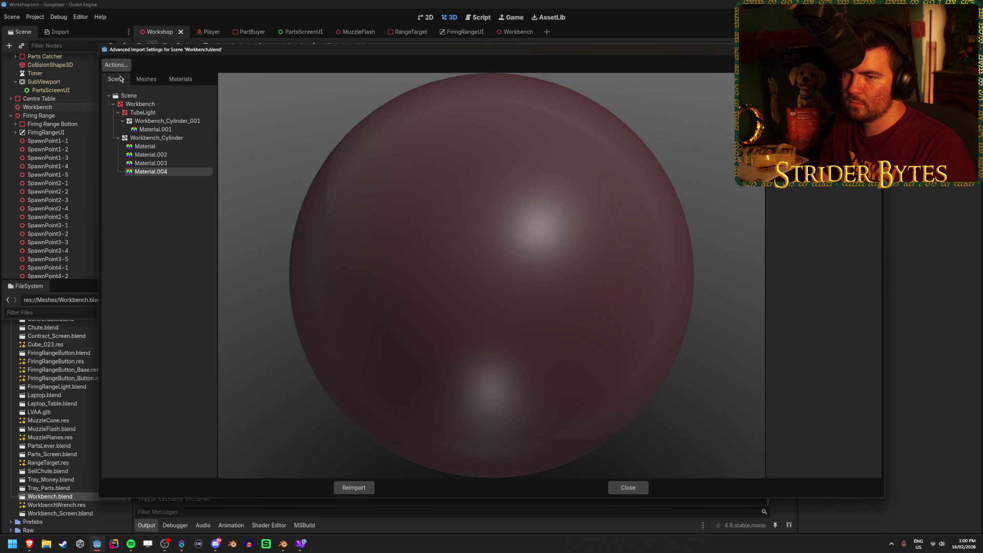
pyautogui.click(154, 137)
pyautogui.click(155, 129)
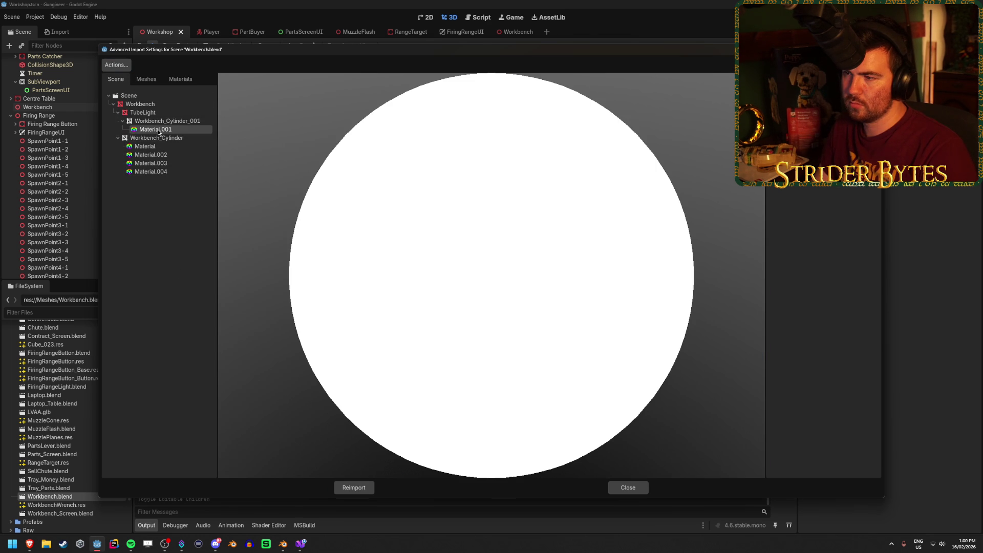
pyautogui.click(180, 79)
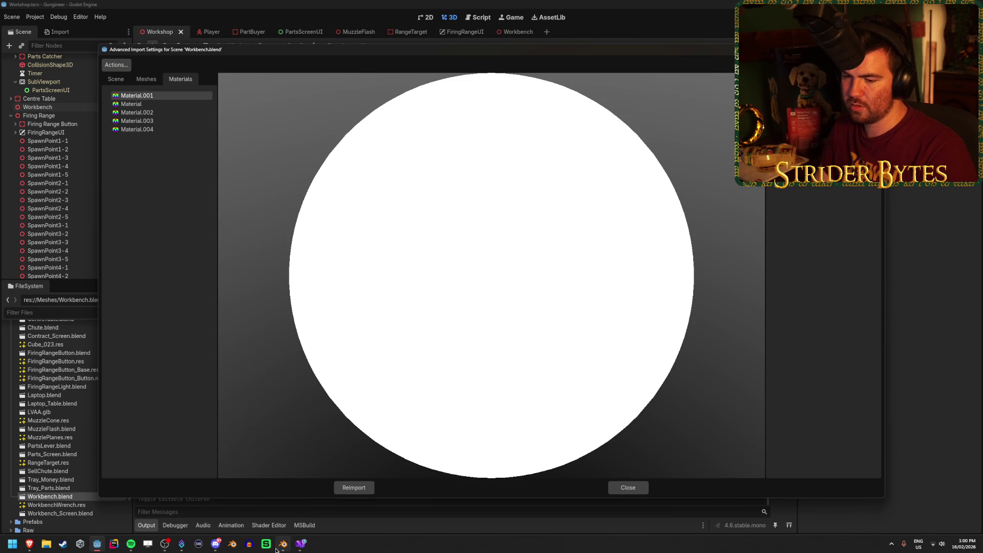
pyautogui.click(281, 547)
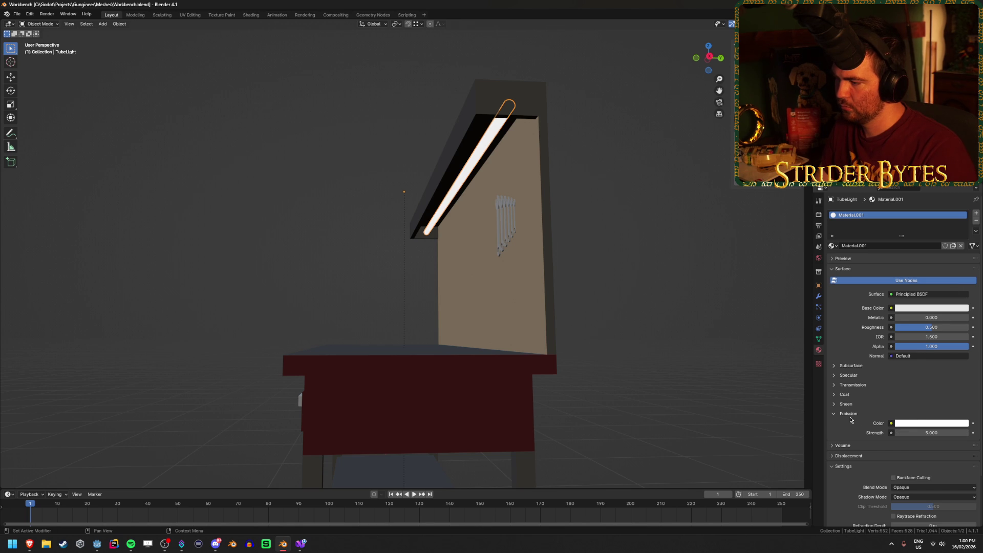
# Set the tube's Material.001 roughness to 1.000 and save the Blender file
pyautogui.click(922, 327)
pyautogui.write('1')
pyautogui.press('Return')
pyautogui.hotkey('ctrl', 's')
# Raise Material.001's emission strength to 50, then close Godot's import settings
pyautogui.click(931, 425)
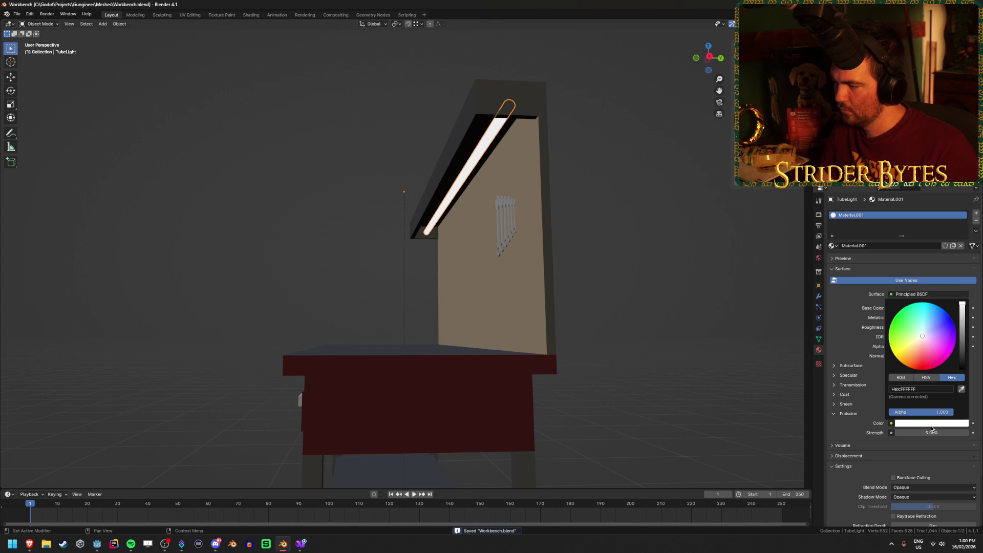
pyautogui.click(932, 433)
pyautogui.write('50')
pyautogui.press('Return')
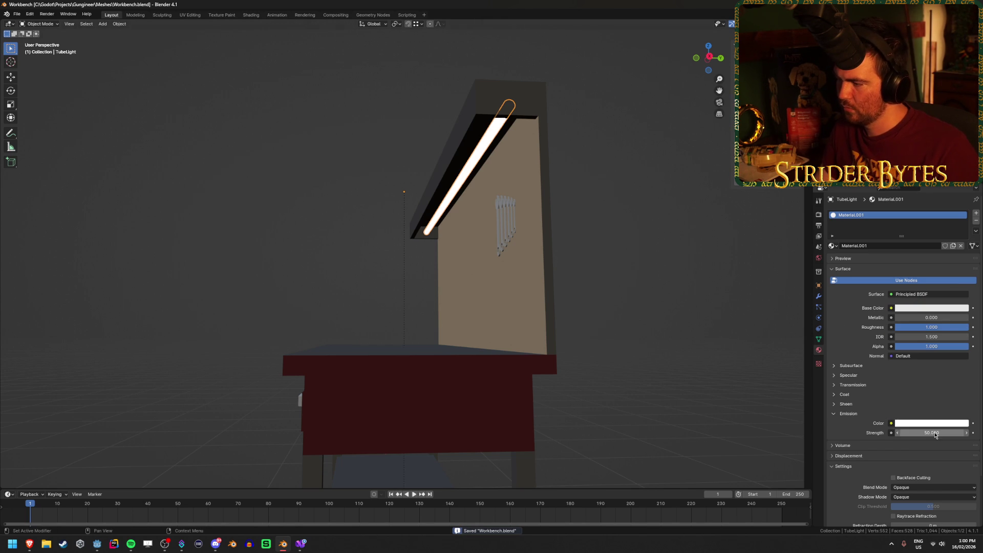
pyautogui.click(97, 544)
pyautogui.click(632, 487)
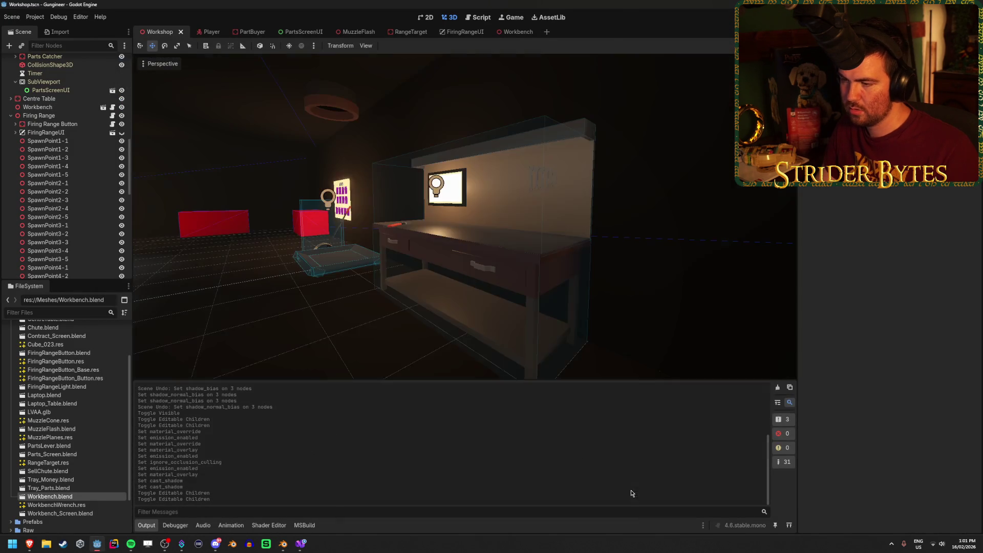
# Rebake the VoxelGI node to pick up the brighter tube light
pyautogui.moveTo(461, 215); pyautogui.dragTo(435, 220)
pyautogui.scroll(10, 63, 72)
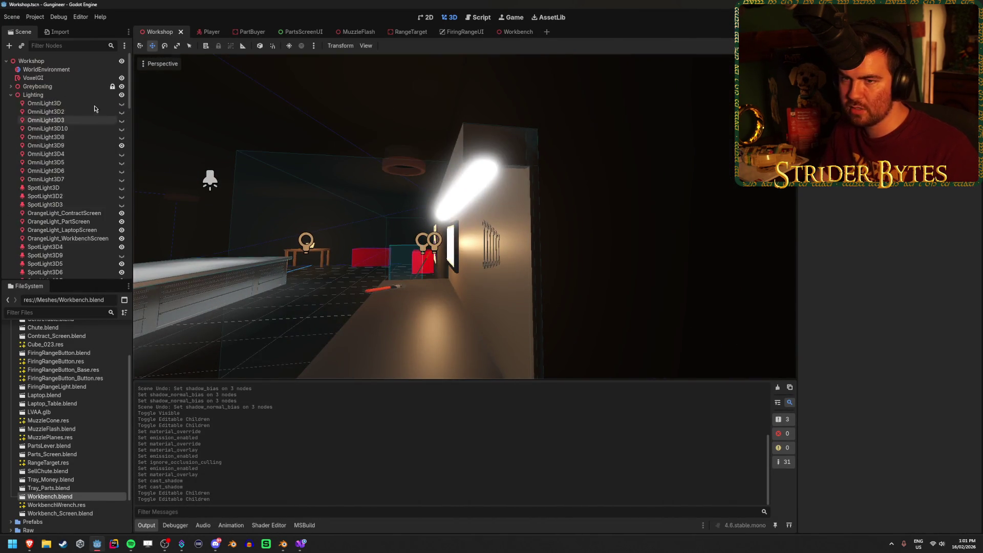
pyautogui.click(56, 78)
pyautogui.click(408, 45)
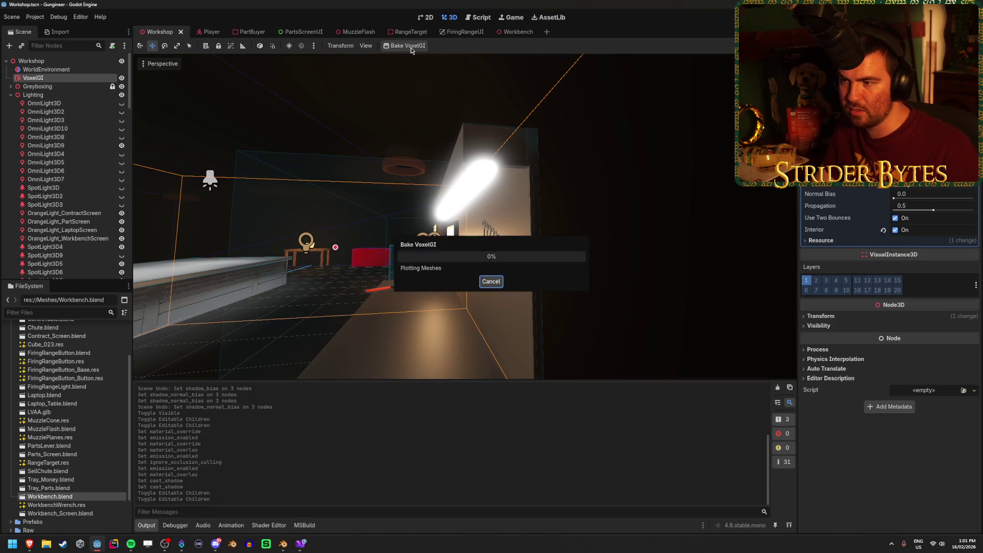
# Clear the Output log and orbit the view along the glowing workbench wall
pyautogui.moveTo(522, 204)
pyautogui.mouseDown()
pyautogui.moveTo(545, 206)
pyautogui.moveTo(486, 226)
pyautogui.mouseUp()
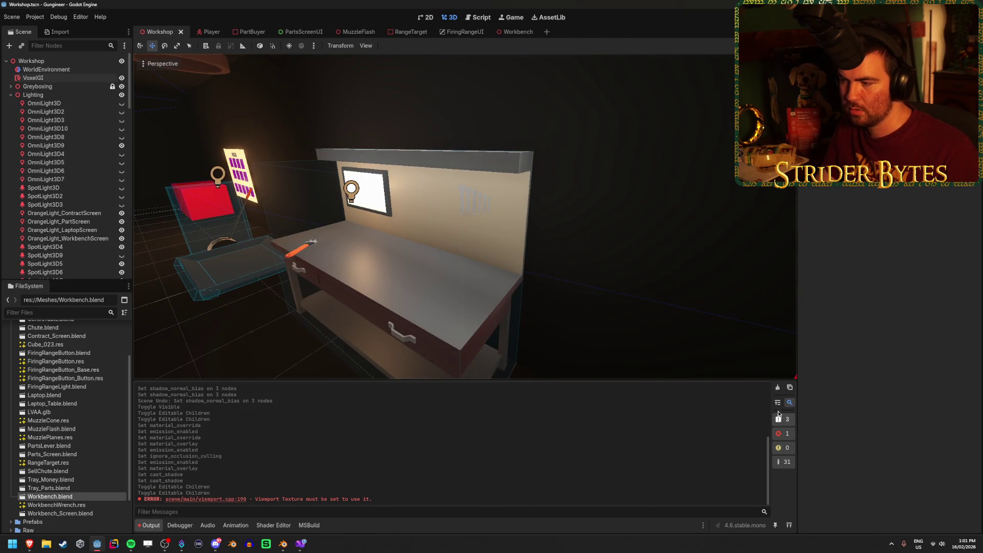
pyautogui.click(778, 390)
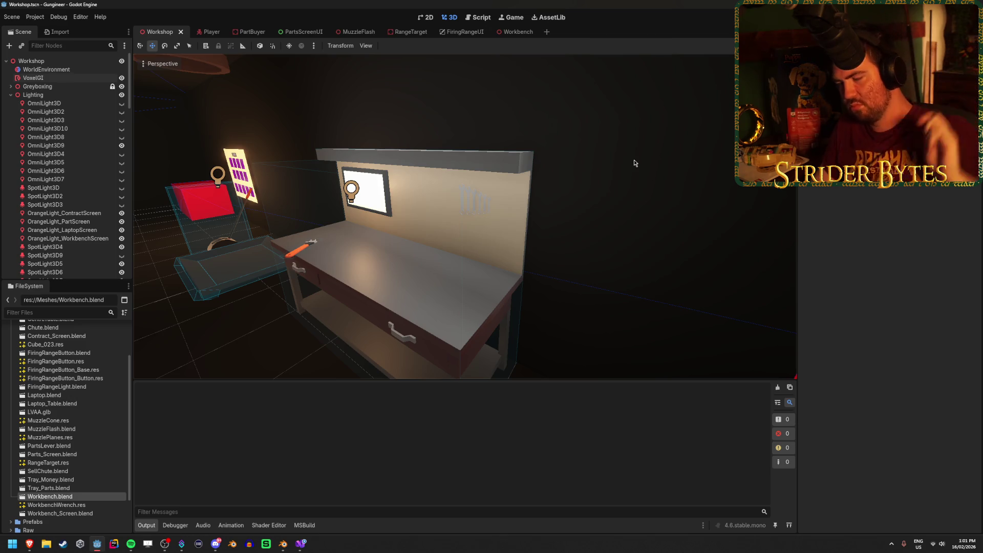
pyautogui.moveTo(634, 164)
pyautogui.mouseDown()
pyautogui.moveTo(543, 202)
pyautogui.moveTo(283, 355)
pyautogui.mouseUp()
pyautogui.moveTo(410, 277); pyautogui.dragTo(589, 253)
# Enable Editable Children on the Workbench instance in the Workshop scene
pyautogui.click(512, 241)
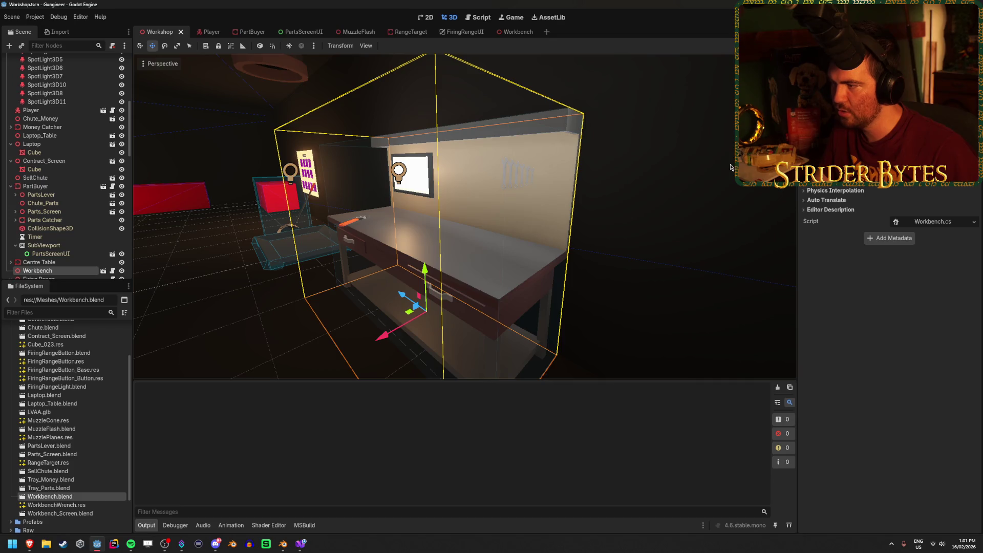
pyautogui.scroll(-3, 62, 190)
pyautogui.rightClick(81, 189)
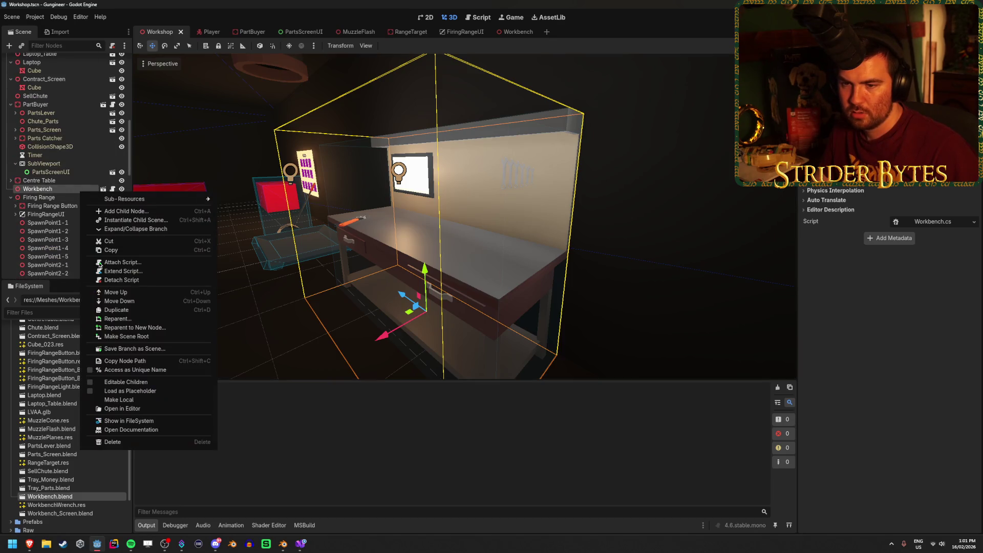
pyautogui.click(126, 382)
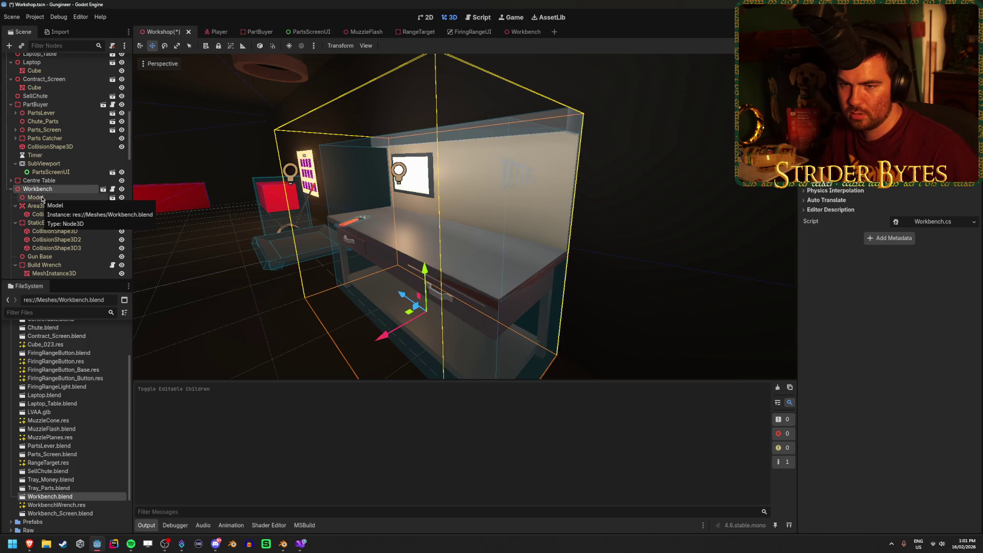
pyautogui.scroll(10, 63, 188)
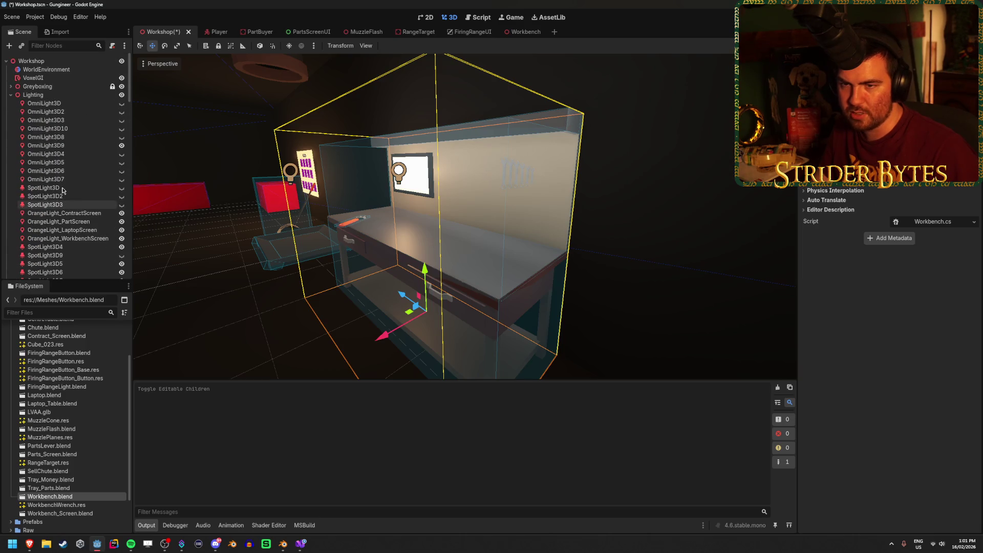
# Inspect OmniLight3D9's settings, select VoxelGI, and open the Workbench scene in its own tab
pyautogui.click(76, 147)
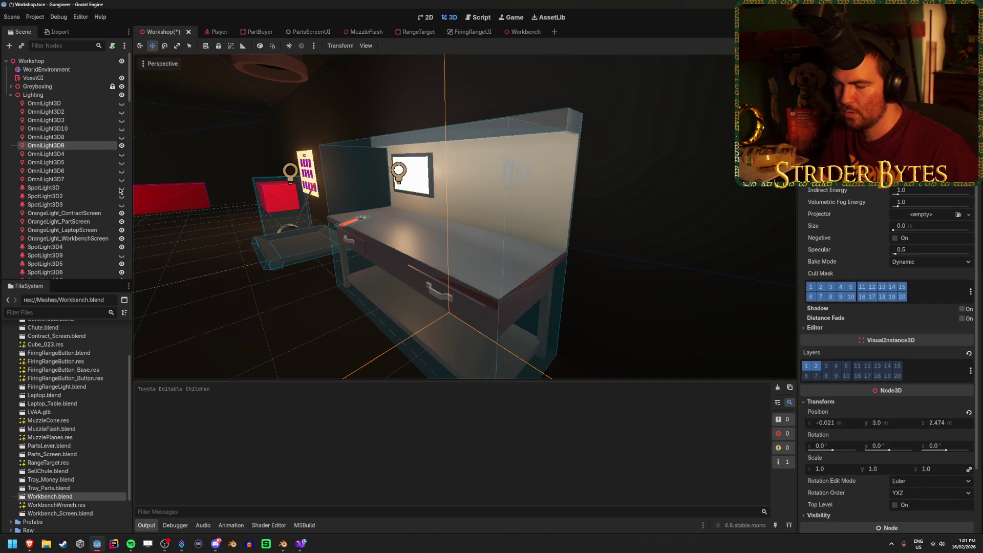
pyautogui.scroll(-5, 67, 205)
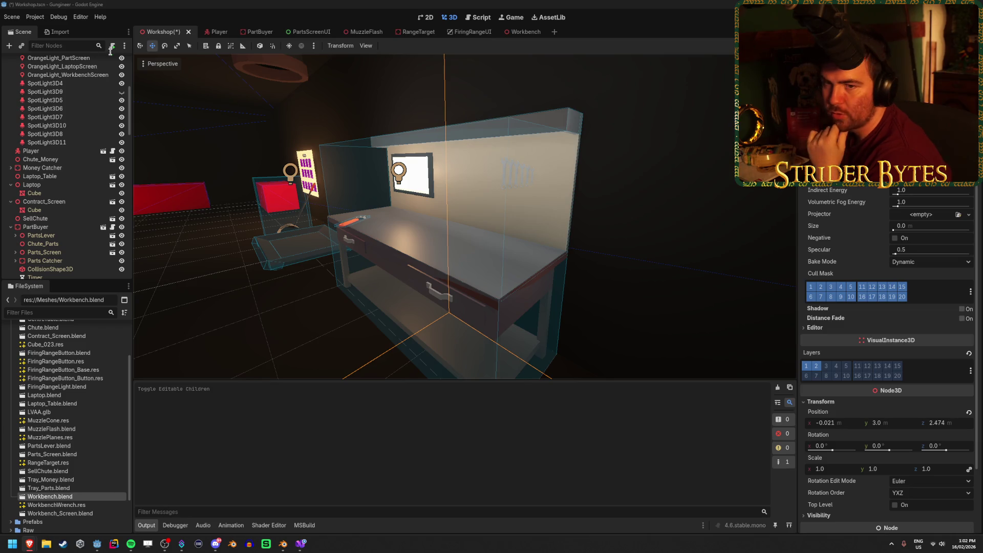
pyautogui.scroll(5, 61, 154)
pyautogui.click(33, 78)
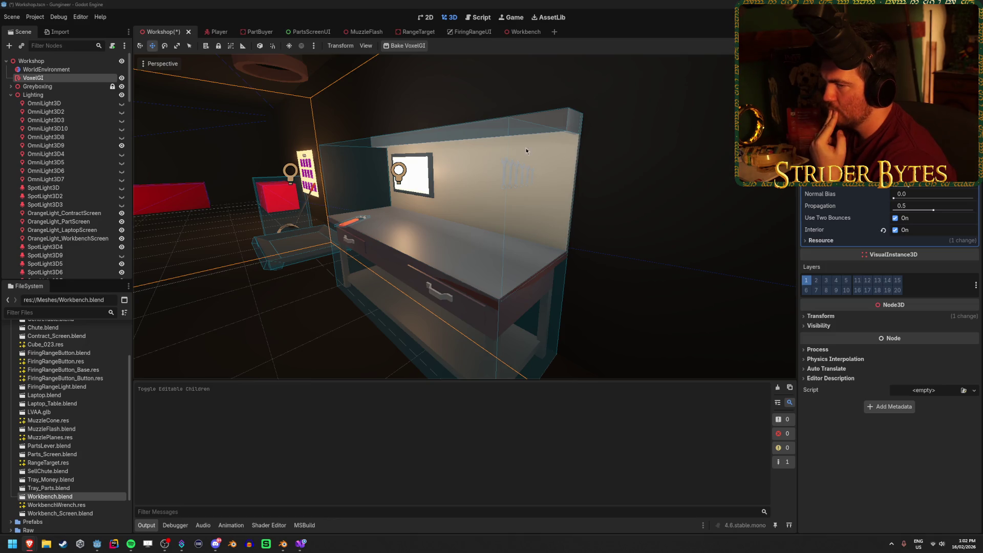
pyautogui.scroll(-8, 84, 158)
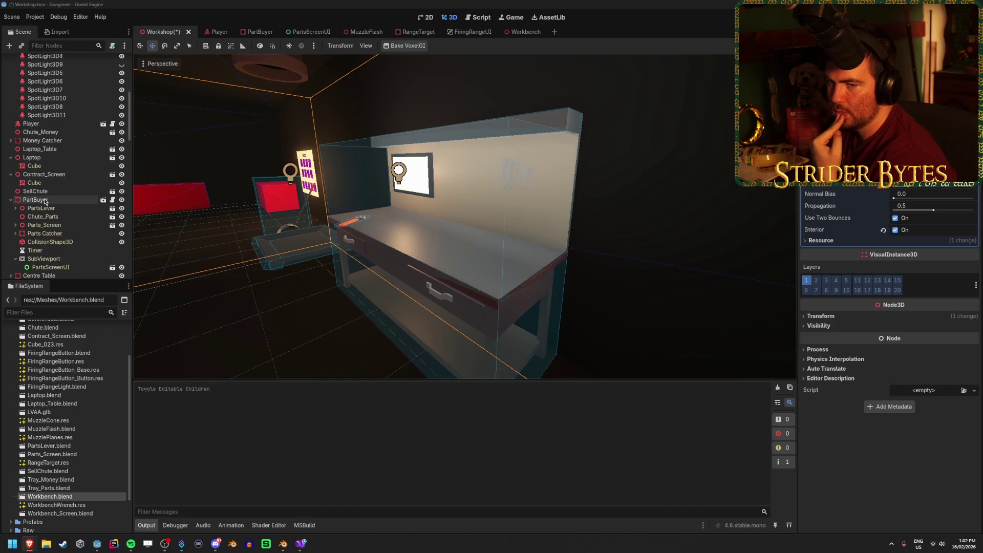
pyautogui.click(366, 4)
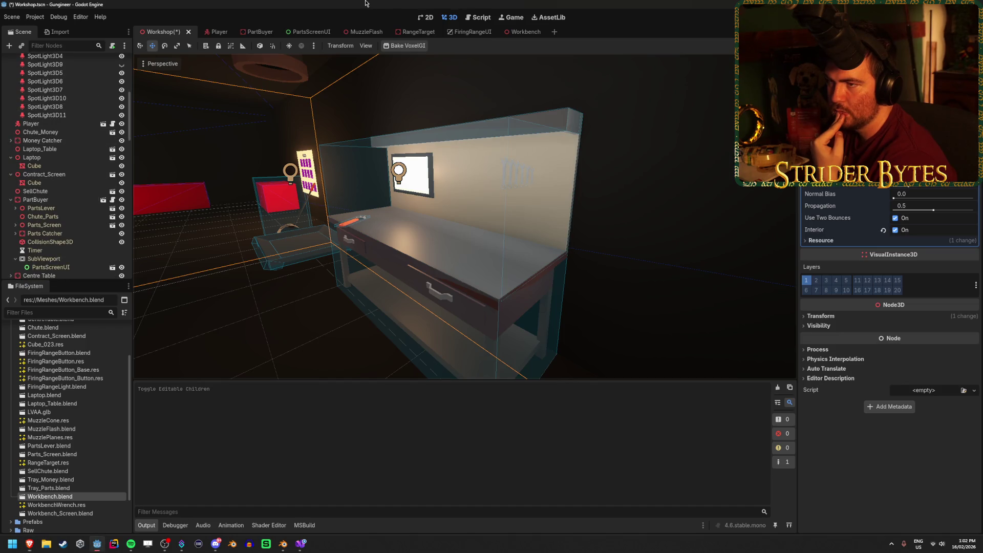
pyautogui.click(524, 32)
# Make the Model node's imported children editable and select the TubeLight mesh
pyautogui.click(52, 80)
pyautogui.rightClick(68, 69)
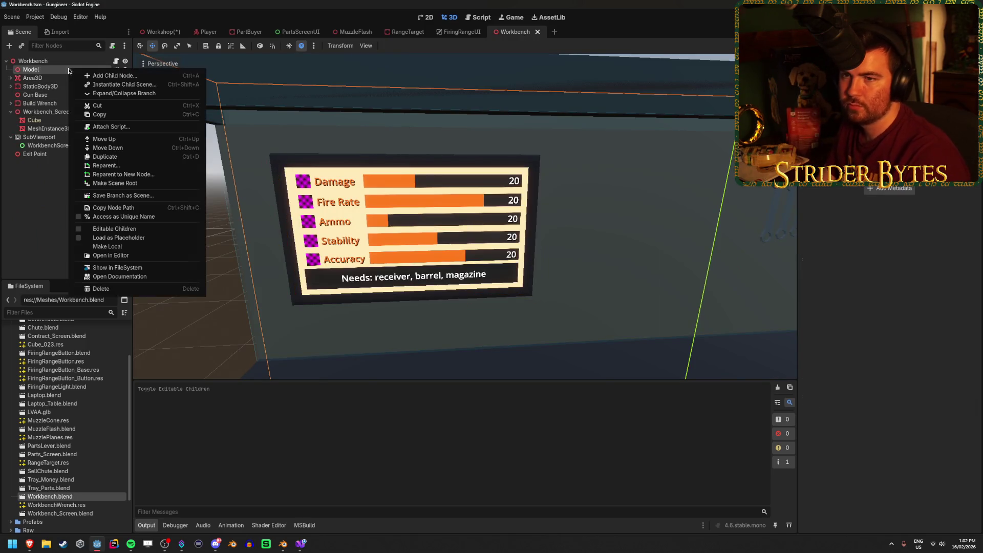
pyautogui.click(112, 229)
pyautogui.click(59, 88)
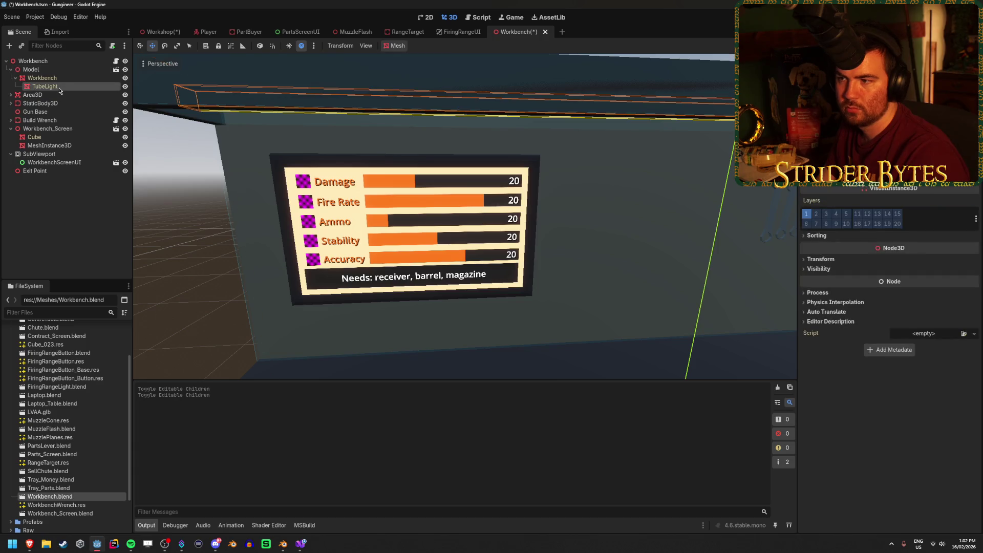
pyautogui.scroll(1, 890, 281)
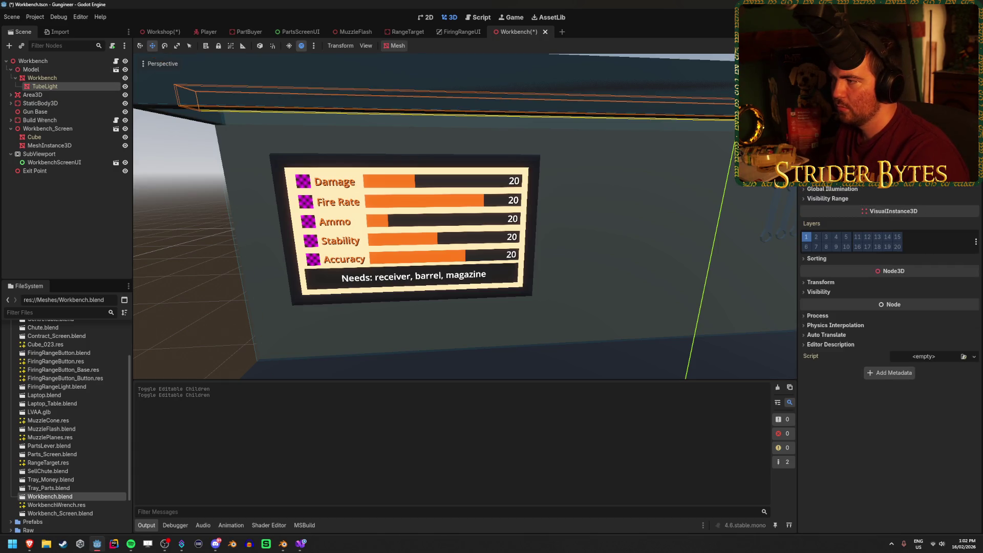
pyautogui.scroll(4, 890, 282)
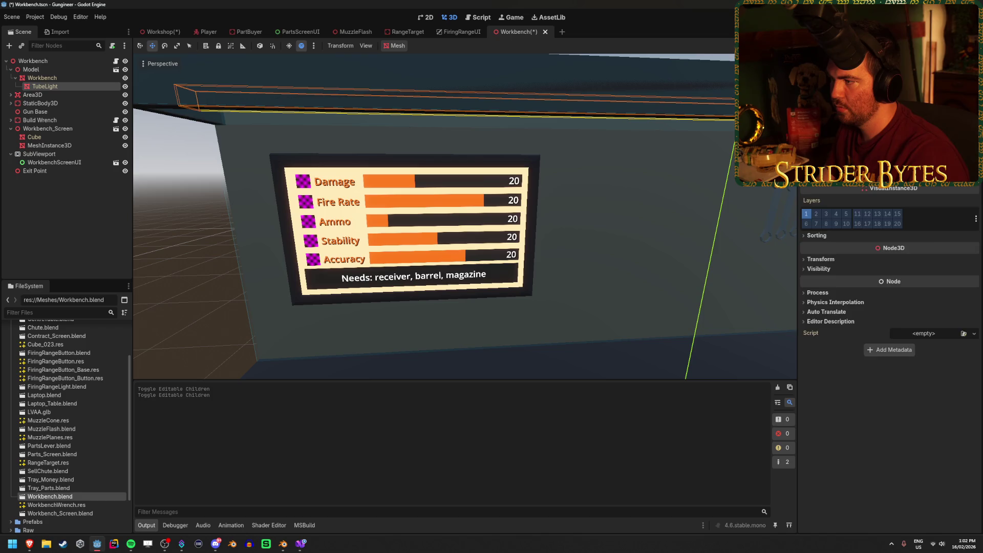
# Set TubeLight's Cast Shadow to Off, save, and return to the Workshop scene
pyautogui.click(936, 202)
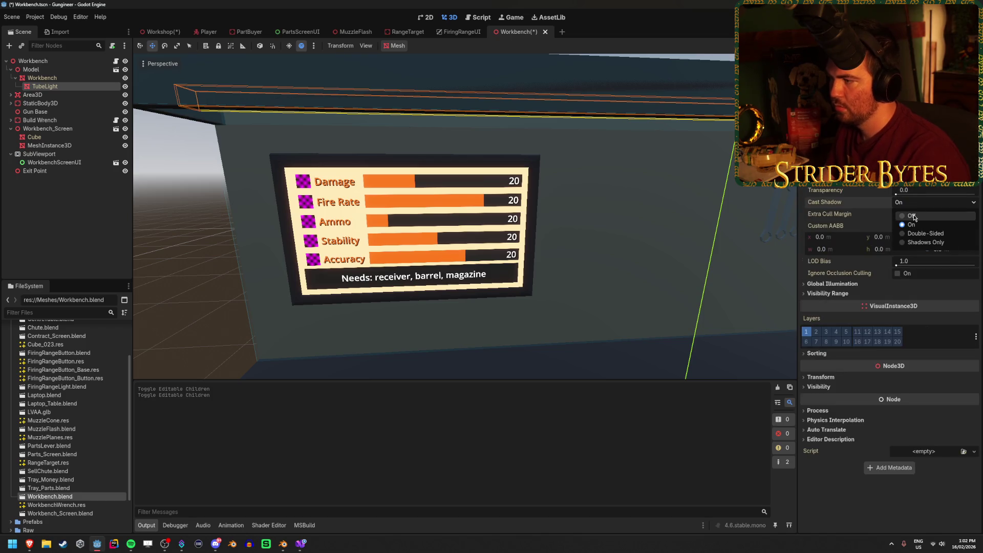
pyautogui.click(952, 215)
pyautogui.scroll(-5, 721, 204)
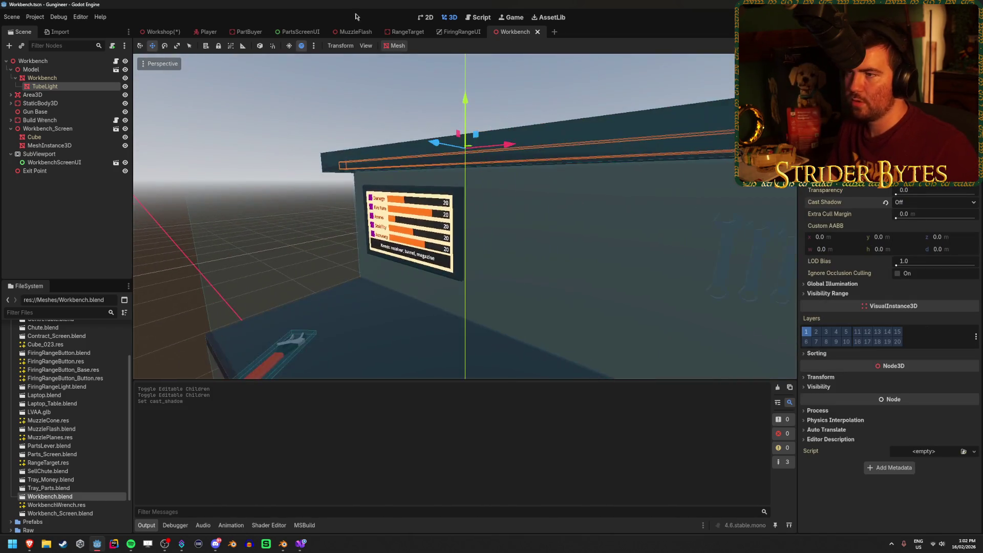
pyautogui.click(160, 32)
pyautogui.hotkey('ctrl', 's')
pyautogui.moveTo(258, 215); pyautogui.dragTo(351, 220)
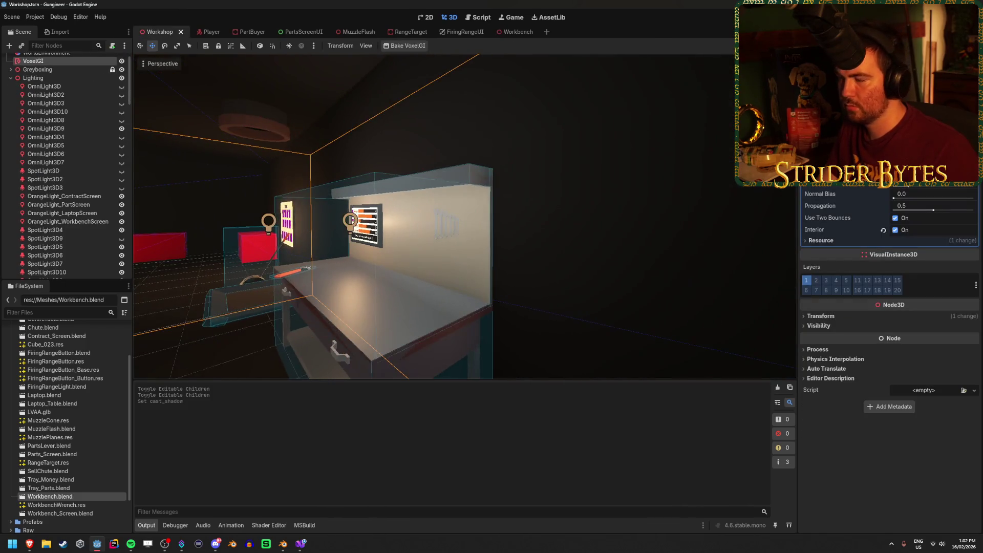
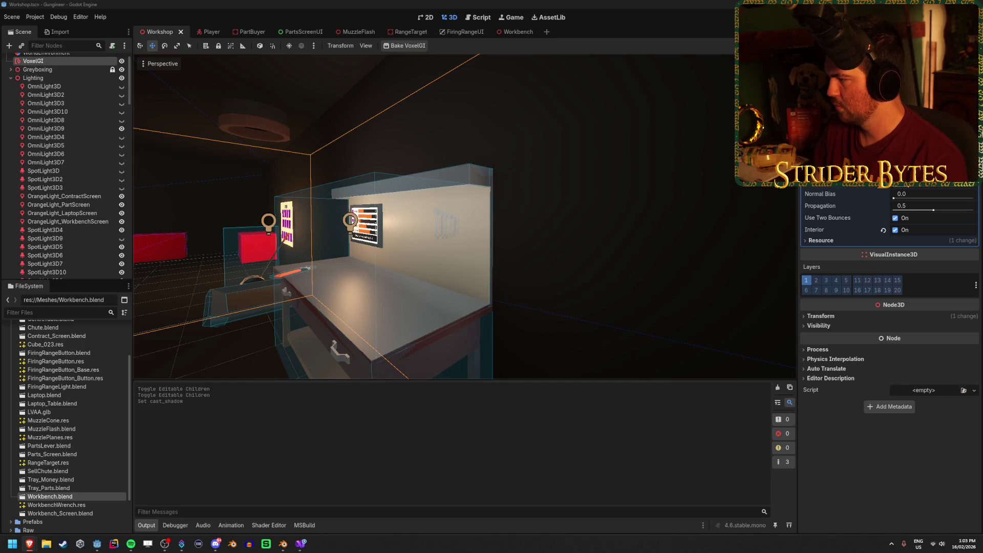
# Switch from the Godot editor to Workbench.blend in Blender, showing the TubeLight material
pyautogui.click(404, 46)
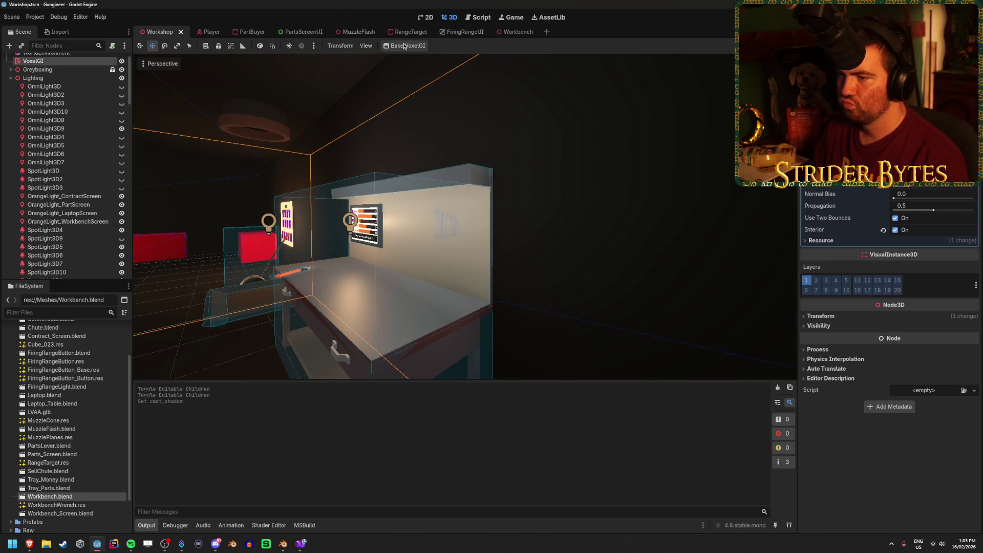
pyautogui.click(283, 543)
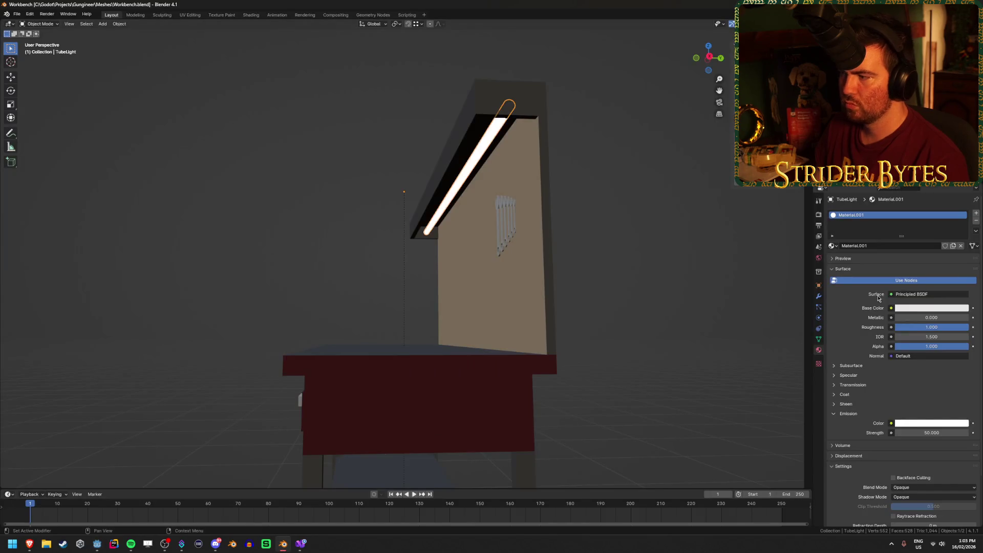
# Lower the TubeLight emission strength from 50 to 10, then return to Godot for re-import
pyautogui.write('10')
pyautogui.press('Return')
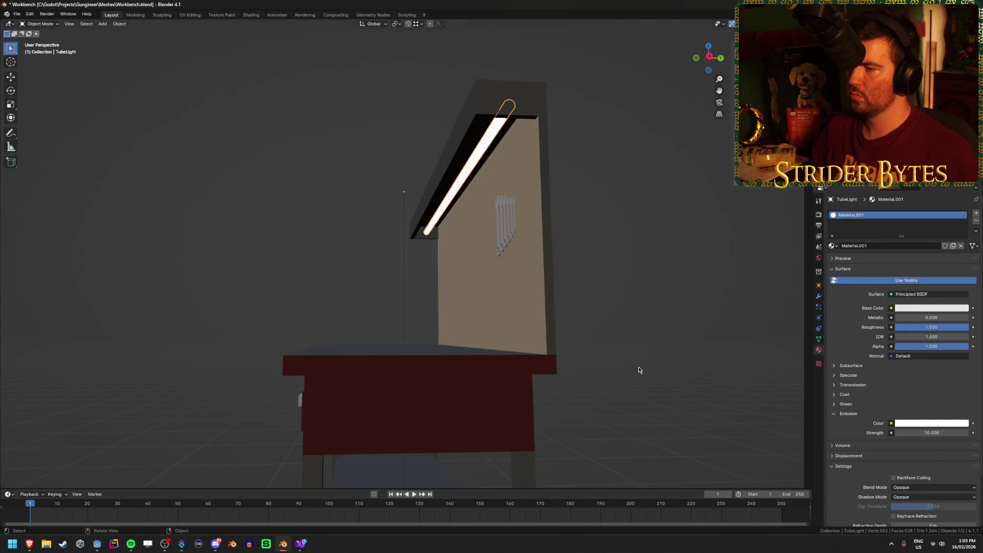
pyautogui.hotkey('alt', 'Tab')
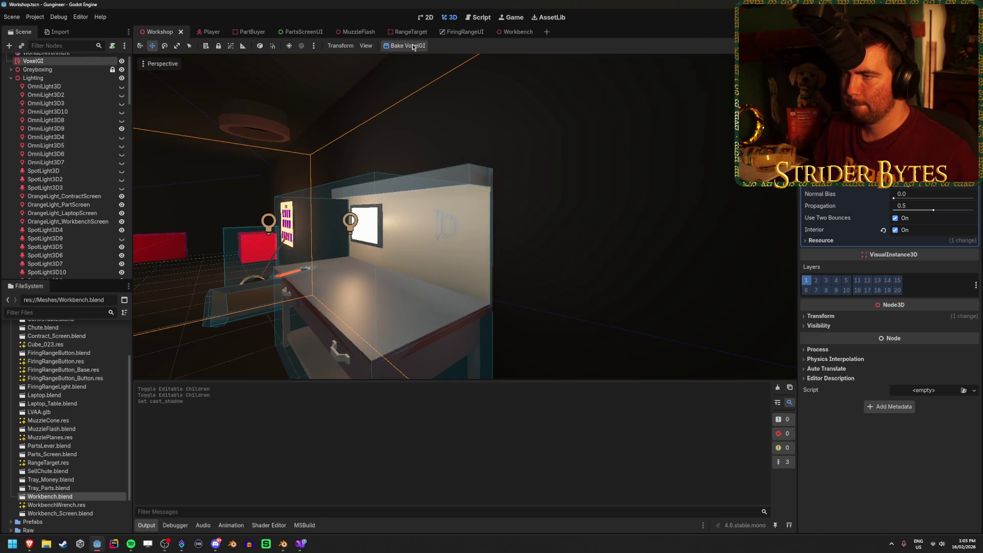
# Set the tube light's emission strength to 5 and save Workbench.blend
pyautogui.click(282, 548)
pyautogui.press('Return')
pyautogui.hotkey('ctrl', 's')
pyautogui.hotkey('alt', 'Tab')
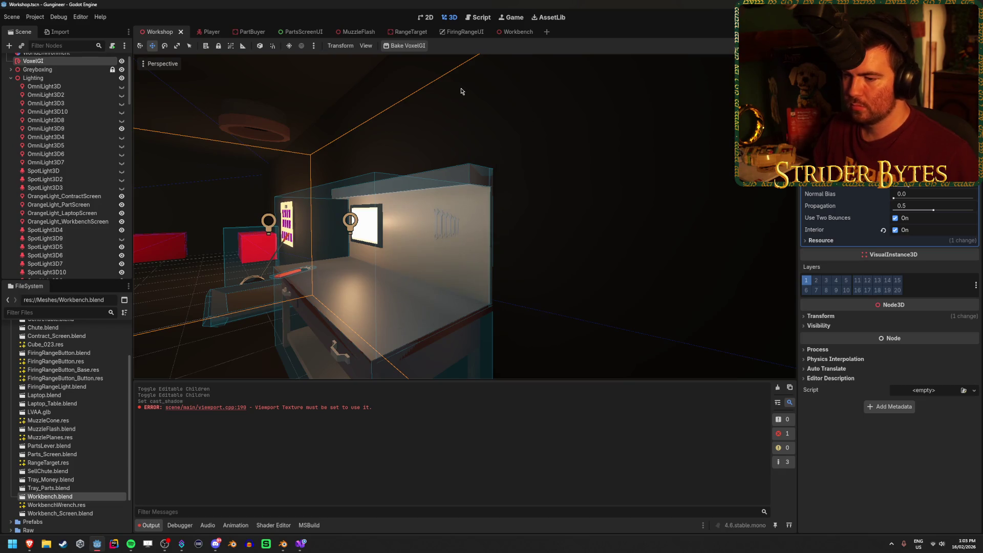
# Rebake VoxelGI, fly around the workshop to inspect the lighting, then bake VoxelGI again
pyautogui.click(416, 48)
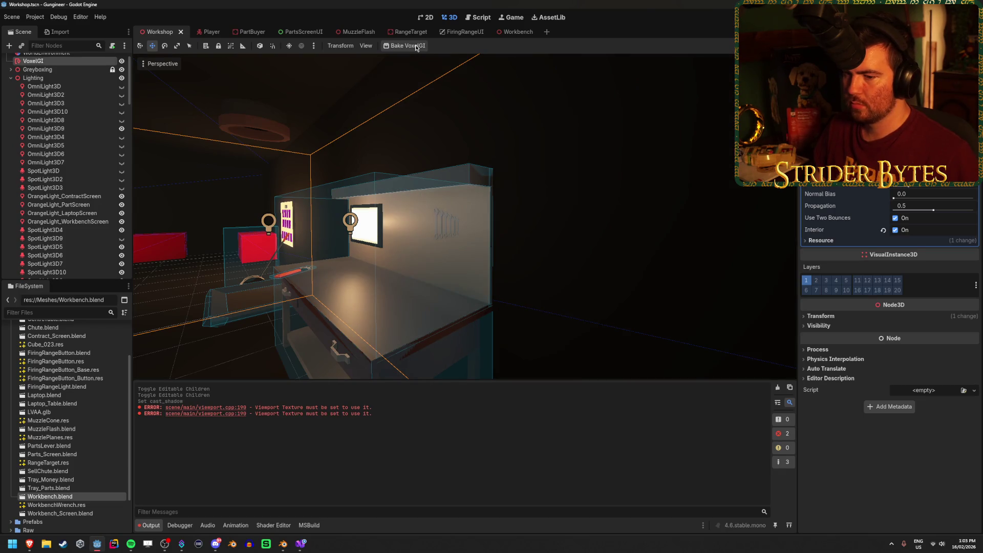
pyautogui.press('s')
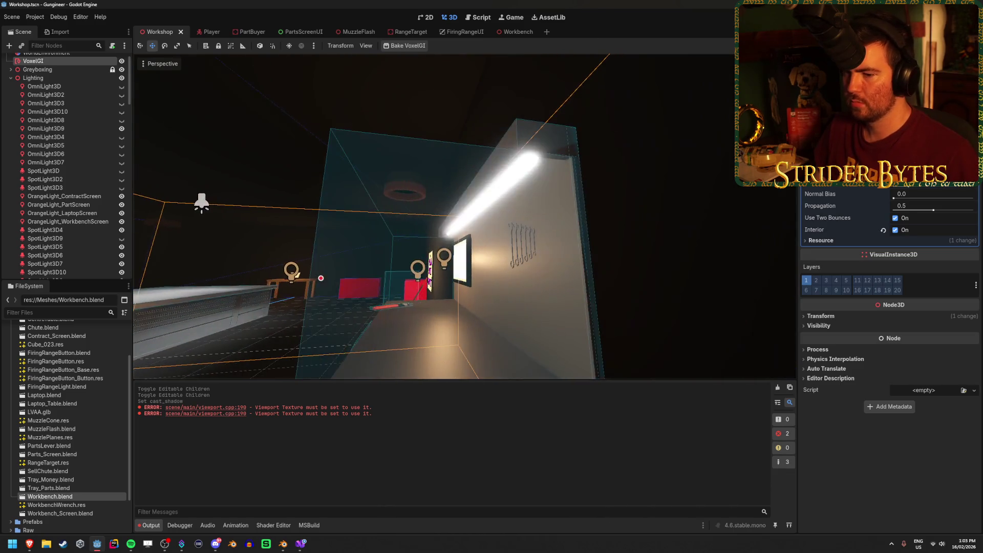
pyautogui.press('d')
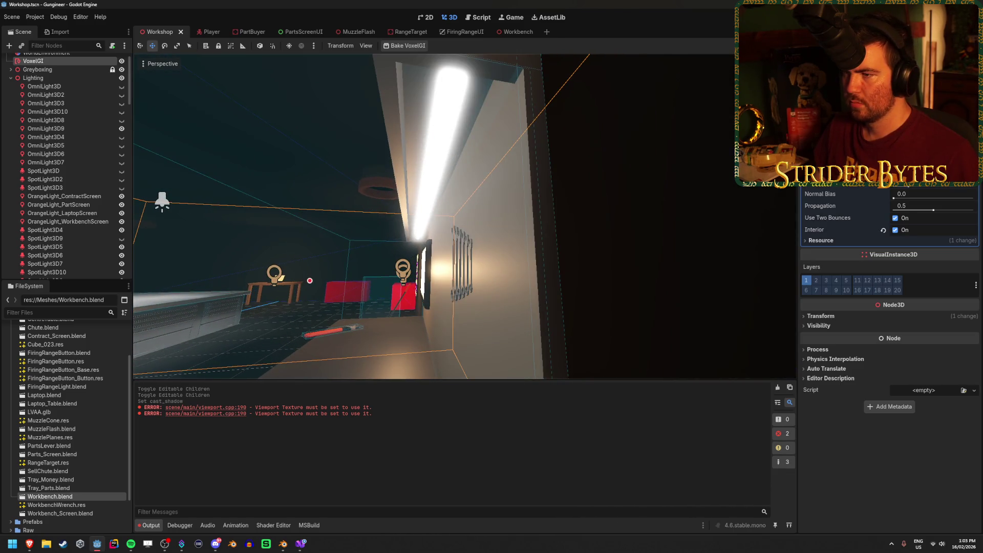
pyautogui.press('s')
pyautogui.click(542, 291)
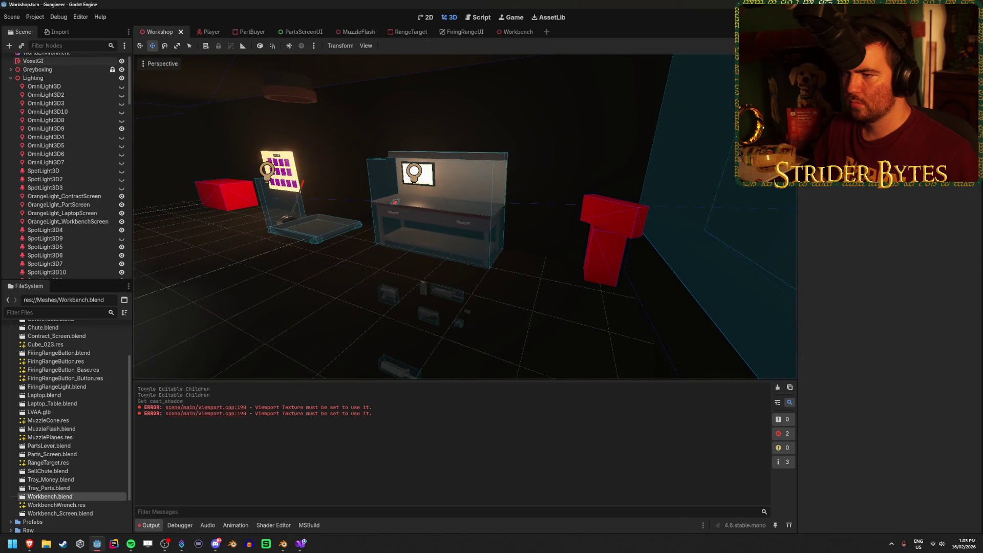
pyautogui.press('w')
pyautogui.press('a')
pyautogui.press('d')
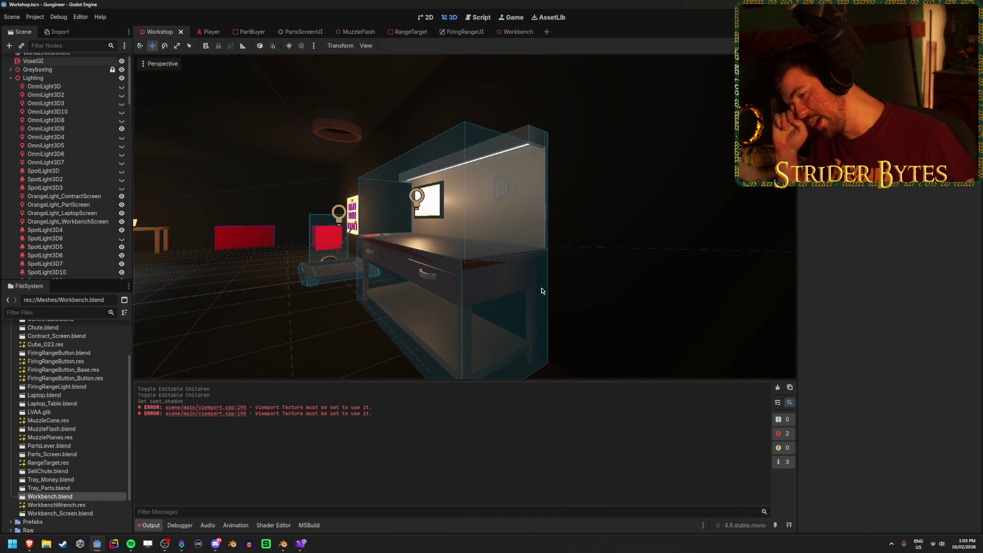
pyautogui.click(34, 60)
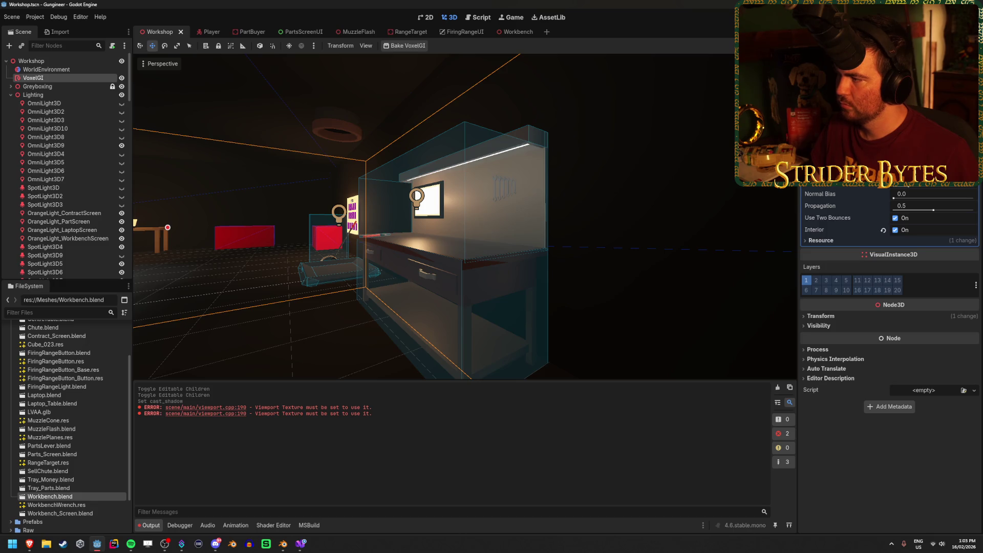
pyautogui.click(408, 46)
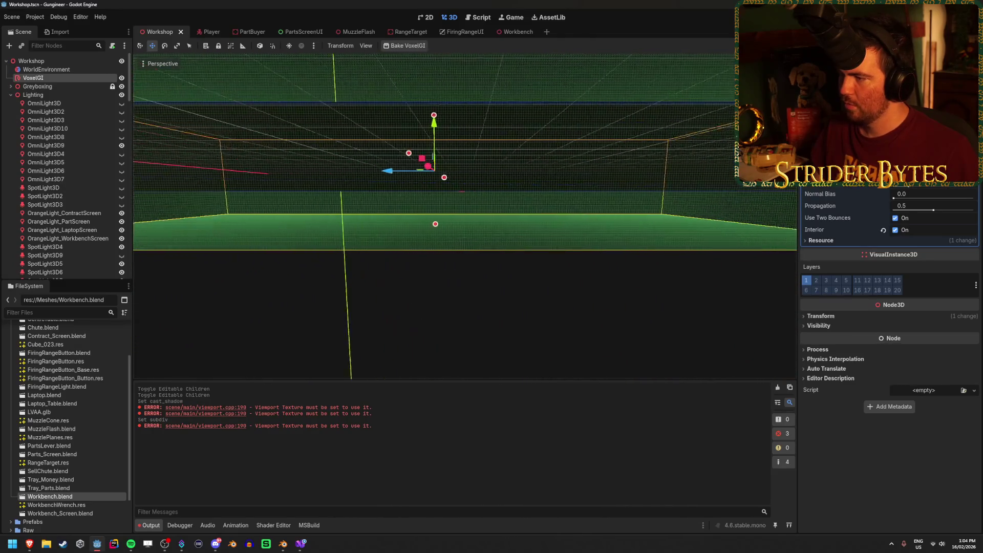
# Lower, narrow and shift the VoxelGI bounding box to fit the firing range
pyautogui.moveTo(389, 179)
pyautogui.mouseDown()
pyautogui.moveTo(391, 204)
pyautogui.moveTo(392, 162)
pyautogui.mouseUp()
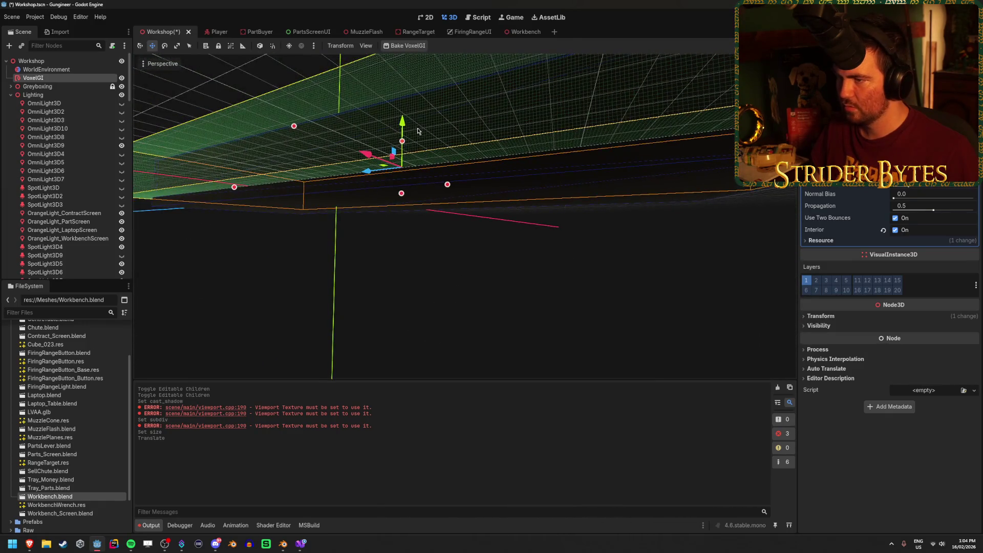
pyautogui.moveTo(403, 123)
pyautogui.mouseDown()
pyautogui.moveTo(398, 149)
pyautogui.moveTo(399, 134)
pyautogui.mouseUp()
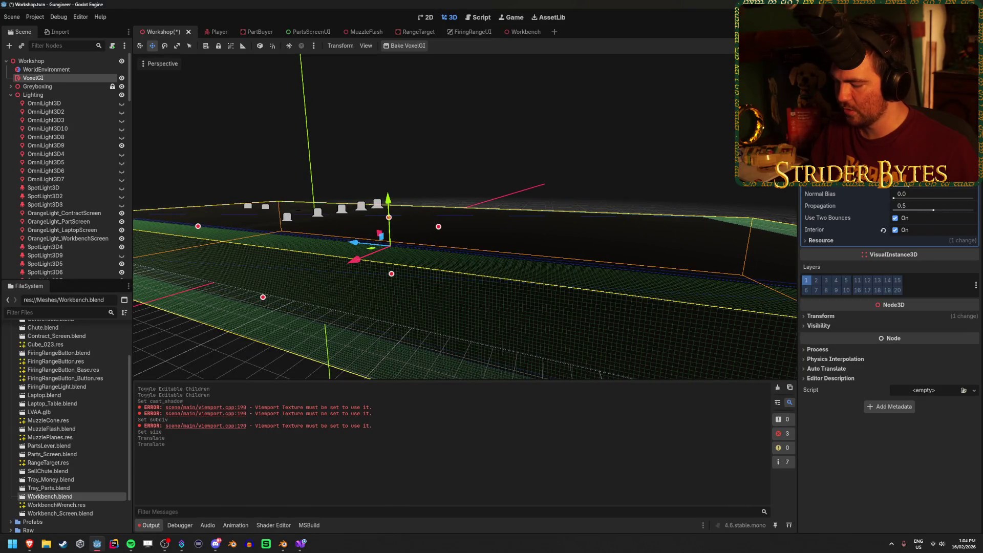
pyautogui.moveTo(391, 273); pyautogui.dragTo(392, 275)
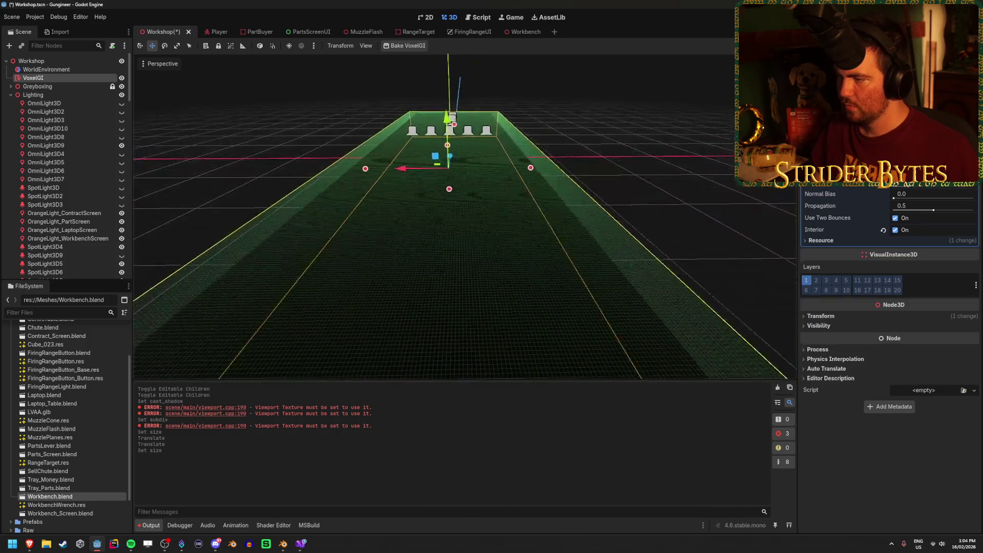
pyautogui.moveTo(518, 166); pyautogui.dragTo(510, 166)
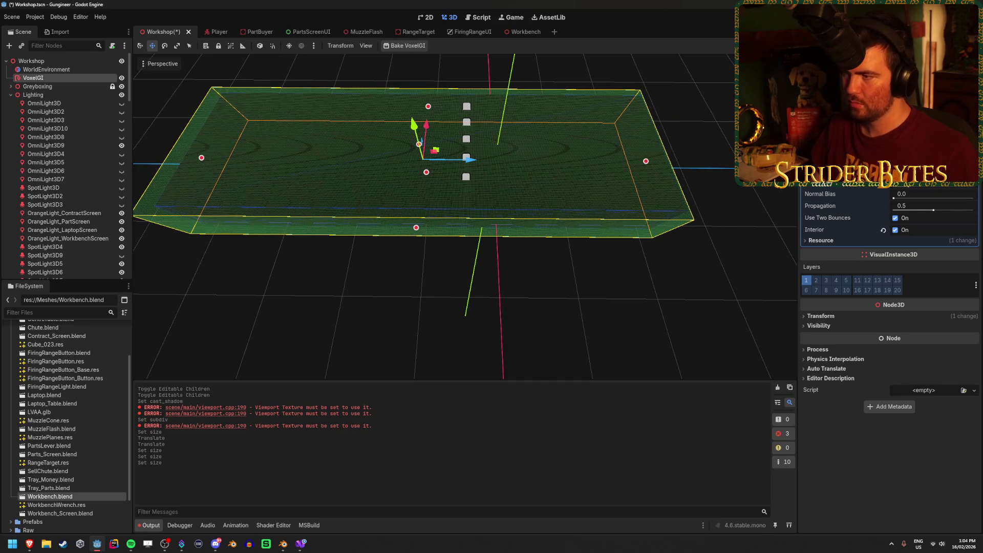
pyautogui.moveTo(466, 164); pyautogui.dragTo(470, 162)
# Reselect the VoxelGI node and bake its lighting again
pyautogui.press('f')
pyautogui.scroll(-5, 579, 241)
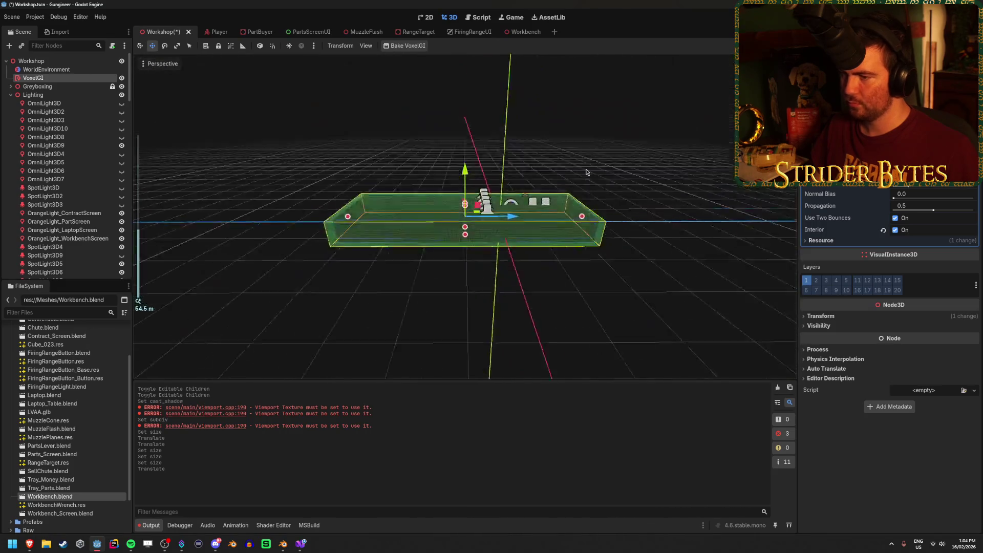
pyautogui.click(617, 318)
pyautogui.scroll(5, 578, 308)
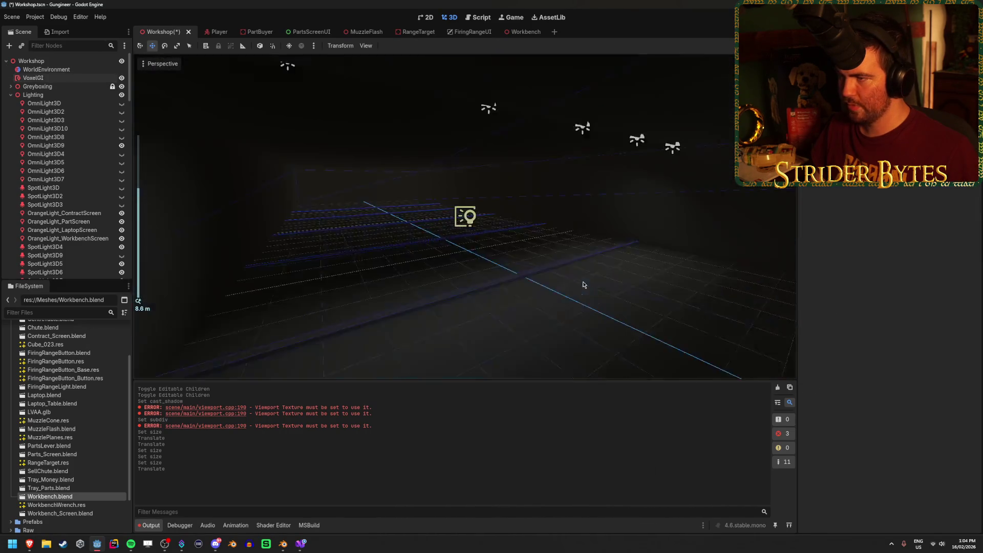
pyautogui.click(100, 78)
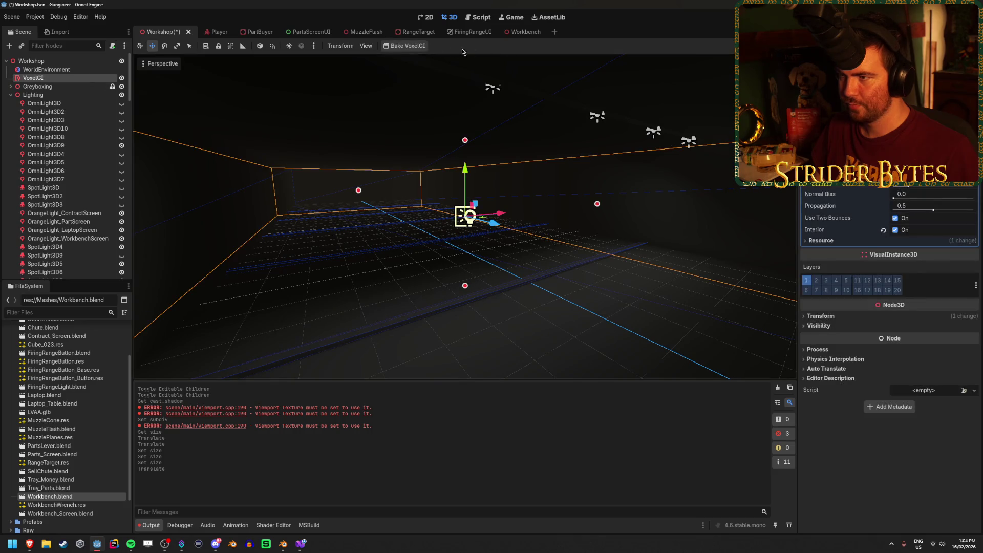
pyautogui.click(405, 46)
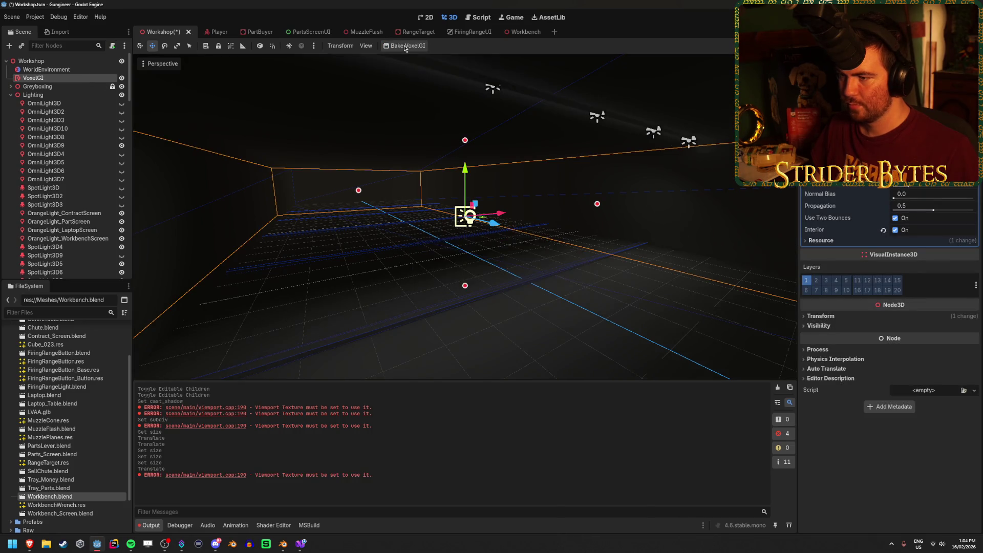
pyautogui.moveTo(432, 252)
pyautogui.mouseDown()
pyautogui.moveTo(538, 210)
pyautogui.moveTo(556, 225)
pyautogui.mouseUp()
# Make FiringRangeLight's children editable and set its Cube's Cast Shadow to Off
pyautogui.click(560, 155)
pyautogui.click(586, 123)
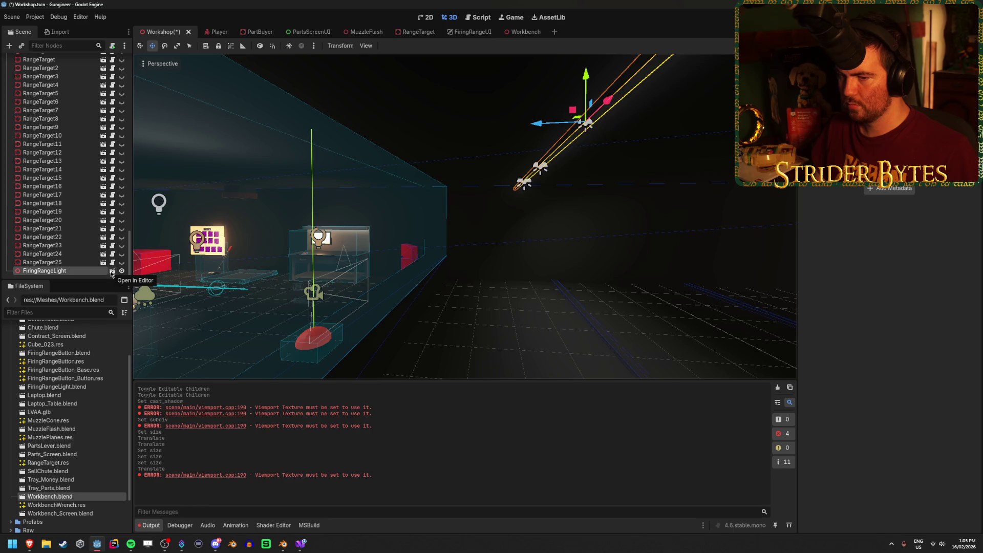
pyautogui.rightClick(94, 273)
pyautogui.click(118, 433)
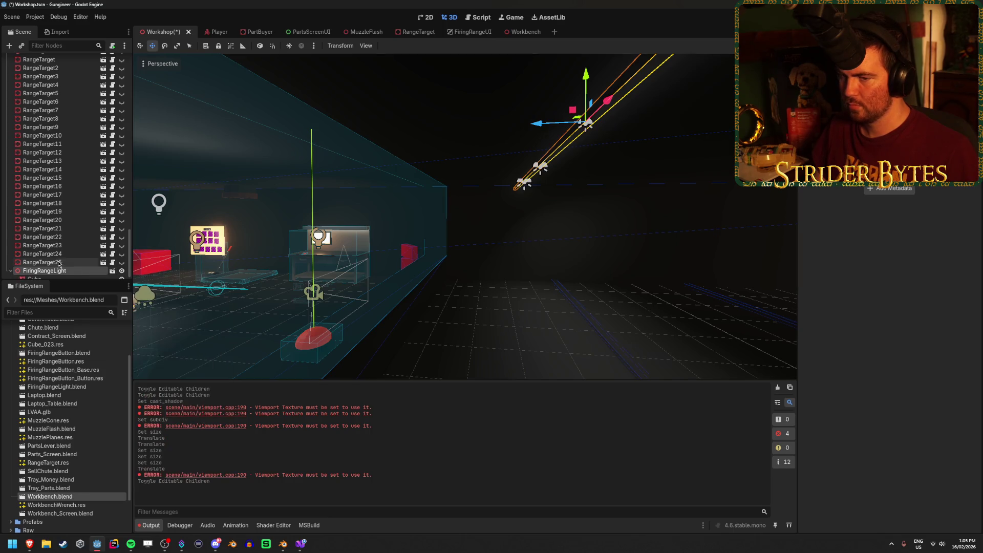
pyautogui.click(51, 270)
pyautogui.scroll(3, 890, 281)
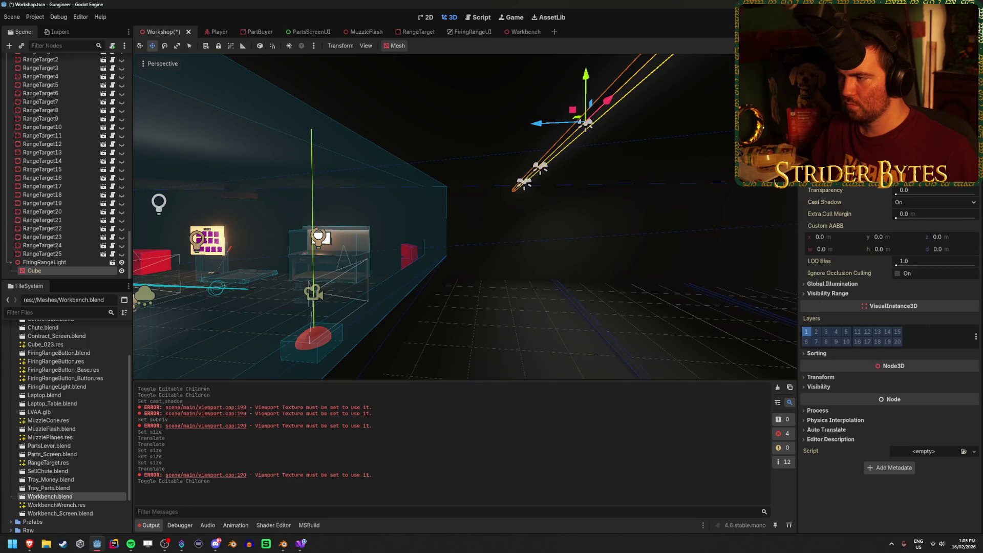
pyautogui.click(899, 201)
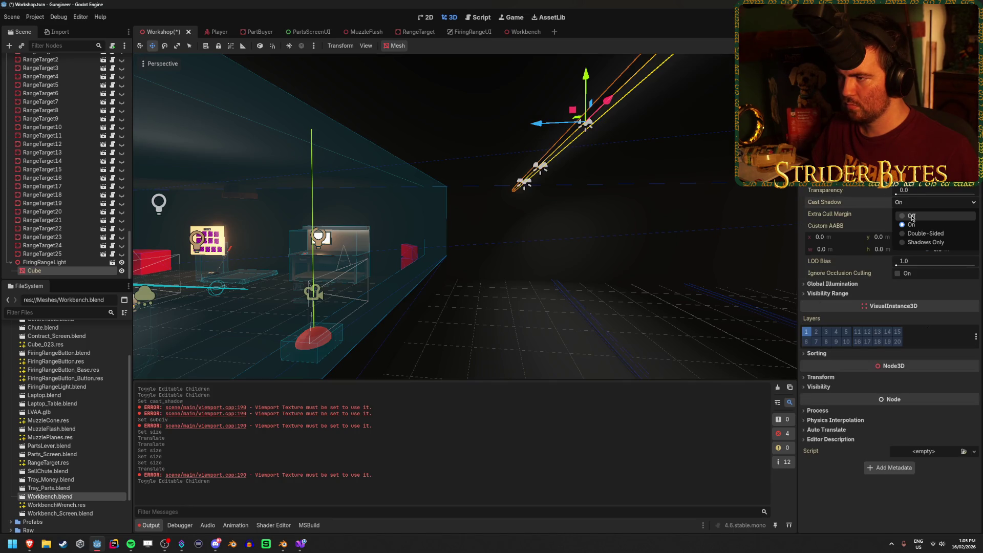
pyautogui.click(912, 216)
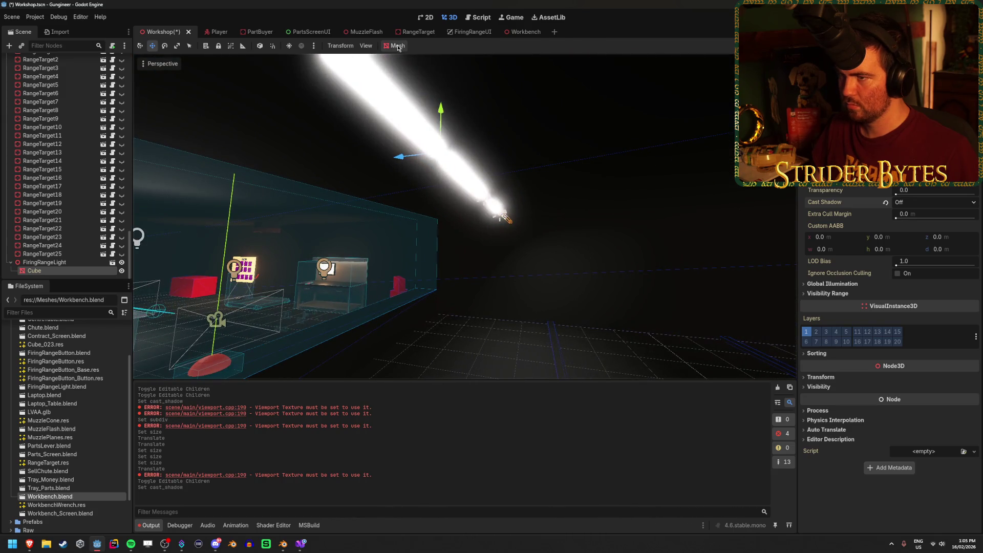
# Rebake VoxelGI with the shadowless Cube and focus the view on FiringRangeLight
pyautogui.scroll(10, 44, 129)
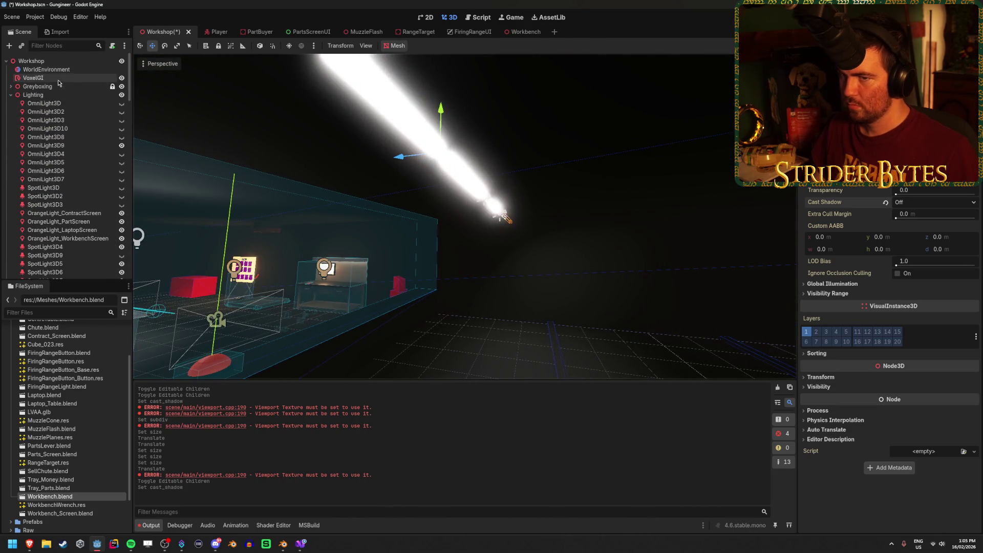
pyautogui.click(32, 78)
pyautogui.click(403, 48)
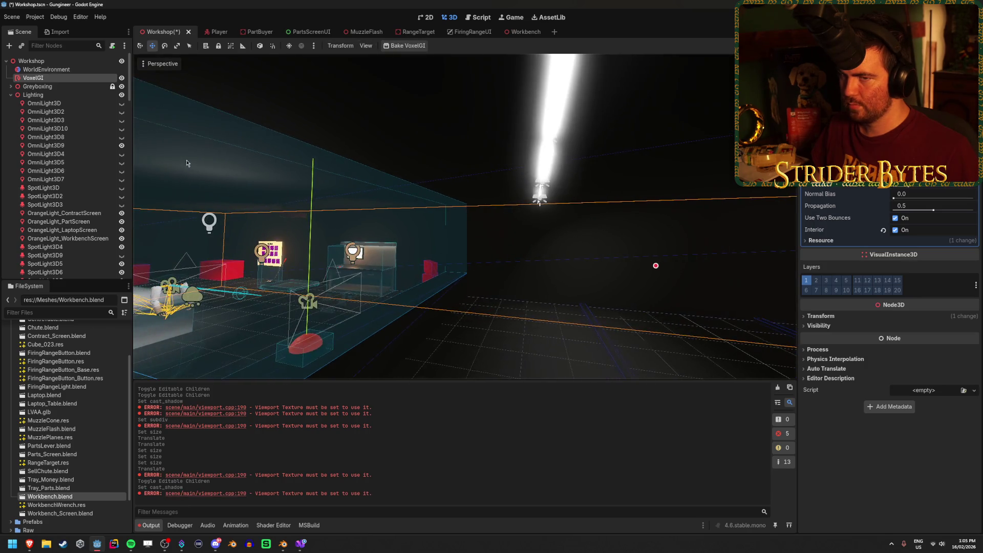
pyautogui.scroll(-15, 87, 158)
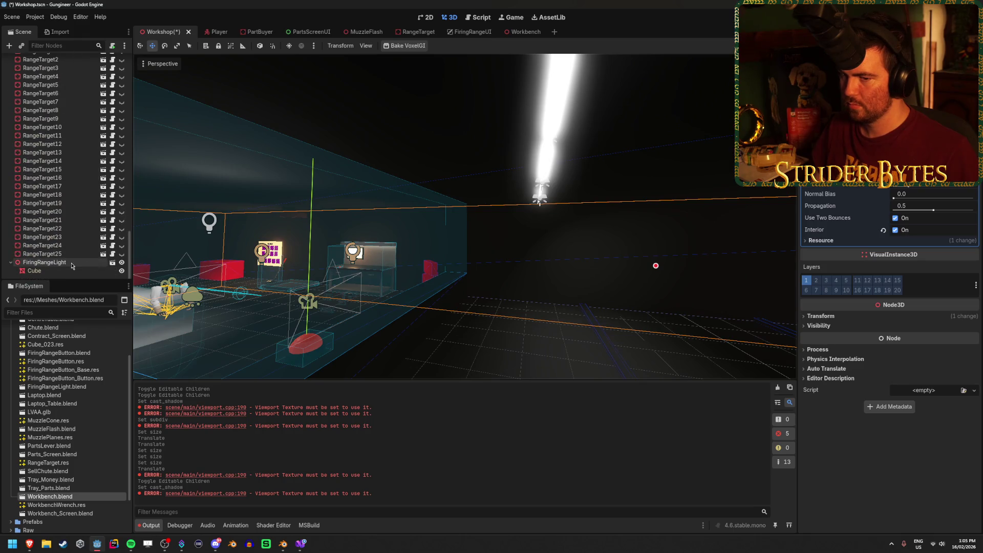
pyautogui.doubleClick(72, 265)
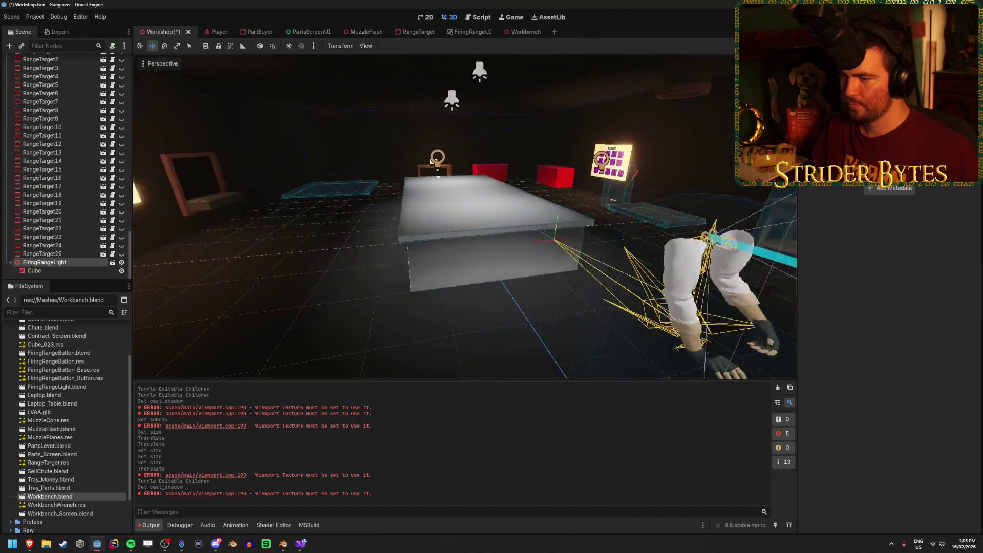
# Save the scene and add a ReflectionProbe as a child of the Workshop root
pyautogui.hotkey('ctrl', 's')
pyautogui.scroll(15, 57, 117)
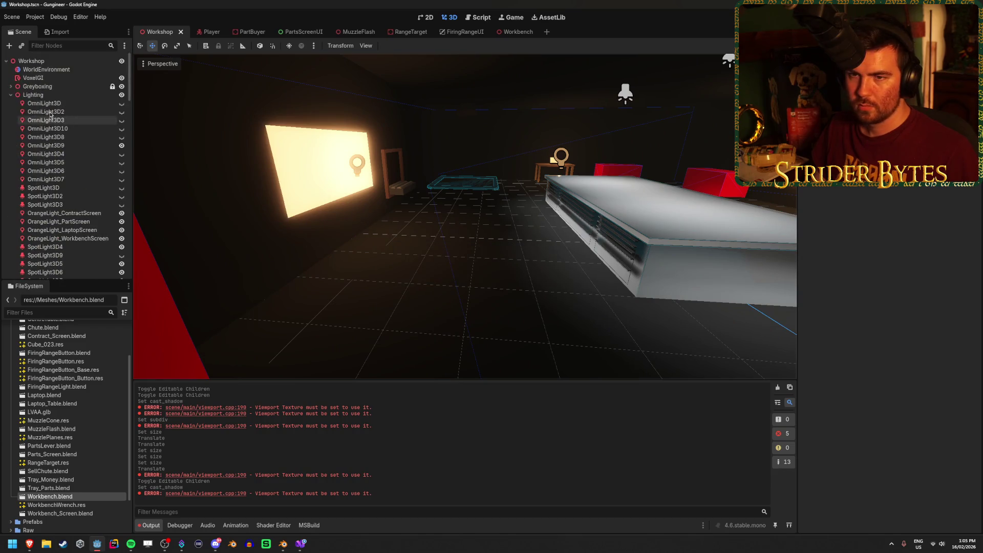
pyautogui.click(11, 95)
pyautogui.click(31, 61)
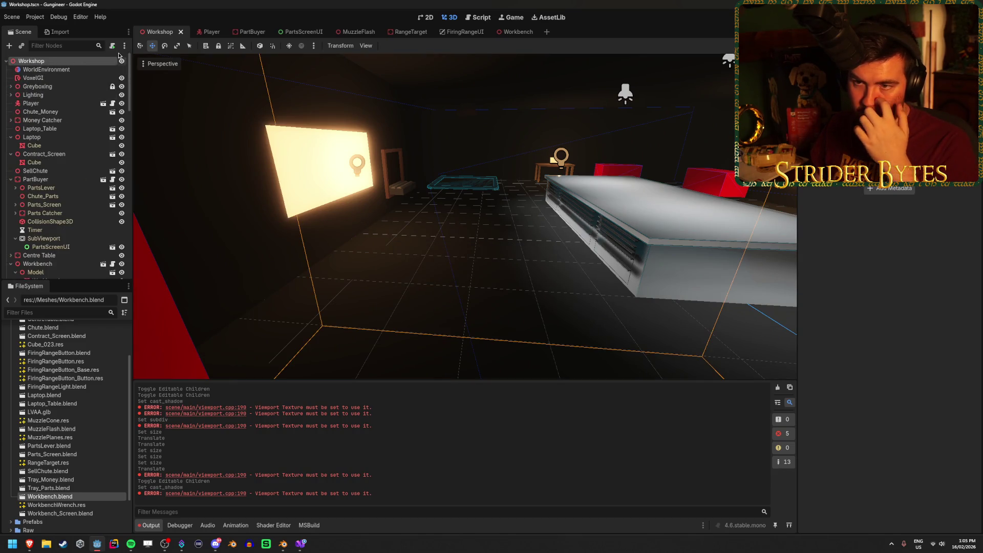
pyautogui.click(7, 46)
pyautogui.write('reflec')
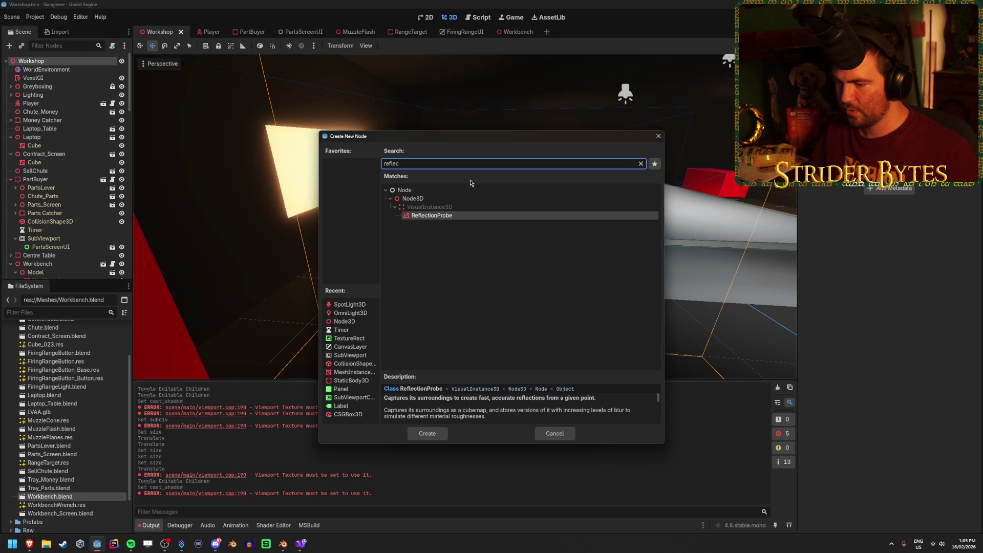
pyautogui.click(427, 434)
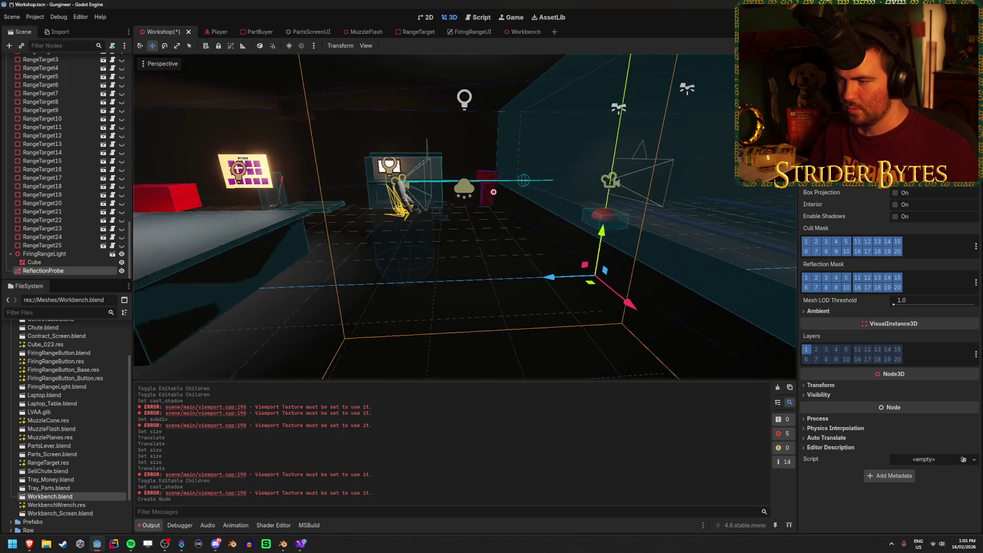
# Raise the reflection probe about 2.35 units, position it over the central workbench, and save
pyautogui.moveTo(597, 282); pyautogui.dragTo(200, 281)
pyautogui.press('f')
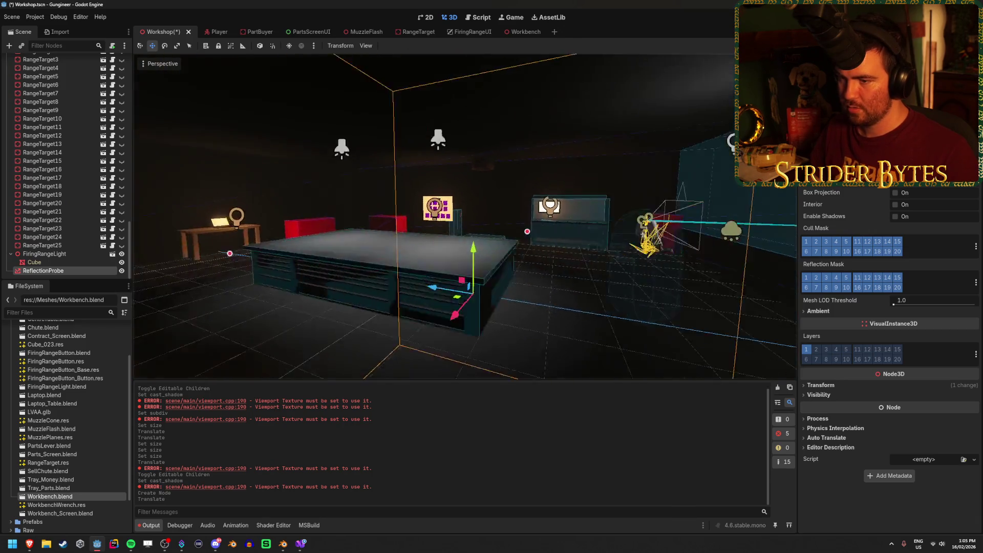
pyautogui.moveTo(506, 241); pyautogui.dragTo(512, 148)
pyautogui.moveTo(471, 184)
pyautogui.mouseDown()
pyautogui.moveTo(313, 210)
pyautogui.moveTo(346, 217)
pyautogui.mouseUp()
pyautogui.press('w')
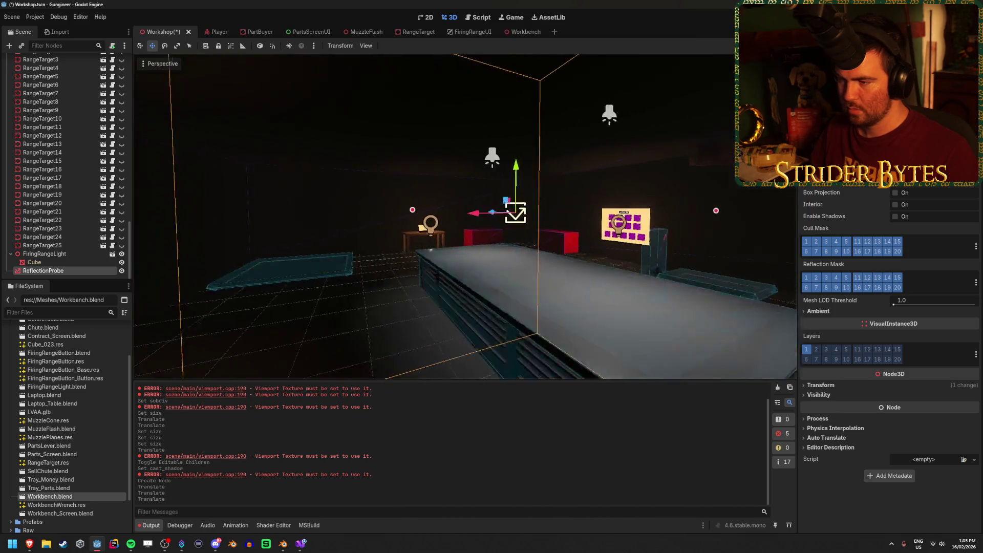
pyautogui.press('s')
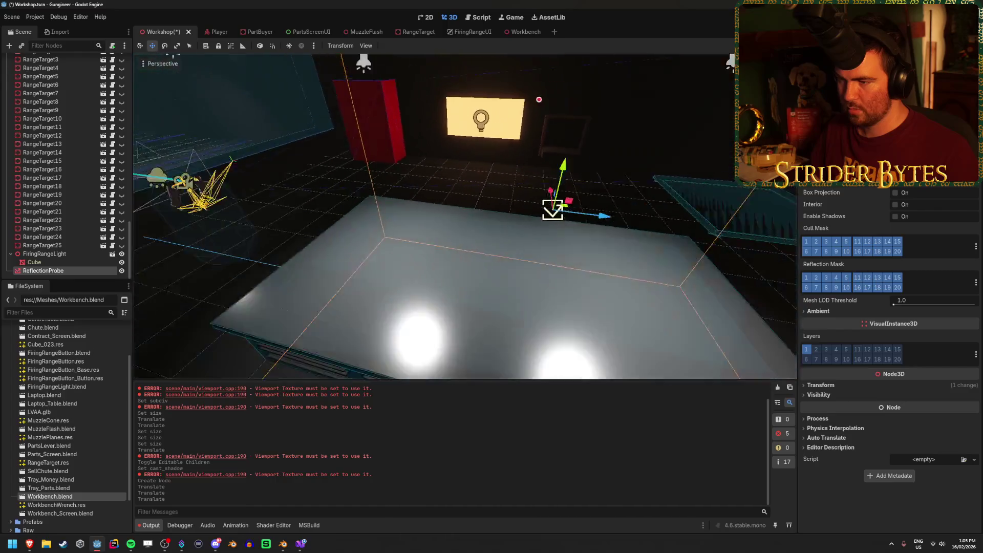
pyautogui.press('a')
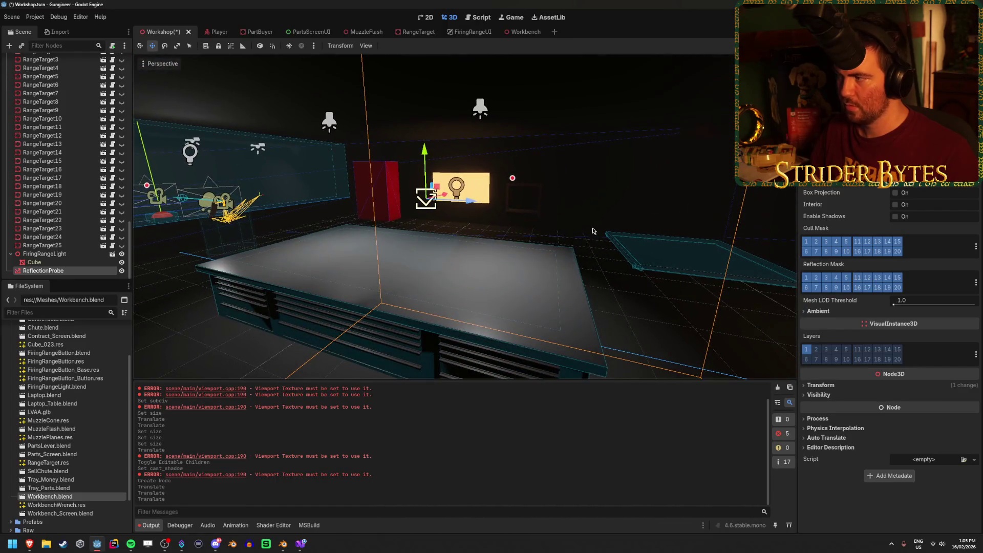
pyautogui.hotkey('ctrl', 's')
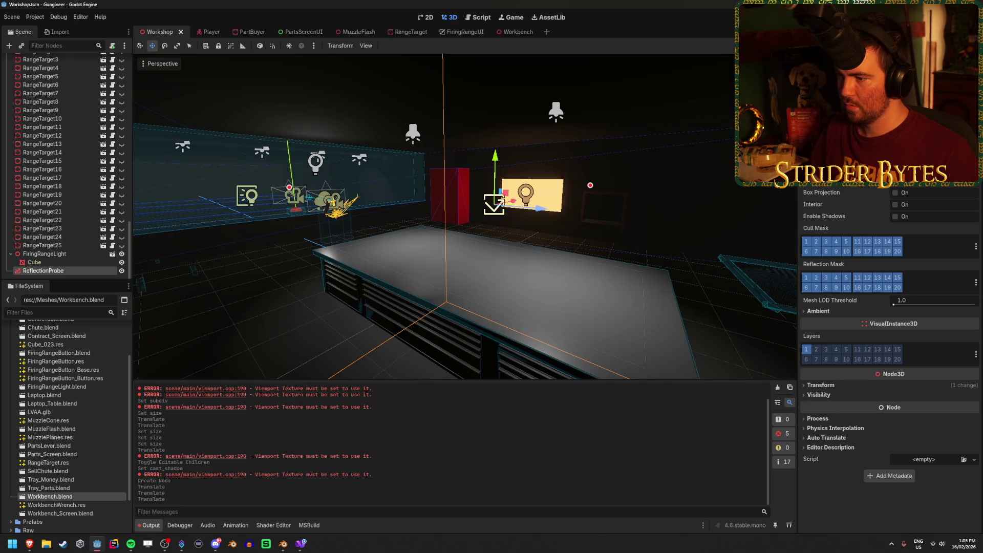
# Change the reflection probe's Update Mode, save, and nudge the probe left along X
pyautogui.click(932, 123)
pyautogui.click(932, 123)
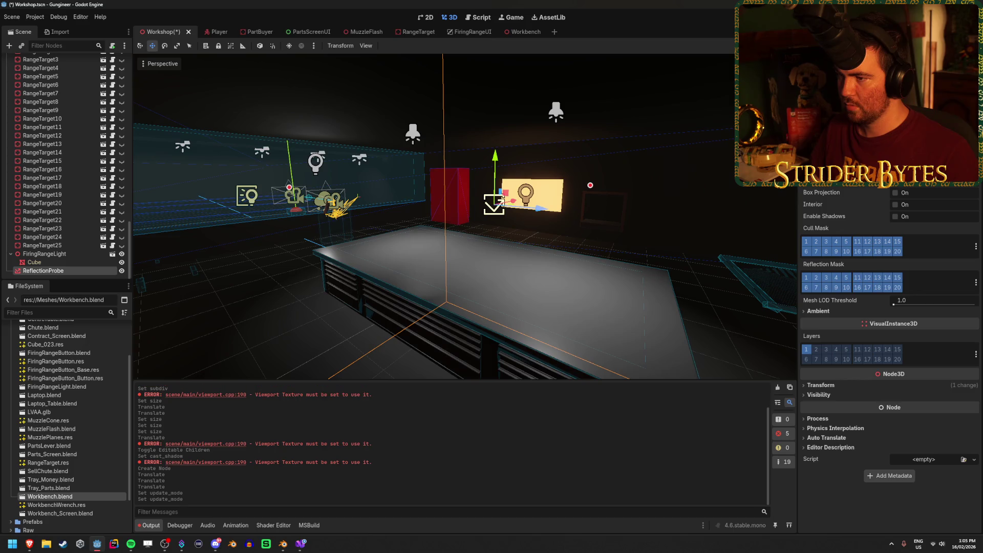
pyautogui.hotkey('ctrl', 's')
pyautogui.click(932, 123)
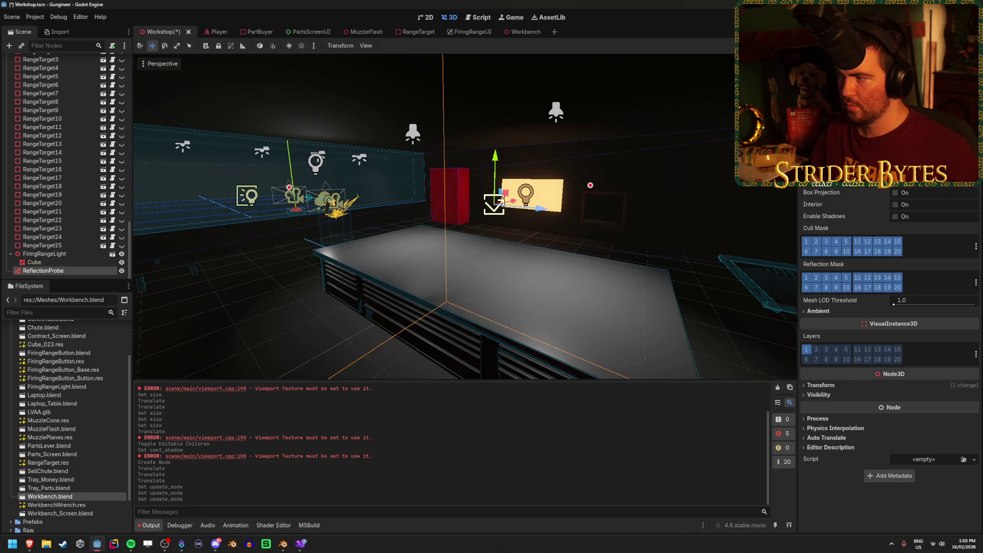
pyautogui.hotkey('ctrl', 's')
pyautogui.press('f')
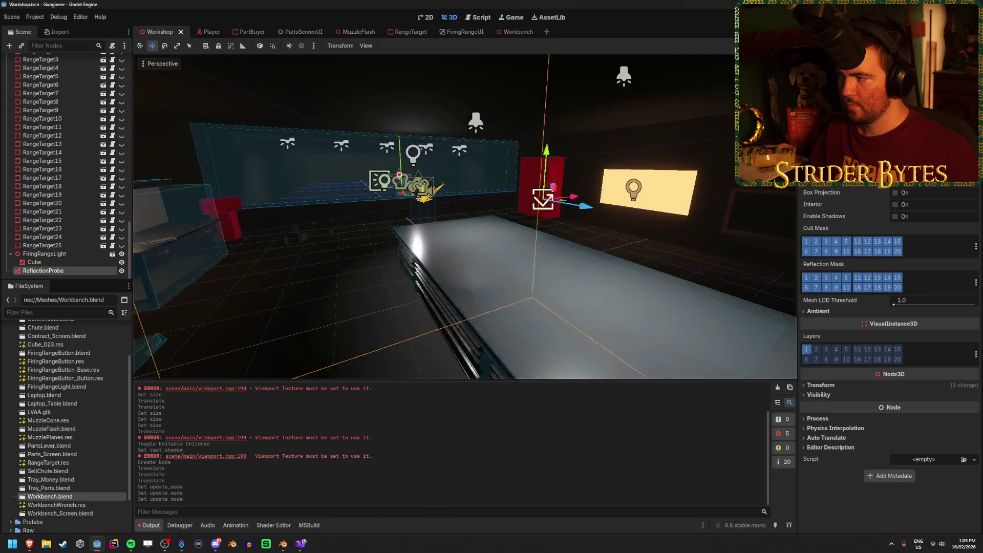
pyautogui.moveTo(512, 205); pyautogui.dragTo(632, 198)
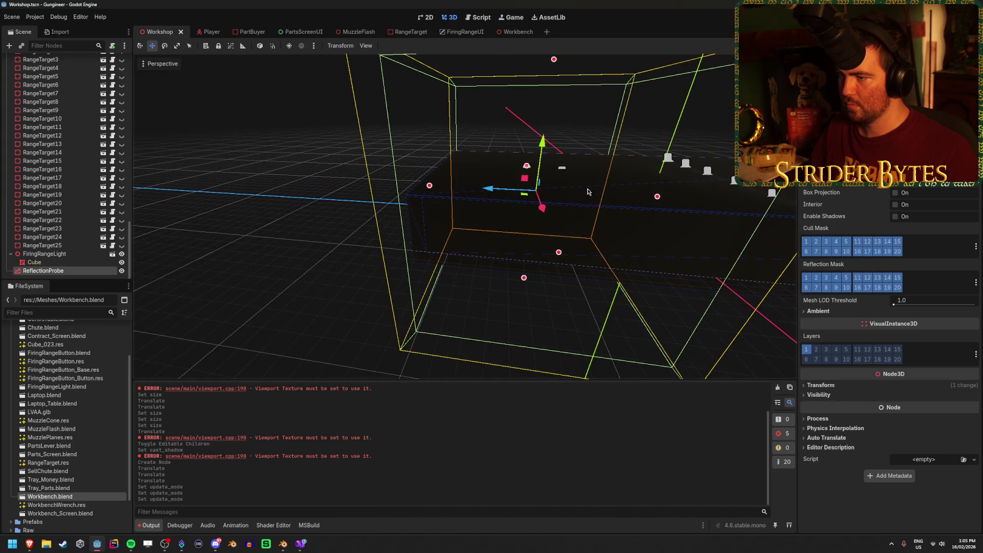
pyautogui.moveTo(489, 190); pyautogui.dragTo(468, 187)
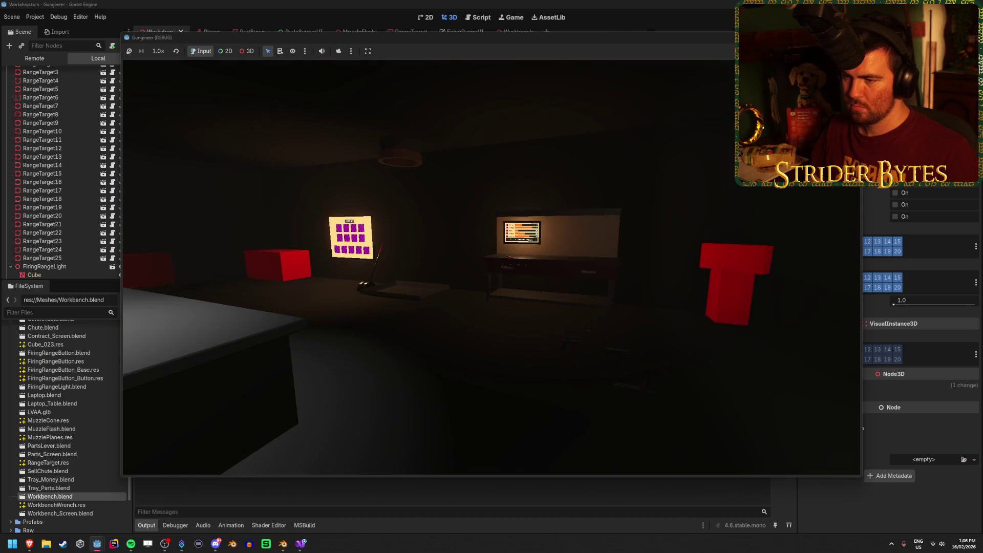
# Walk around the workbench in the running game to check reflections, then stop the game
pyautogui.press('a')
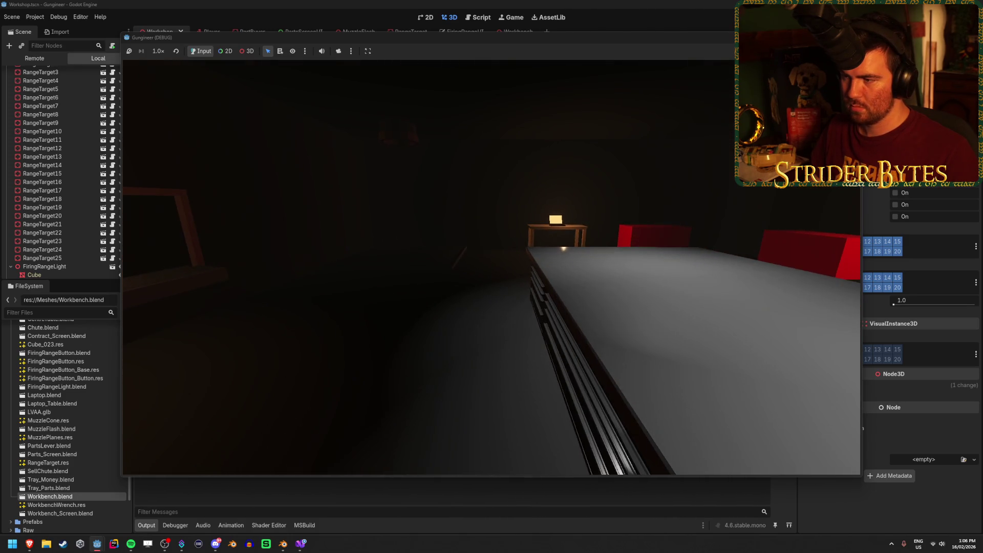
pyautogui.press('w')
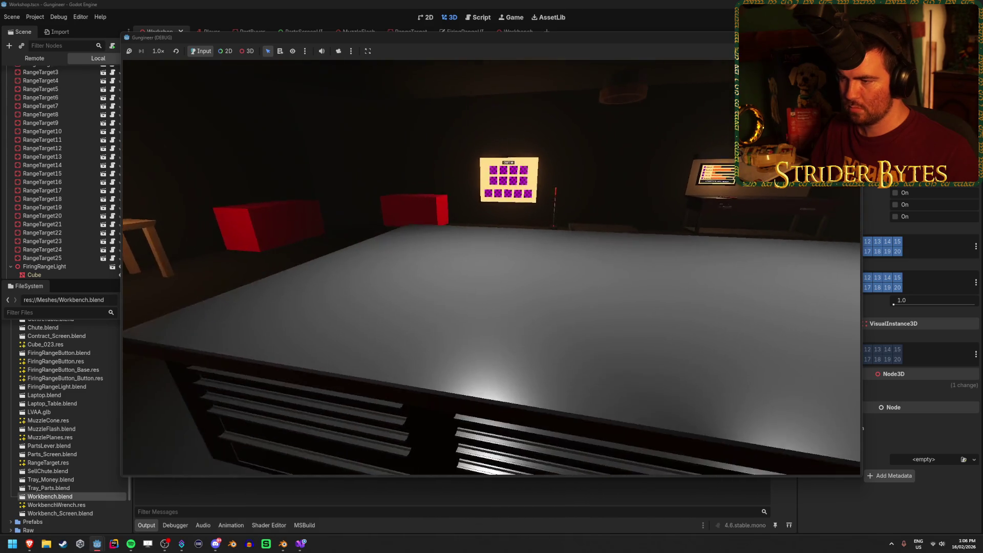
pyautogui.press('s')
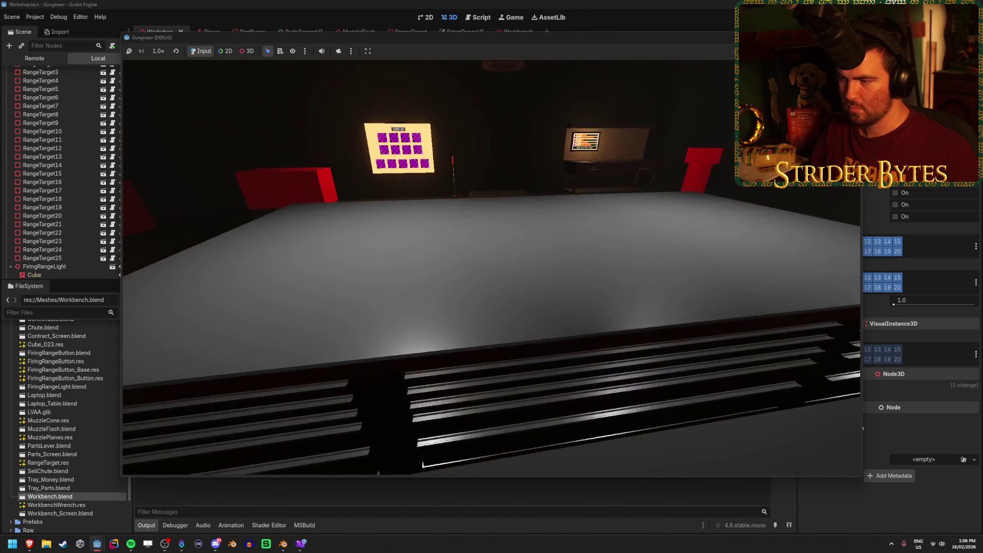
pyautogui.press('a')
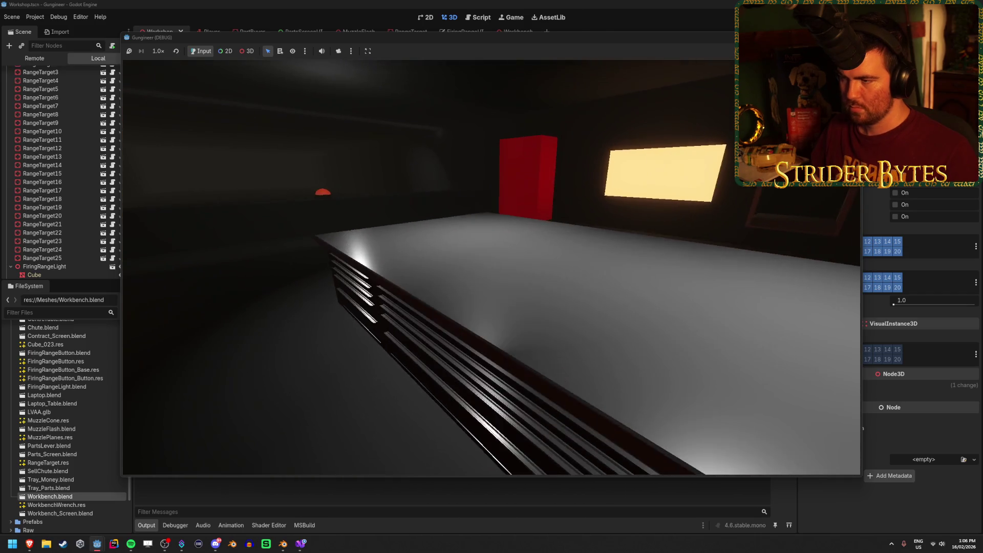
pyautogui.press('s')
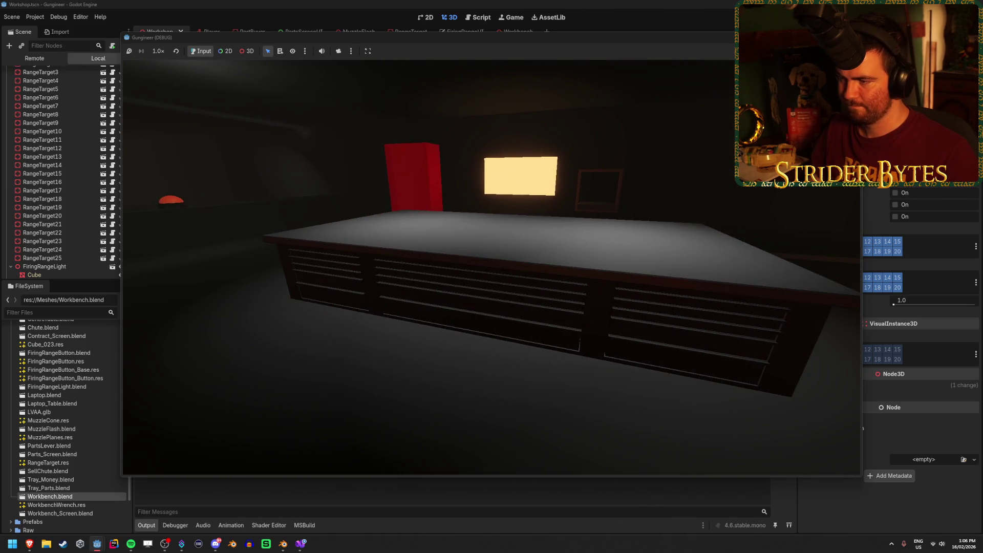
pyautogui.press('w')
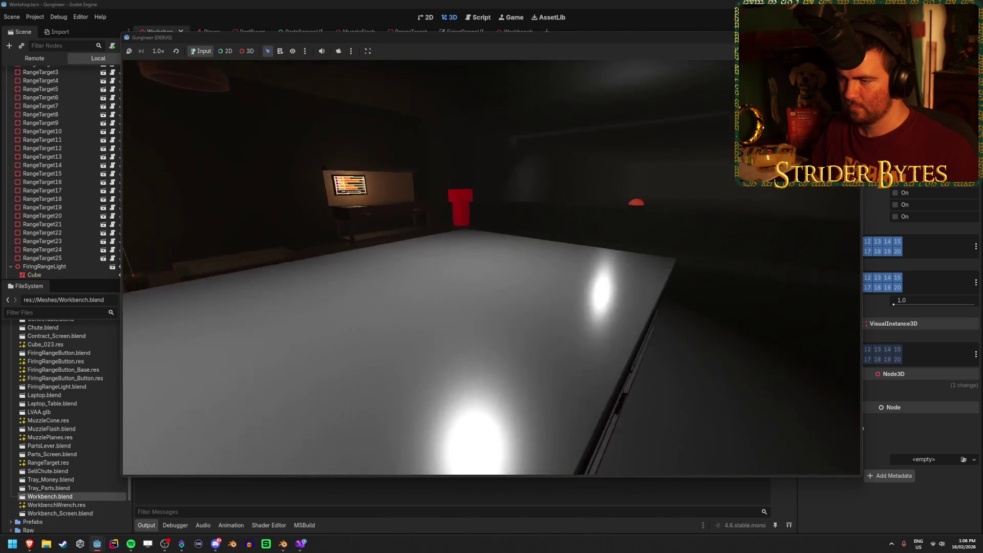
pyautogui.press('w')
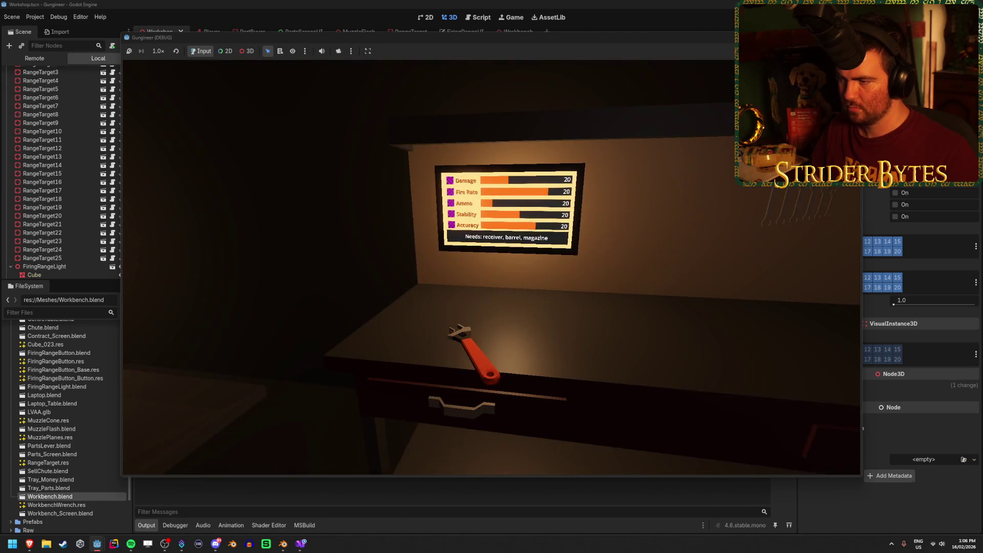
pyautogui.press('a')
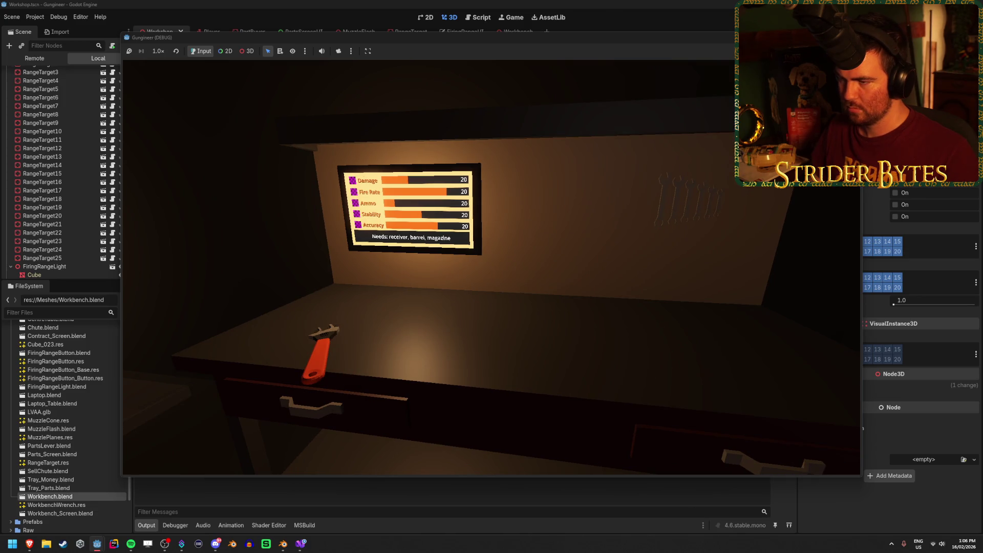
pyautogui.press('s')
pyautogui.moveTo(492, 266)
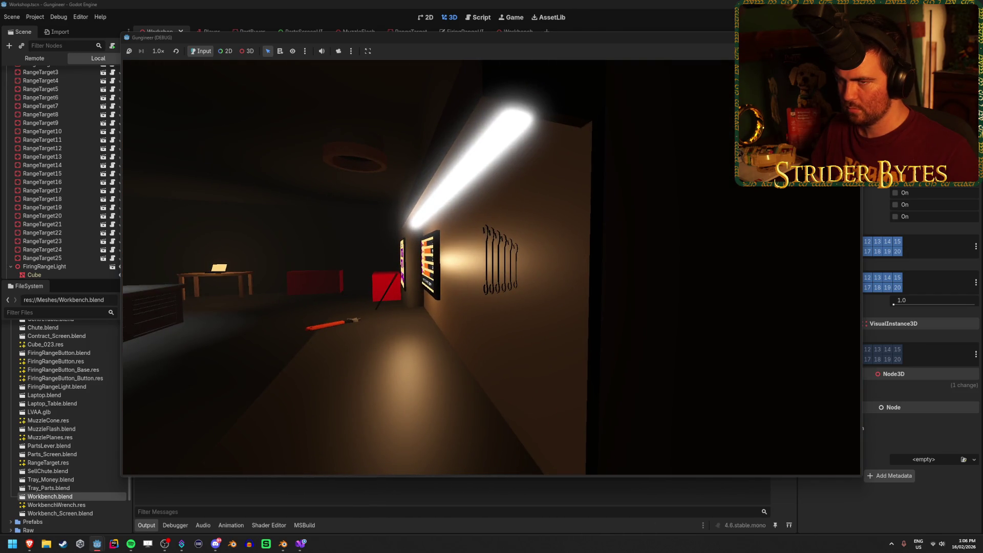
pyautogui.press('w')
pyautogui.press('F8')
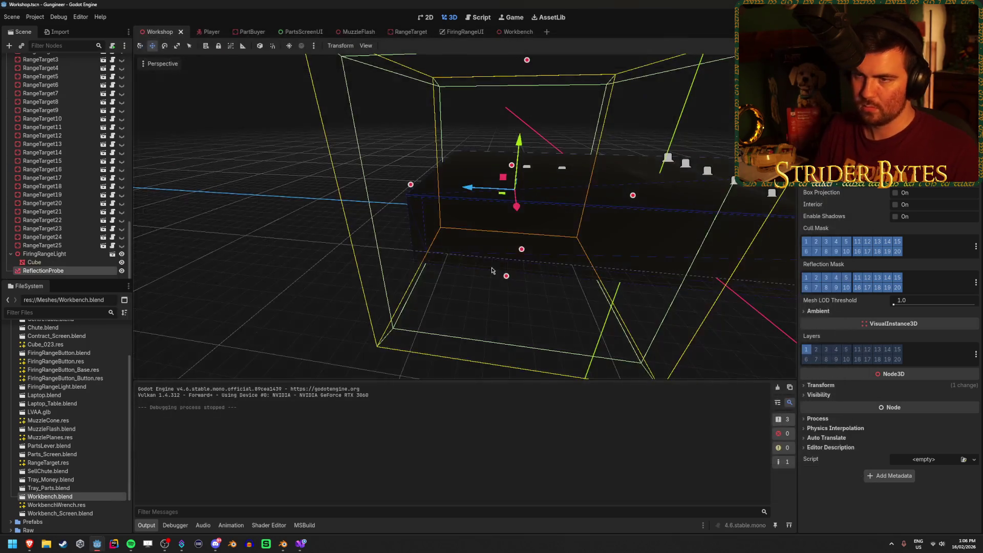
# Rebake VoxelGI, bring the workbench into view, and run the game to check the lighting
pyautogui.click(33, 78)
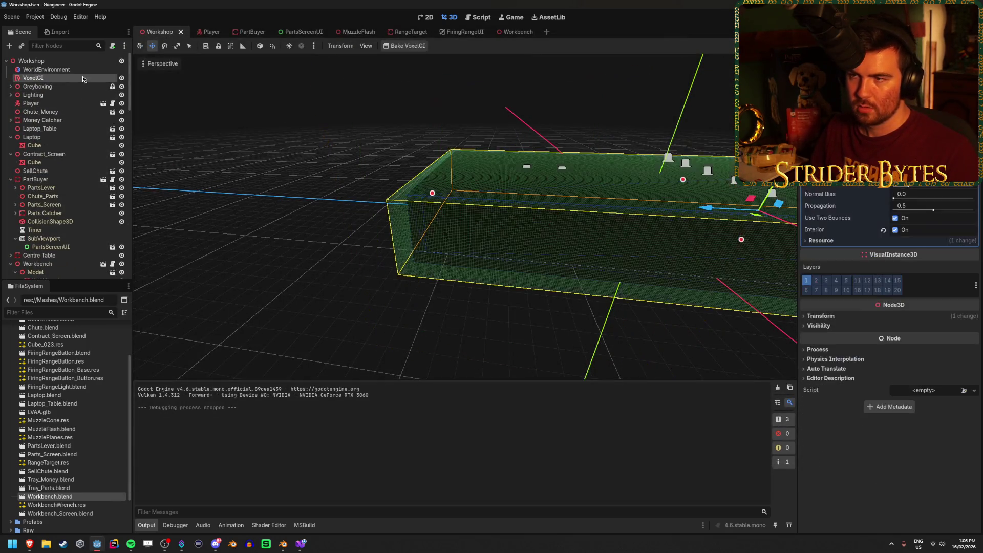
pyautogui.click(408, 46)
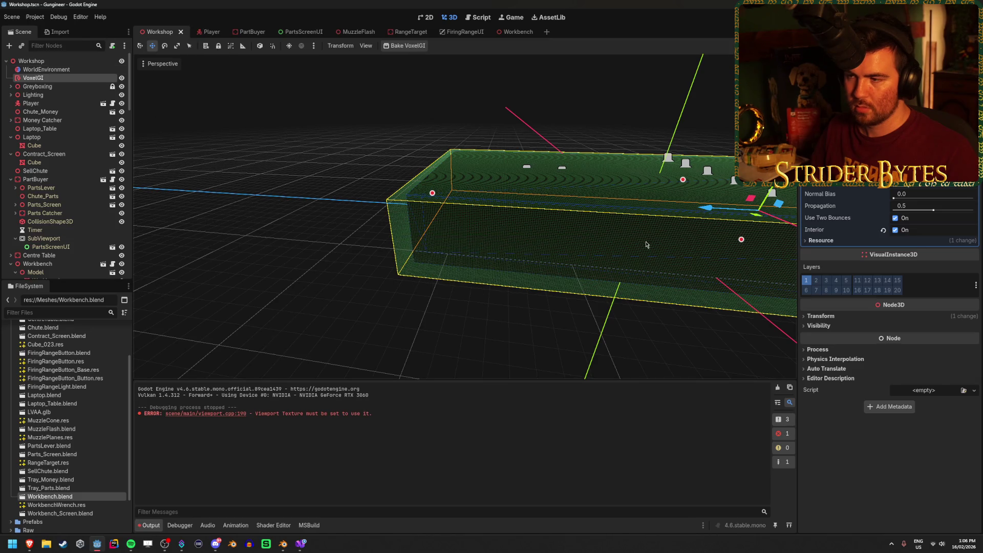
pyautogui.scroll(10, 644, 240)
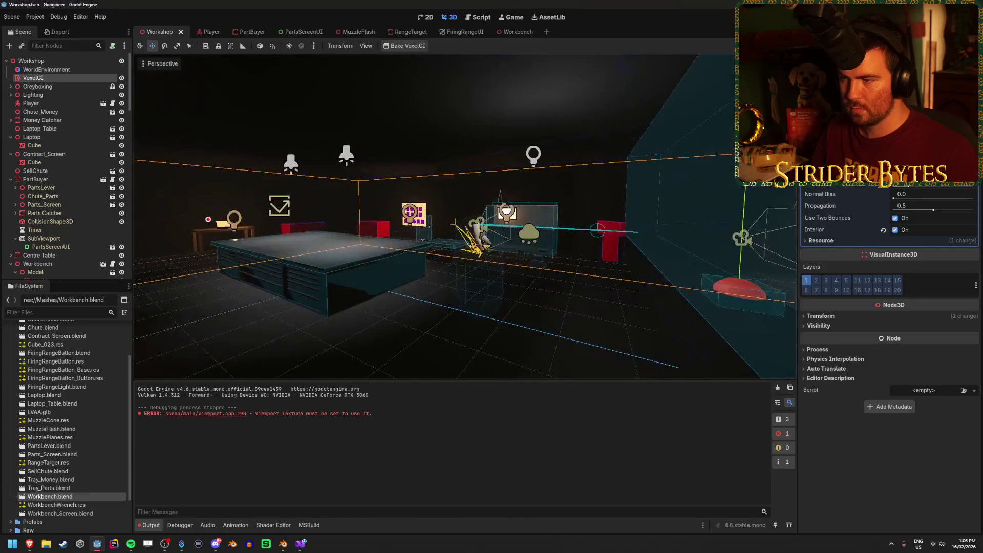
pyautogui.click(538, 198)
pyautogui.moveTo(538, 198); pyautogui.dragTo(597, 160)
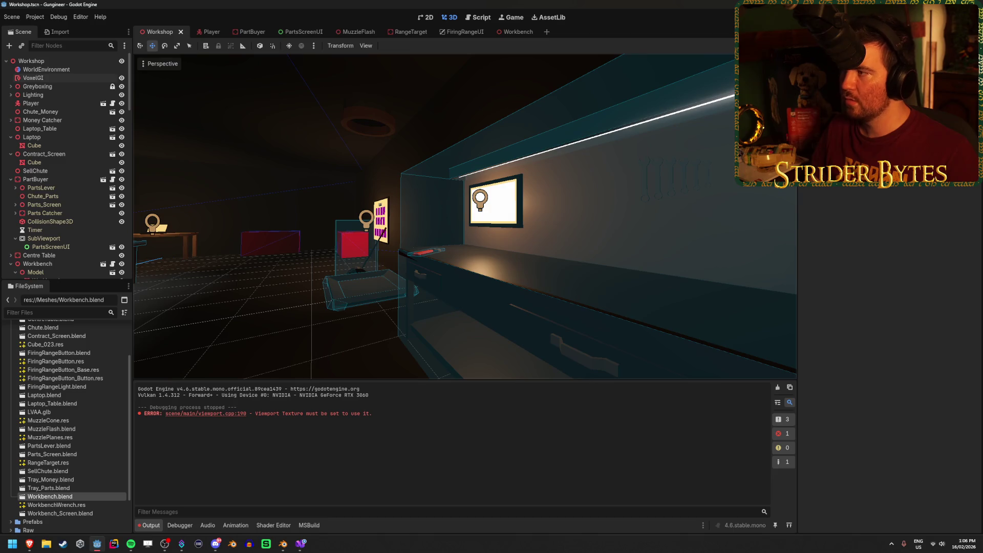
pyautogui.press('F5')
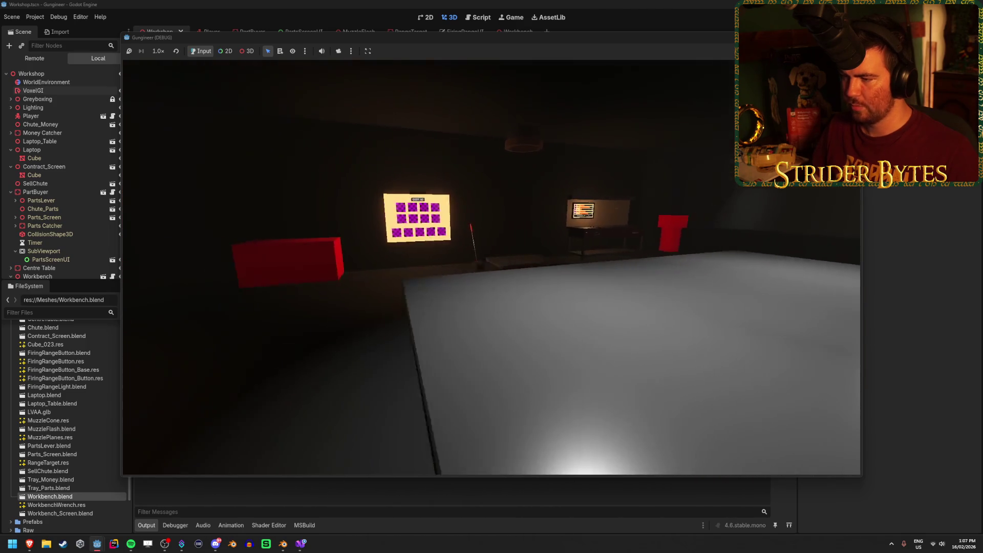
# Stop the game, pull the view back to the whole room, and briefly check the browser
pyautogui.press('F8')
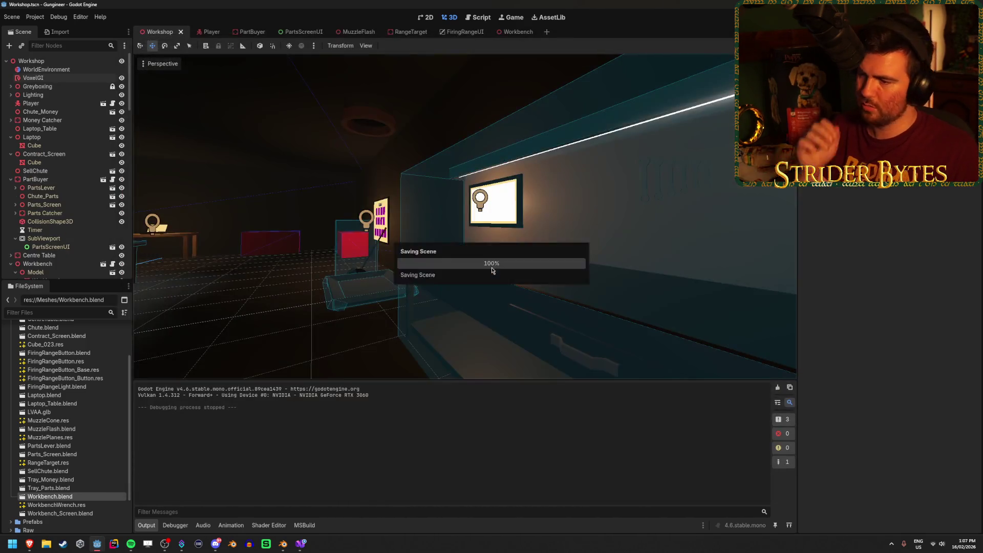
pyautogui.moveTo(491, 267); pyautogui.dragTo(508, 259)
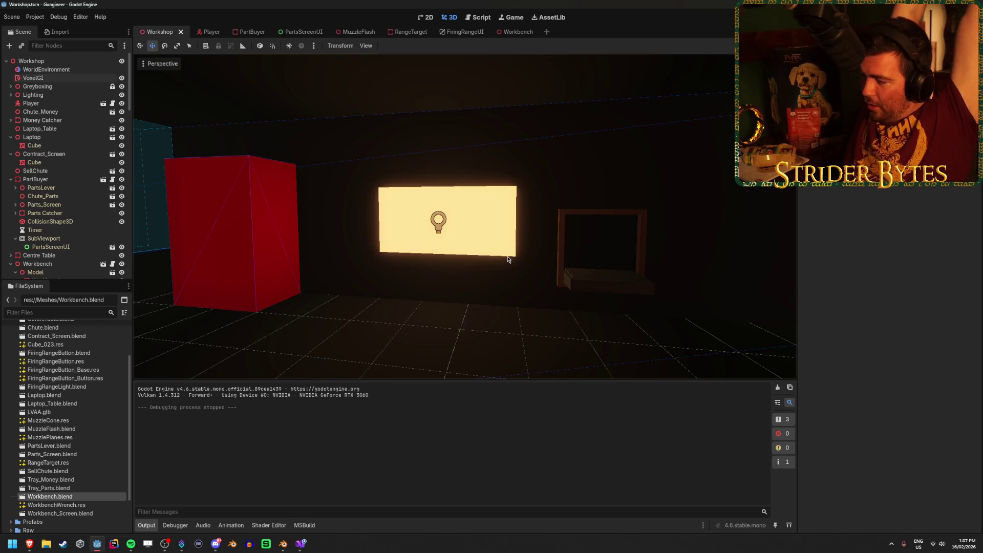
pyautogui.hotkey('alt', 'Tab')
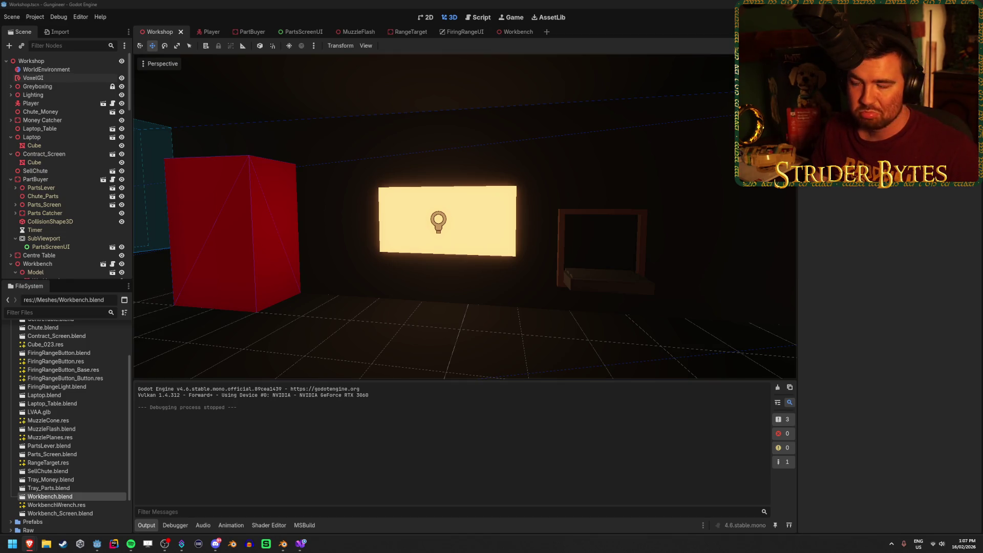
pyautogui.hotkey('alt', 'Tab')
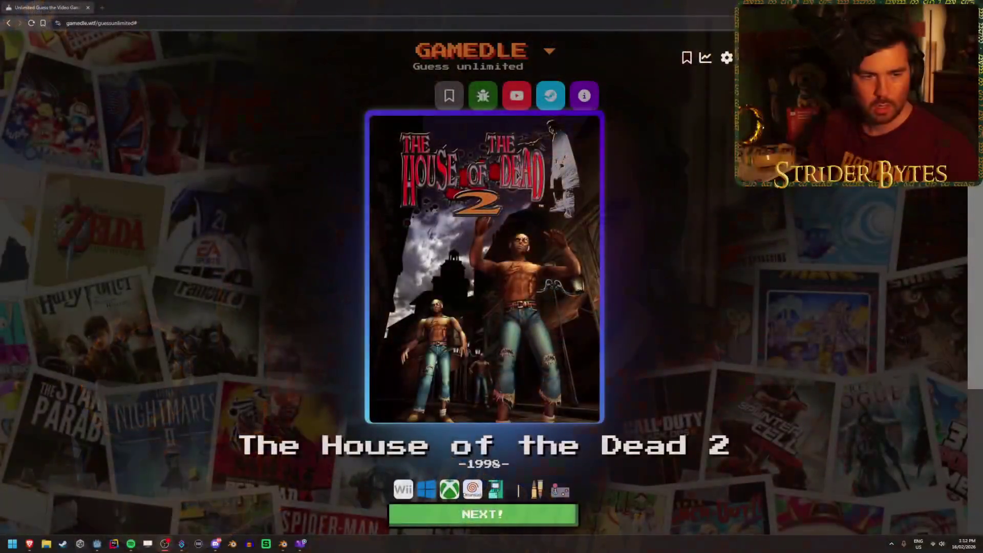
# Start a new round and submit Fallout 3 as the first guess
pyautogui.press('Return')
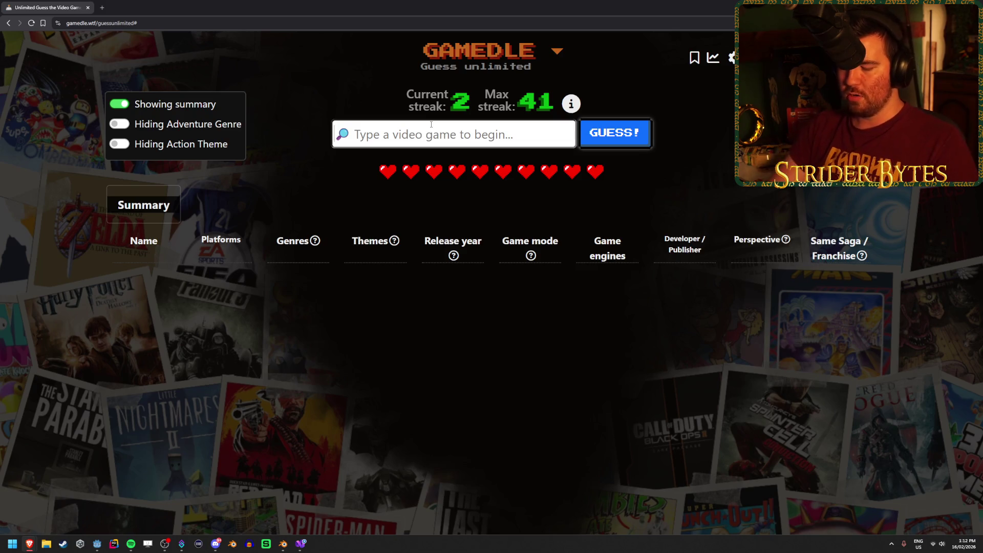
pyautogui.write('fallout 3')
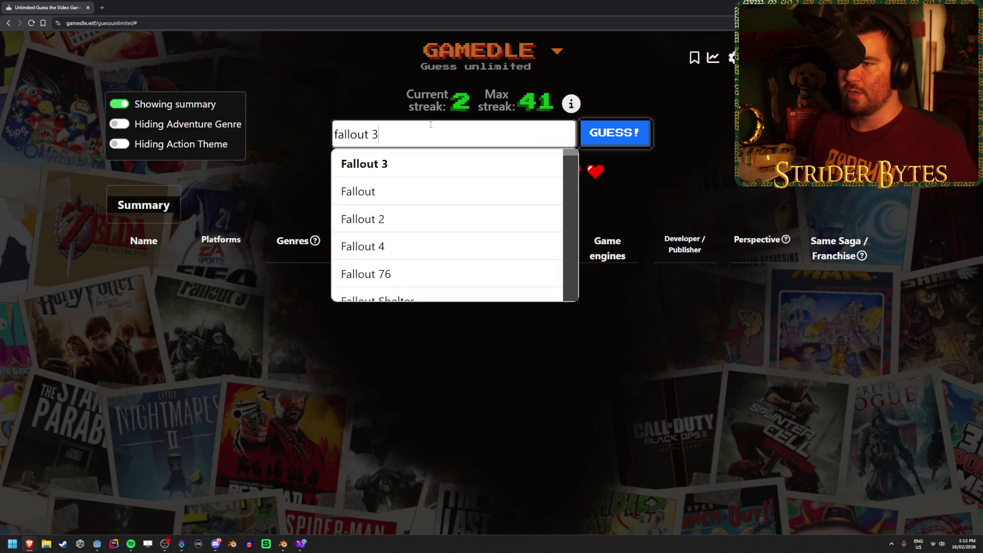
pyautogui.click(441, 164)
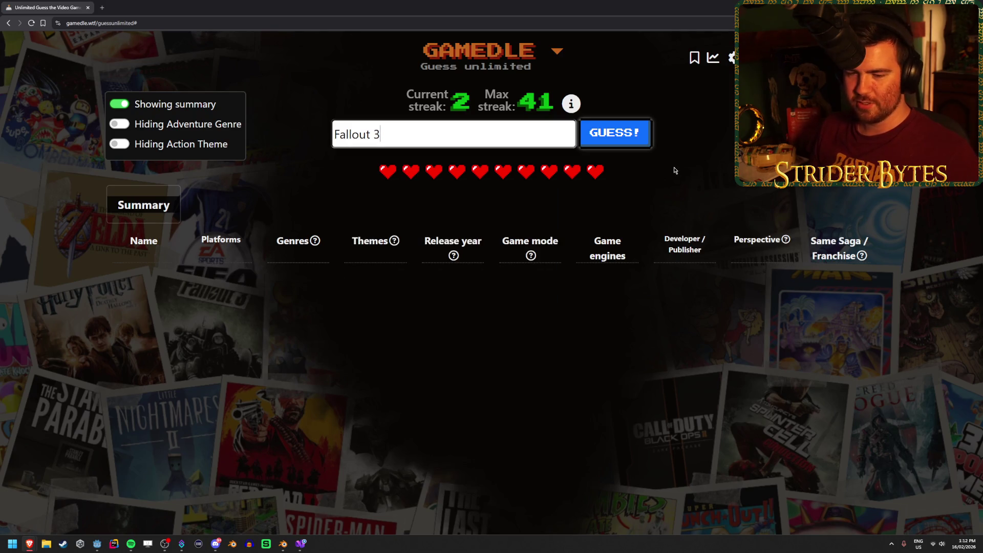
pyautogui.click(635, 138)
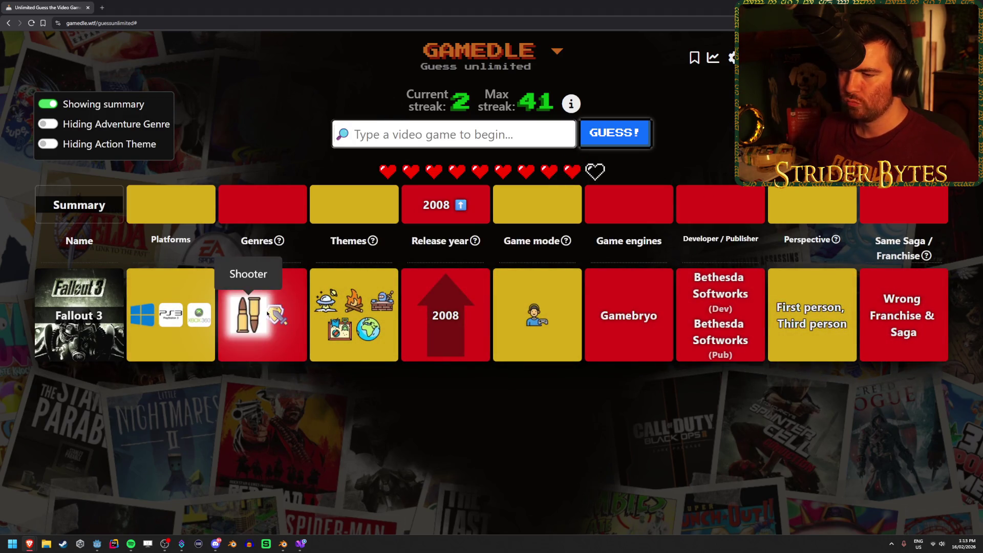
pyautogui.moveTo(324, 302)
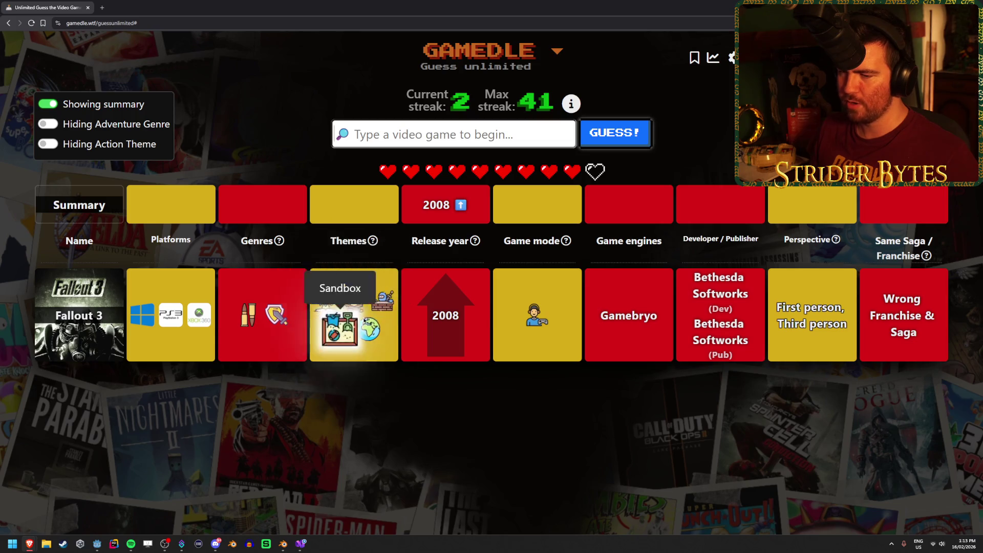
pyautogui.moveTo(531, 319)
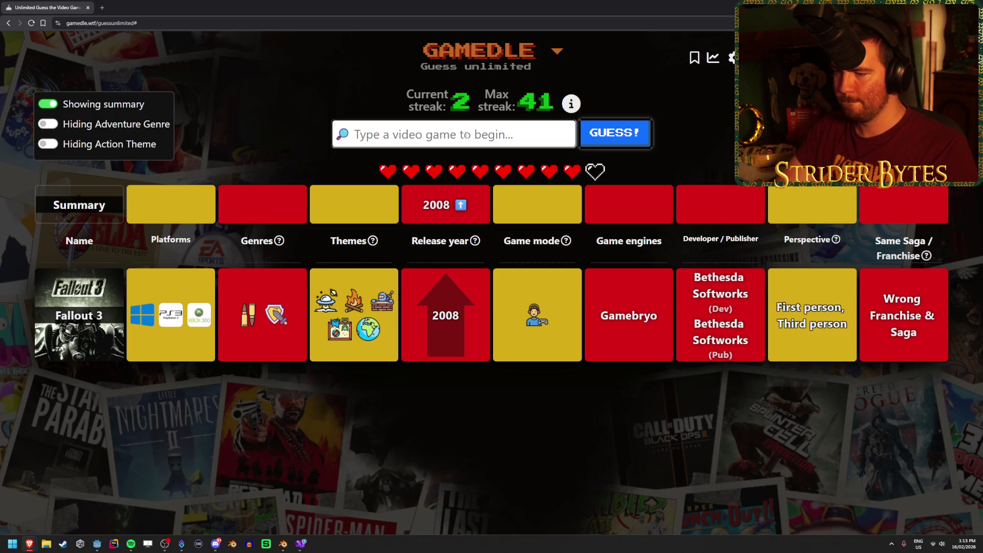
# Guess For Honor
pyautogui.write('for honor')
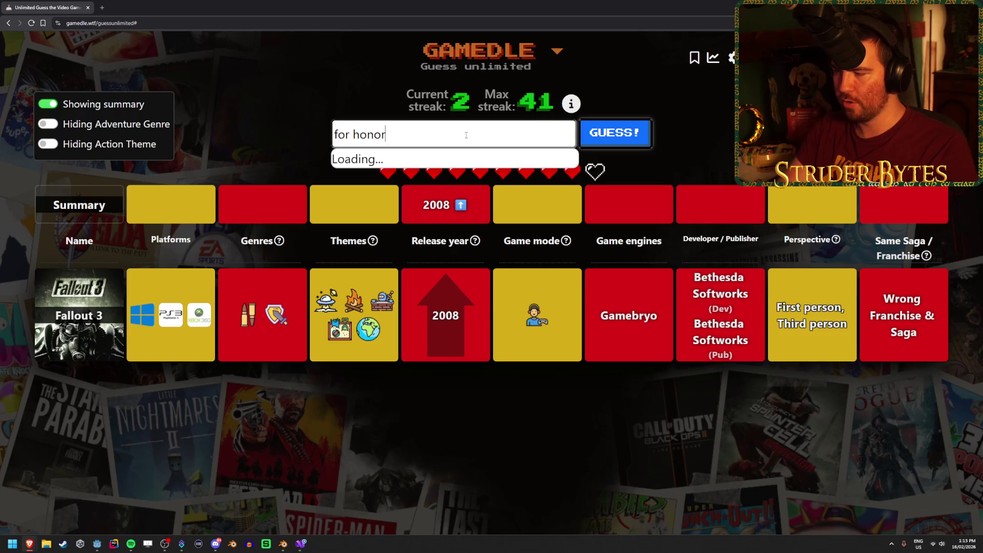
pyautogui.click(465, 162)
pyautogui.press('Return')
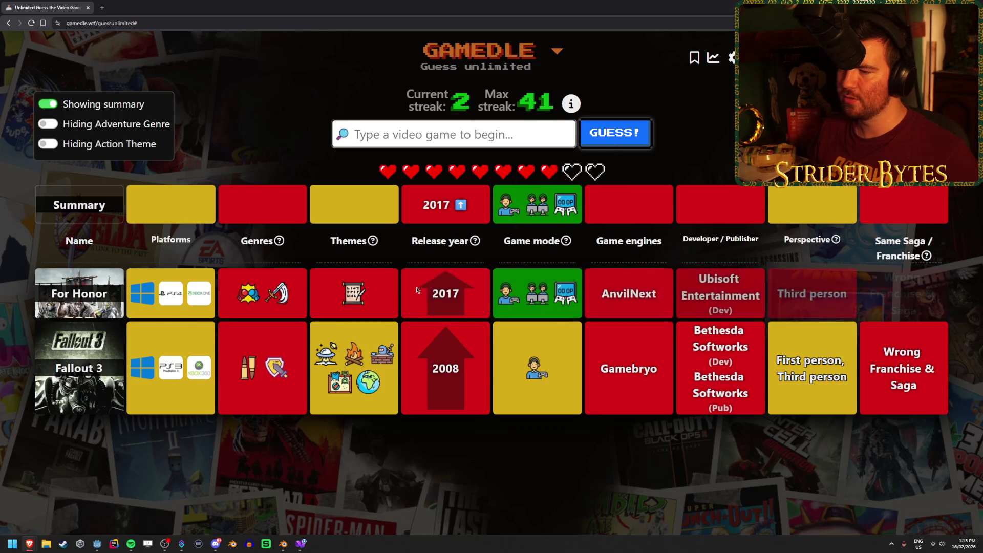
# Guess R.E.P.O. to solve the round on the third guess
pyautogui.moveTo(285, 293)
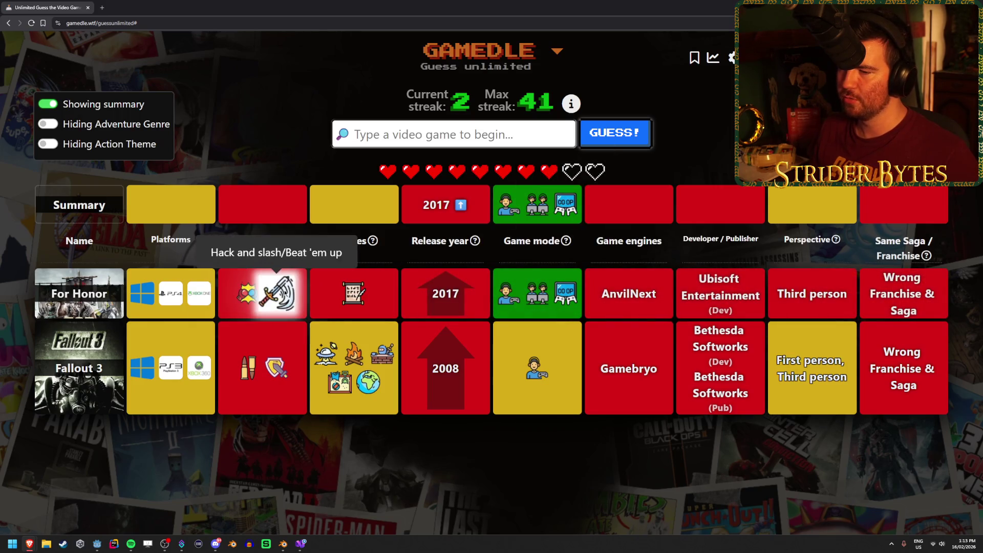
pyautogui.moveTo(334, 359)
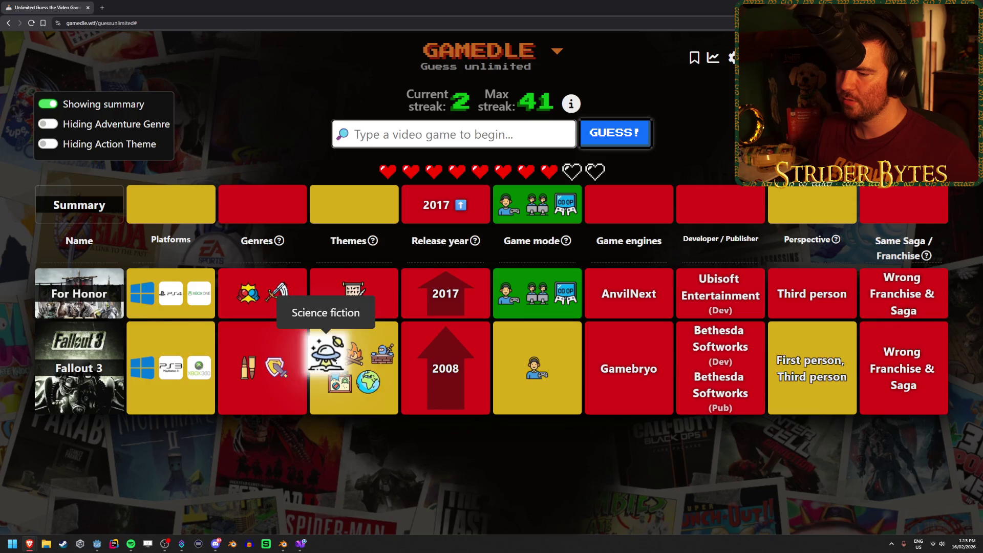
pyautogui.moveTo(507, 302)
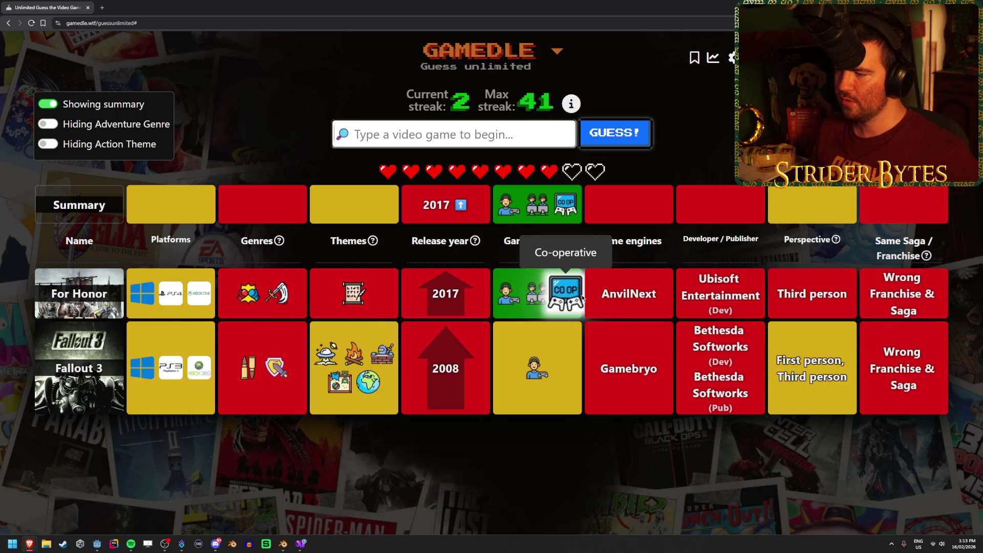
pyautogui.click(441, 142)
pyautogui.write('repo')
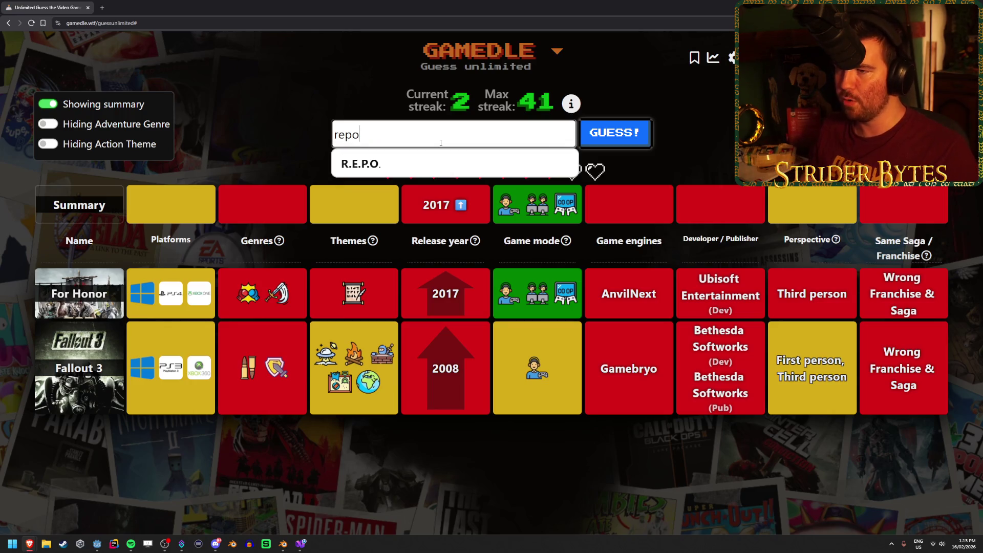
pyautogui.click(441, 156)
pyautogui.click(635, 135)
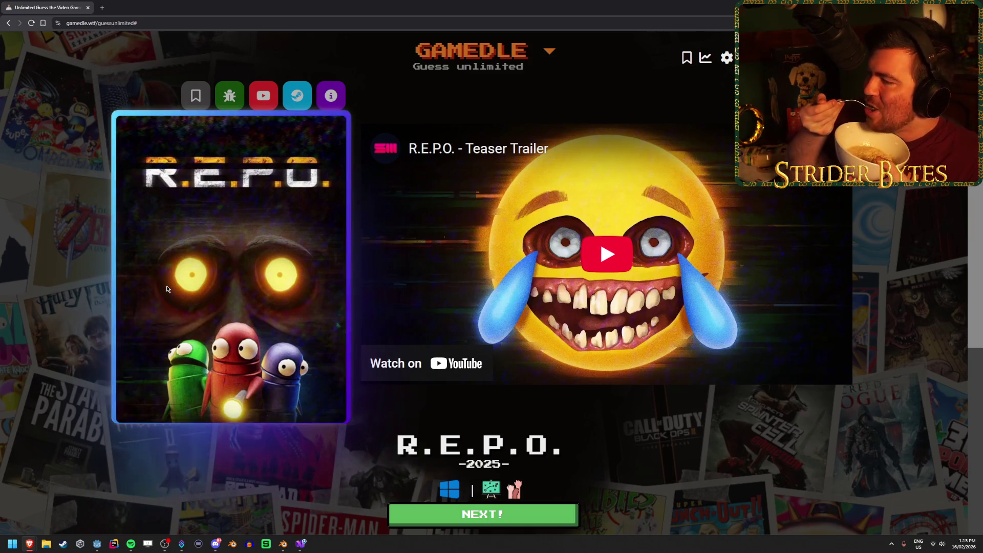
# Review the R.E.P.O. result, then start a fresh round at streak 3
pyautogui.scroll(-3, 185, 281)
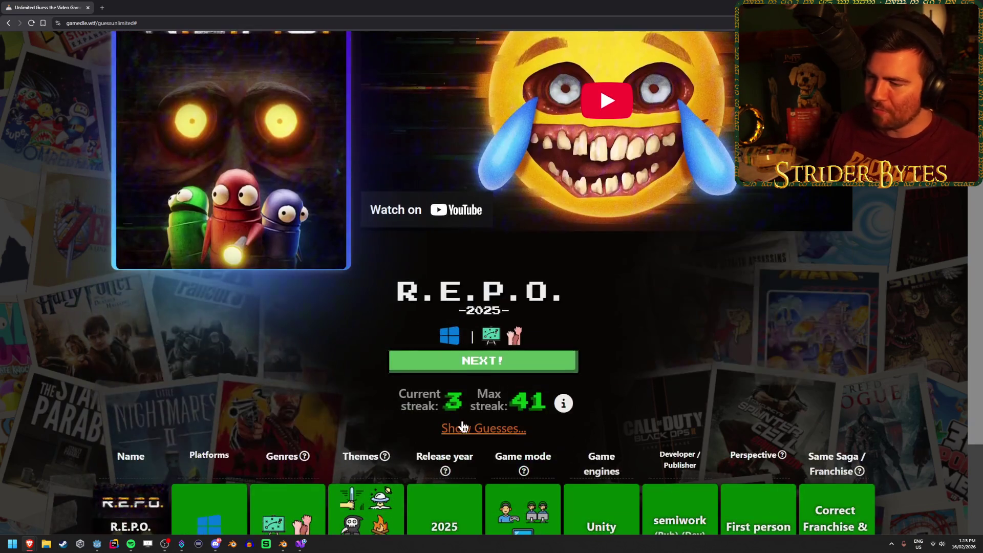
pyautogui.scroll(-3, 441, 423)
pyautogui.scroll(-2, 420, 419)
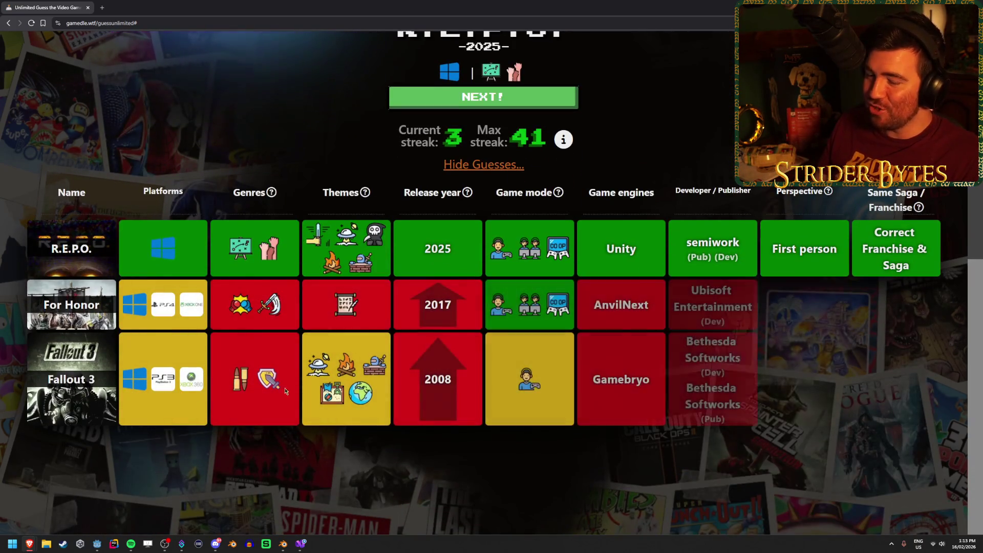
pyautogui.scroll(2, 409, 417)
pyautogui.scroll(6, 409, 417)
pyautogui.click(481, 518)
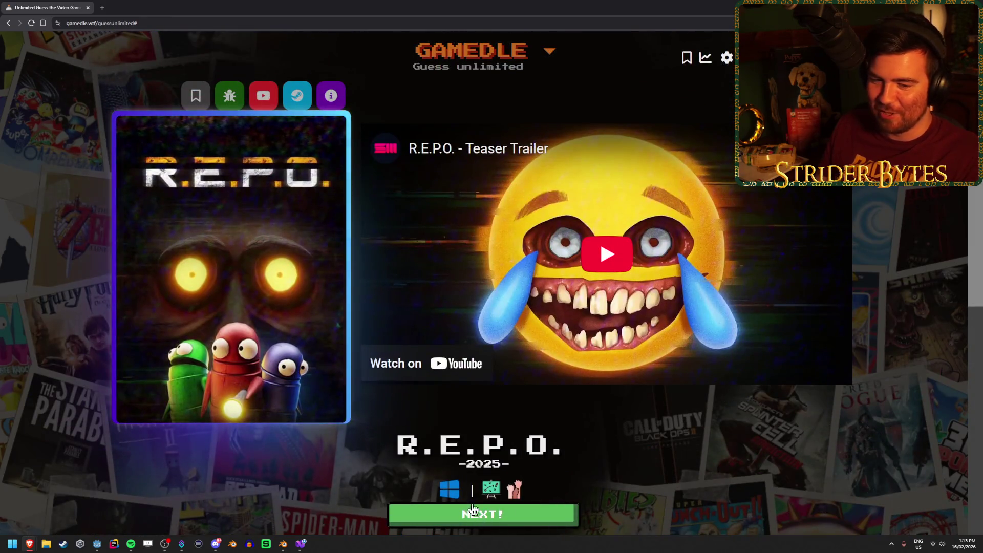
pyautogui.click(389, 133)
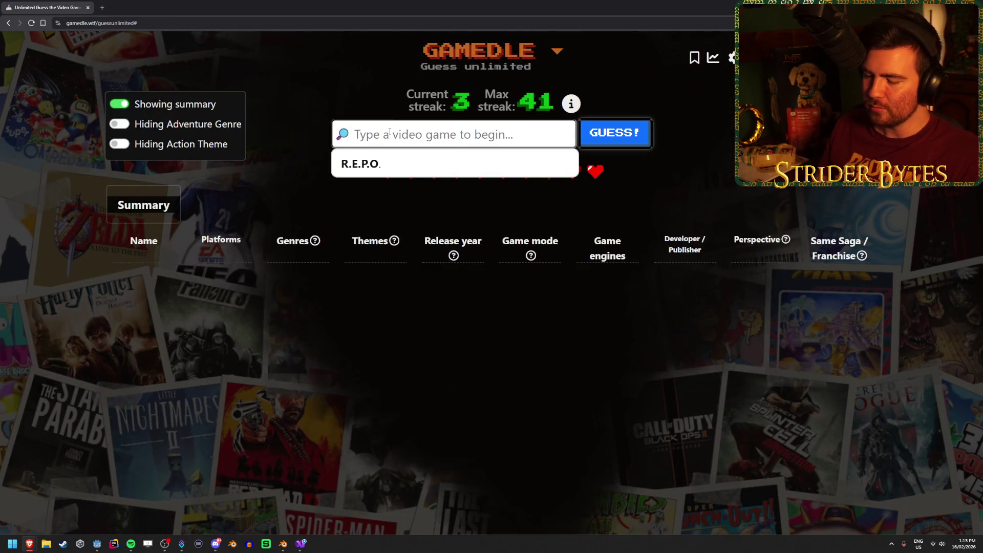
pyautogui.click(390, 132)
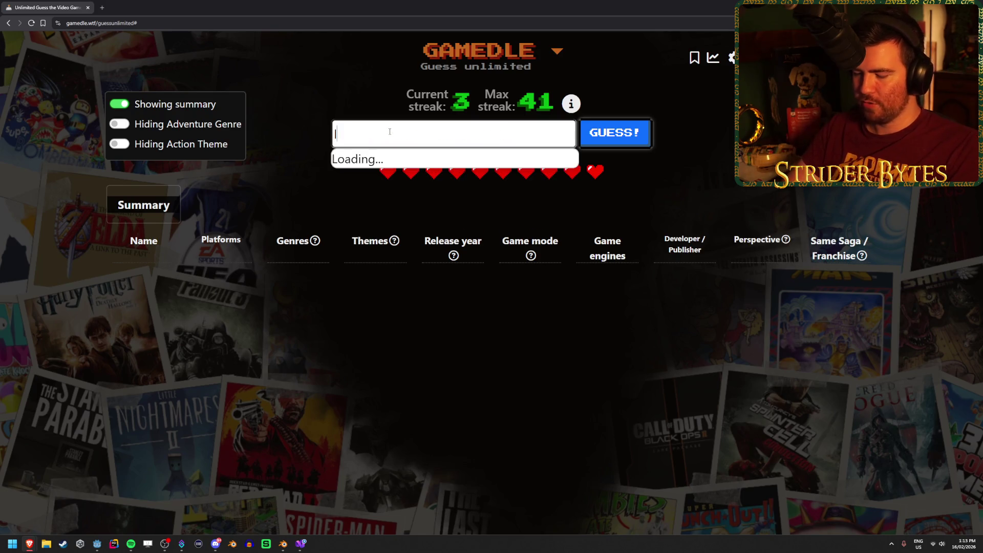
# Guess Lethal Company, then Lethal League Blaze
pyautogui.write('lethal')
pyautogui.press('Return')
pyautogui.press('Return')
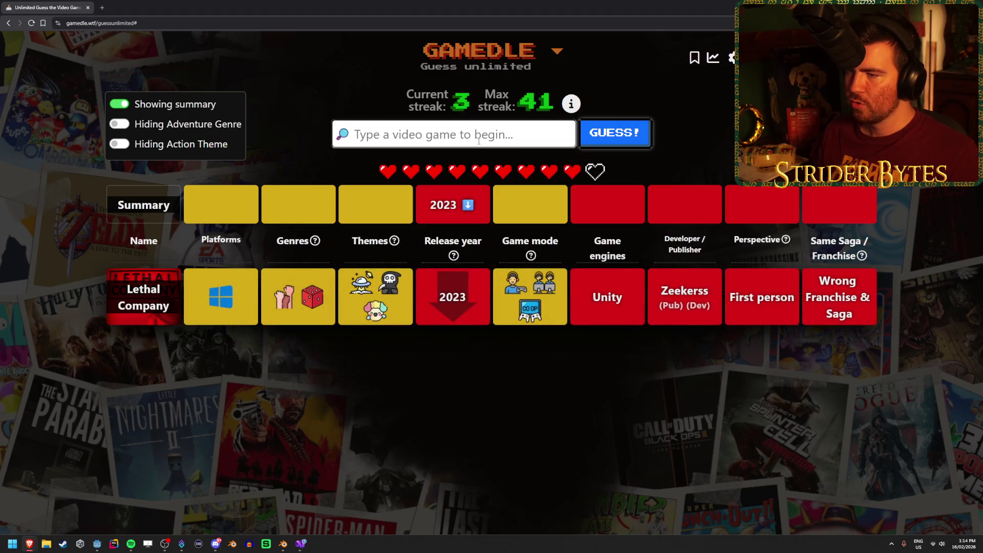
pyautogui.write('lethal')
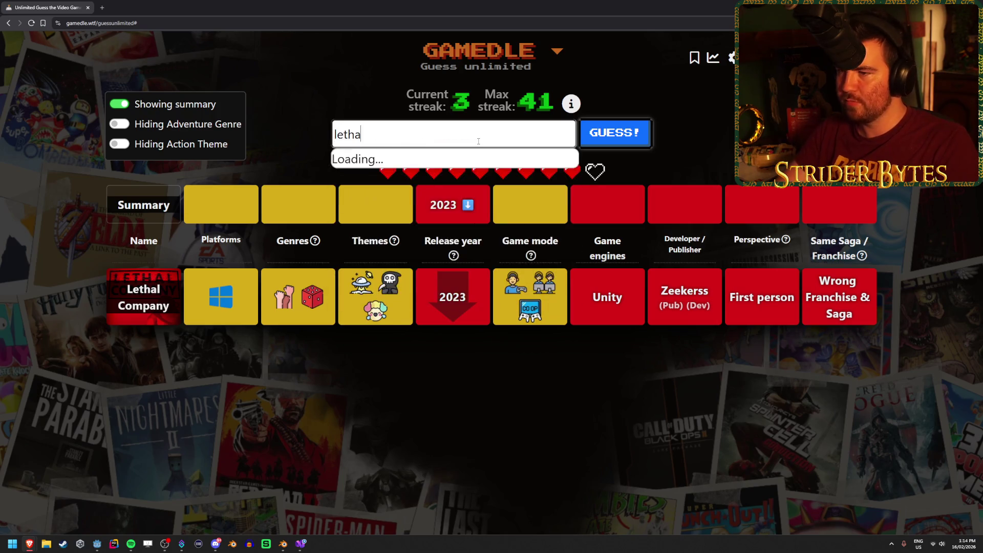
pyautogui.click(383, 193)
pyautogui.click(645, 134)
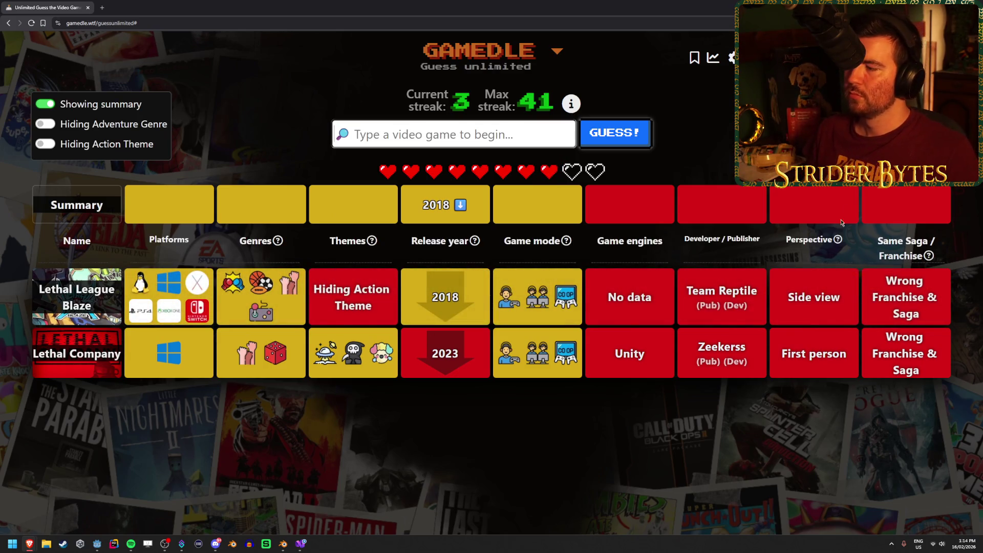
pyautogui.moveTo(352, 363)
pyautogui.moveTo(260, 327)
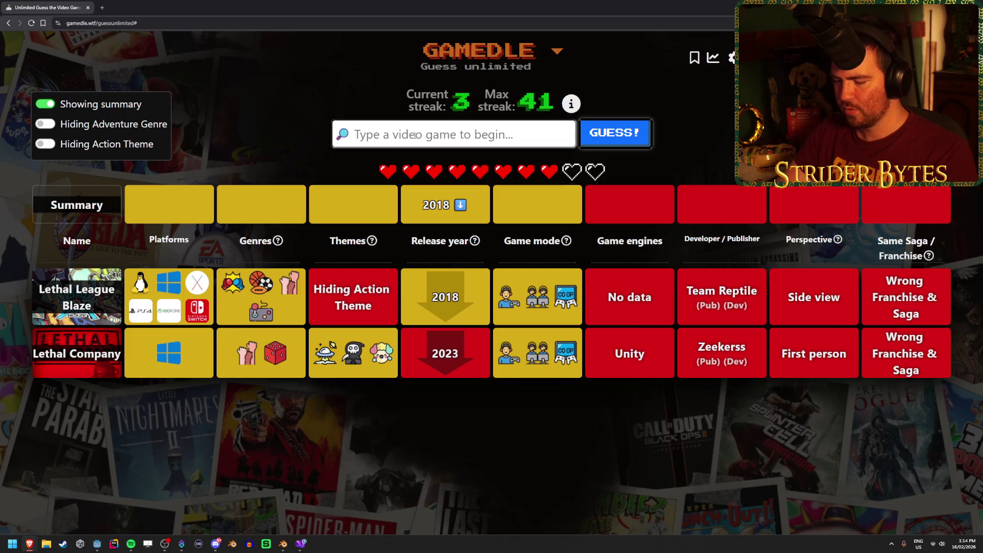
# Guess Amnesia: Rebirth, then select Darkwood as the next guess
pyautogui.write('amnesi')
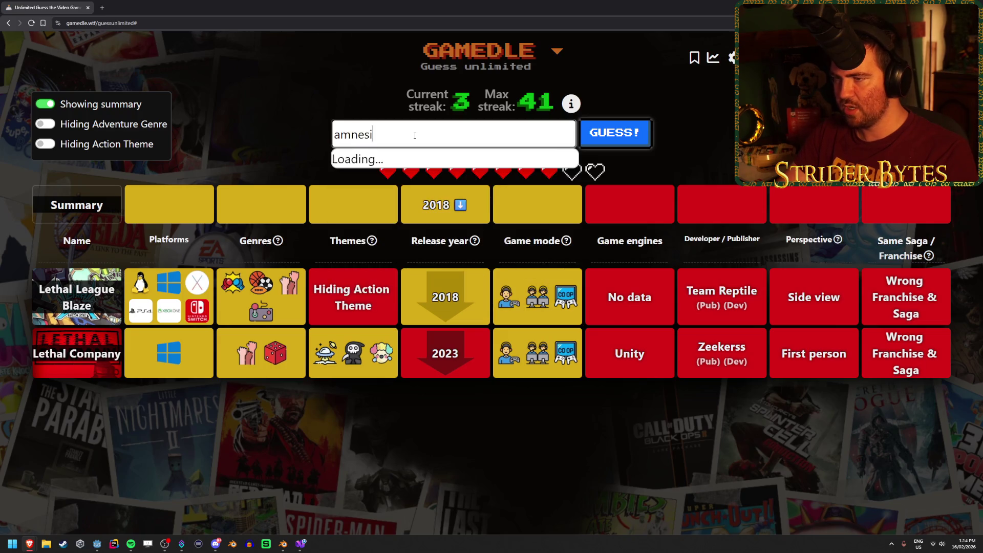
pyautogui.write('a')
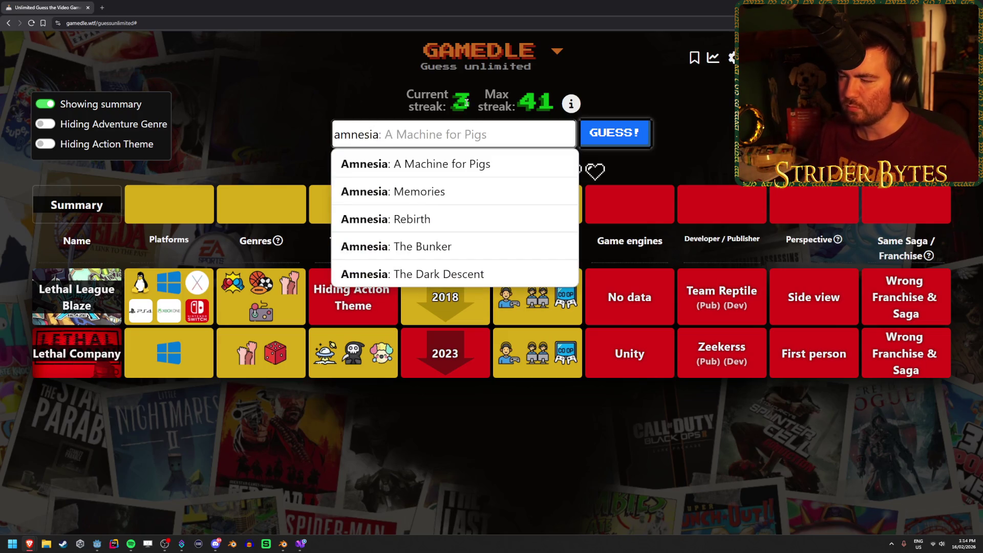
pyautogui.click(454, 218)
pyautogui.click(629, 138)
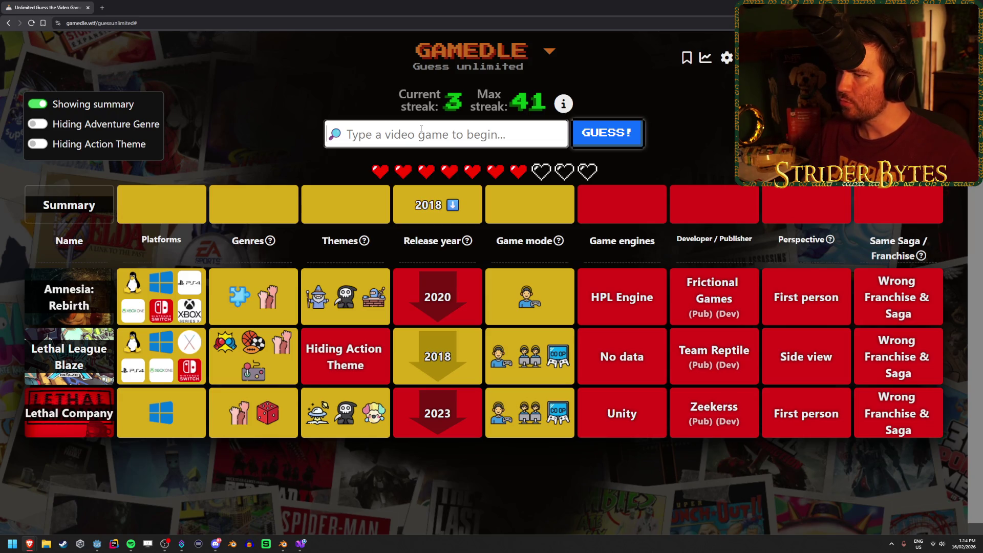
pyautogui.write('darkwood')
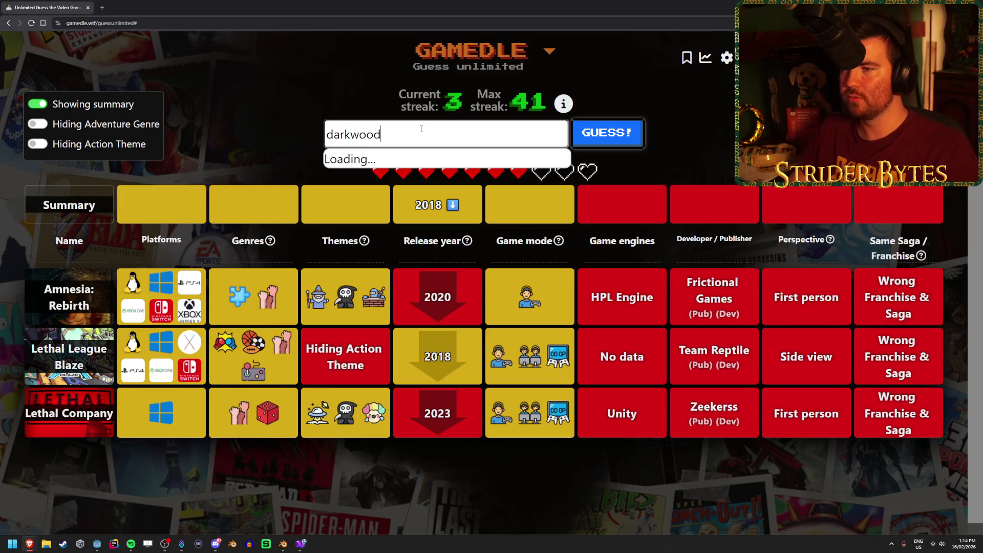
pyautogui.press('Return')
# Submit Darkwood, then guess Don't Starve Together
pyautogui.click(579, 141)
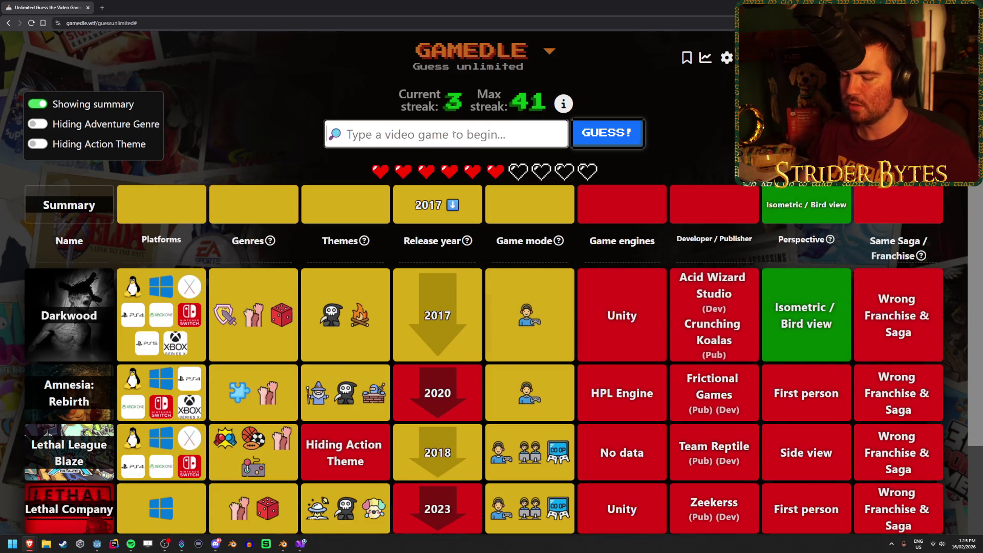
pyautogui.write('dpo')
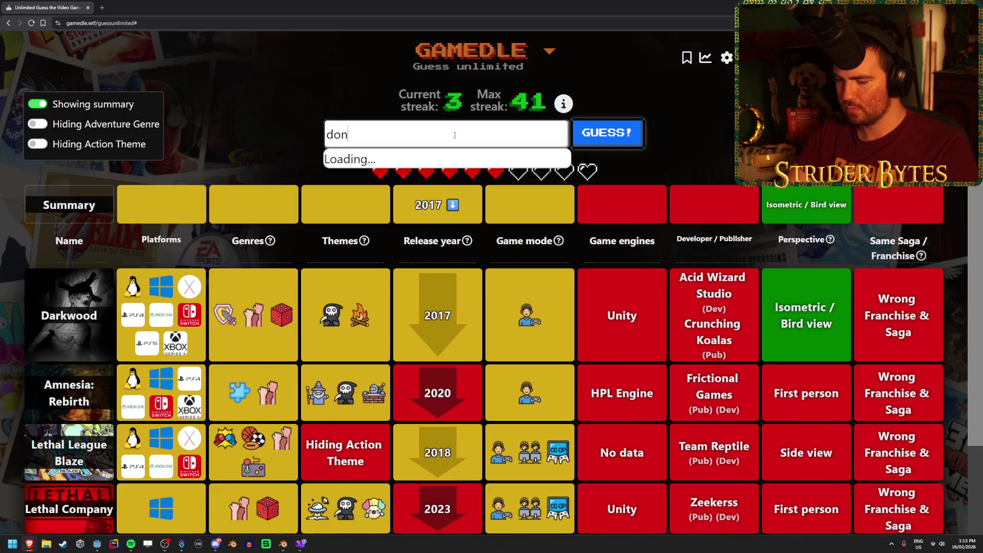
pyautogui.write('starve')
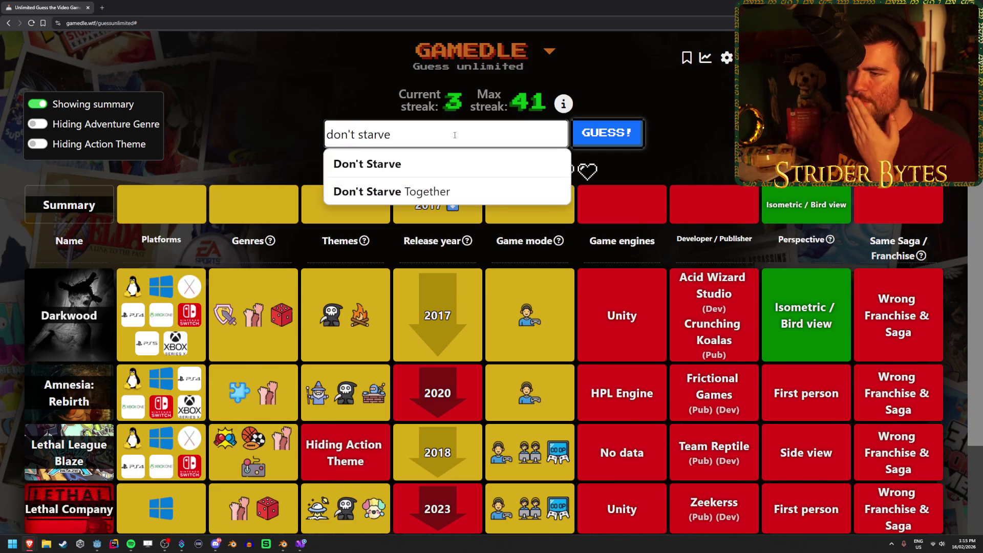
pyautogui.click(423, 194)
pyautogui.click(609, 143)
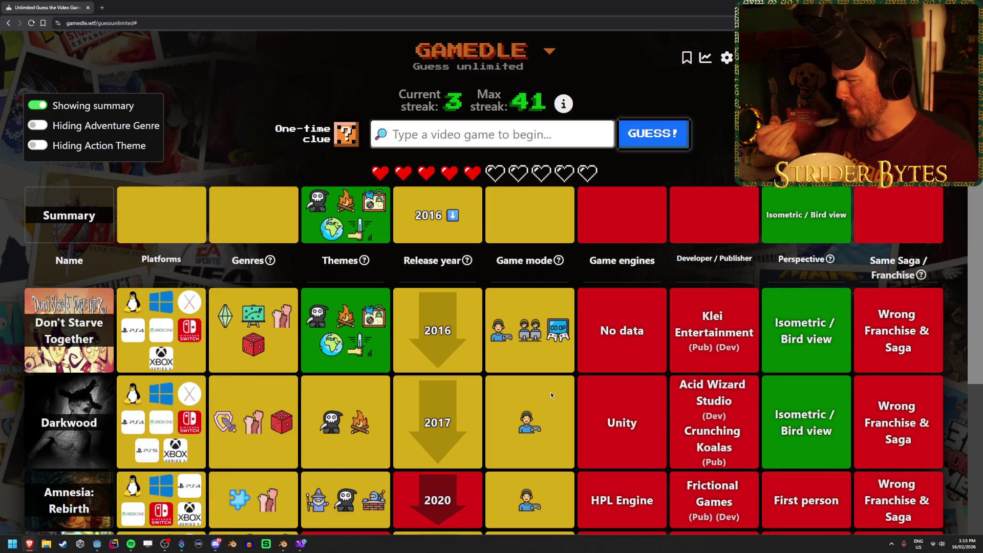
pyautogui.scroll(-2, 551, 392)
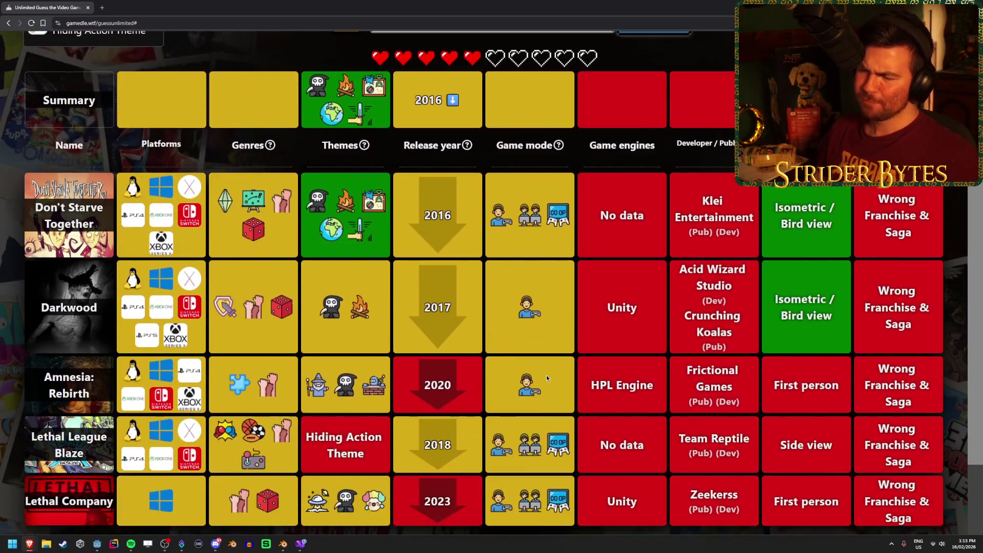
pyautogui.scroll(2, 413, 106)
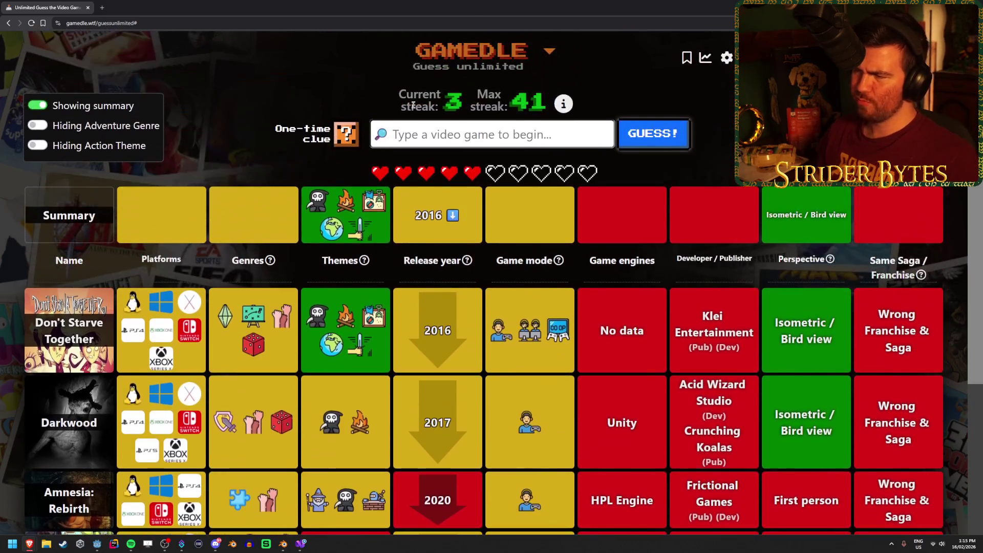
# Clear an abandoned search, guess Project Zomboid to win, and start the next round
pyautogui.write('ho')
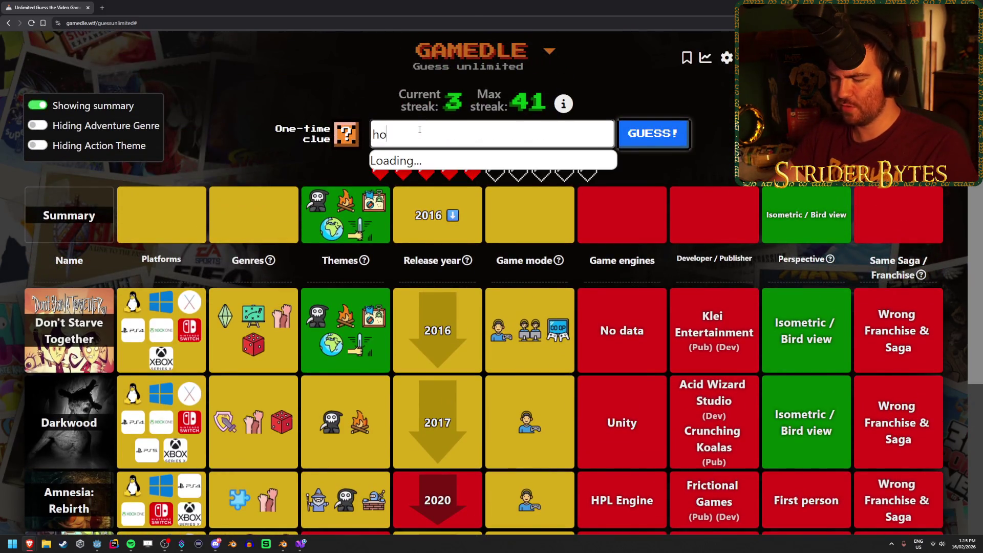
pyautogui.write(' sur')
pyautogui.press('BackSpace')
pyautogui.press('BackSpace')
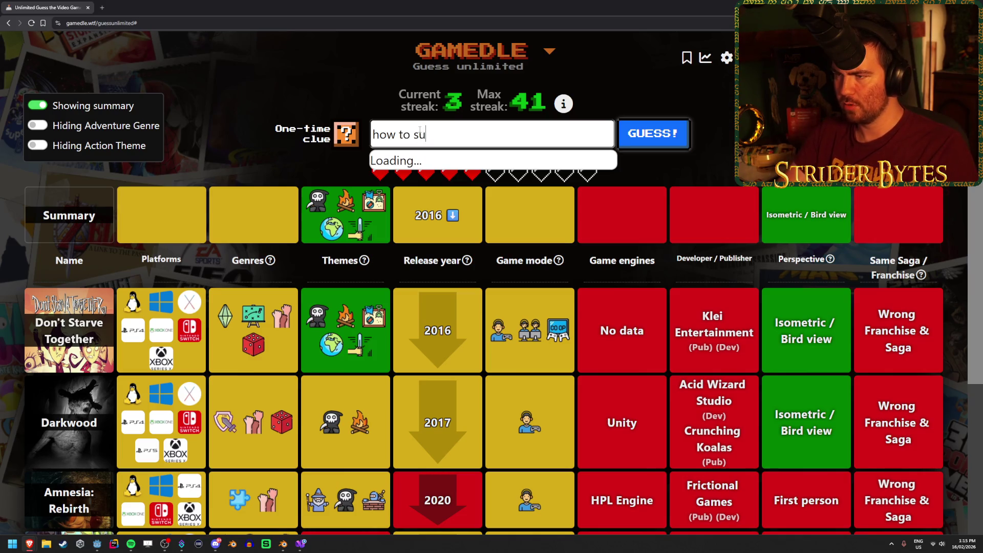
pyautogui.hotkey('ctrl', 'a')
pyautogui.press('BackSpace')
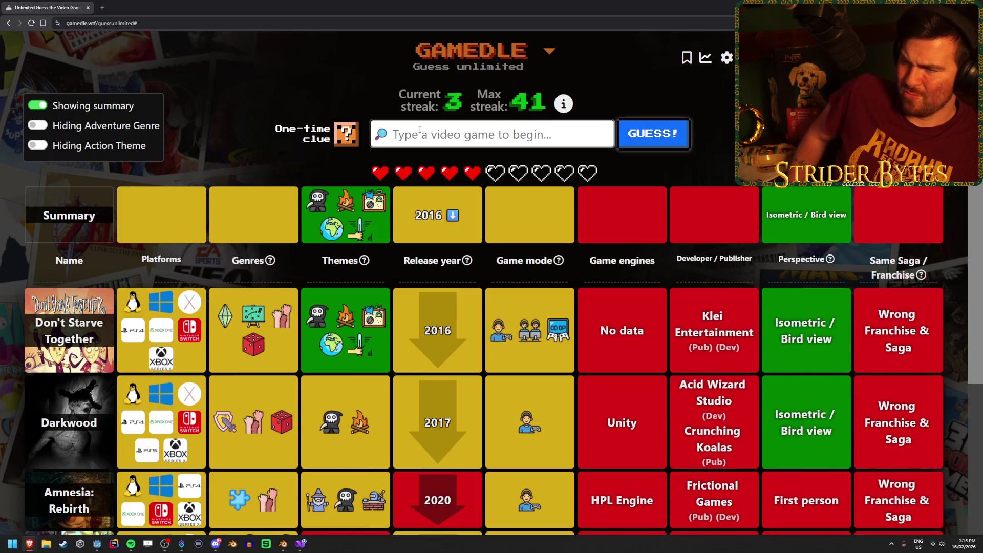
pyautogui.write('projec')
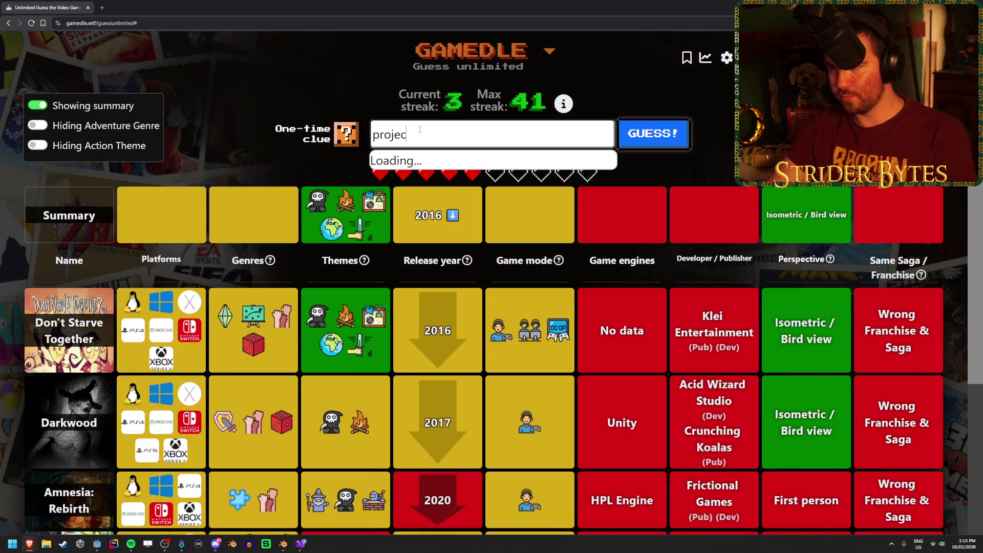
pyautogui.write('t z')
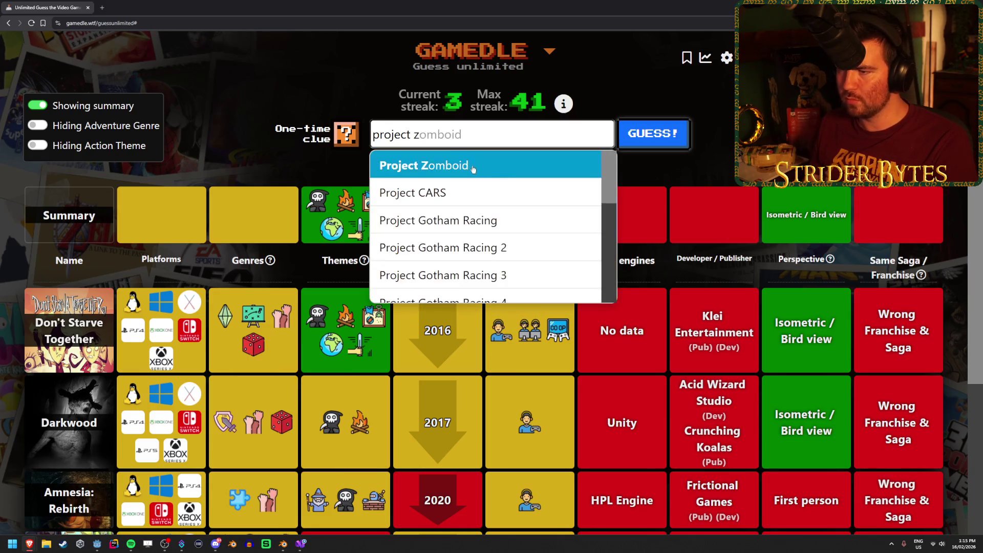
pyautogui.click(473, 169)
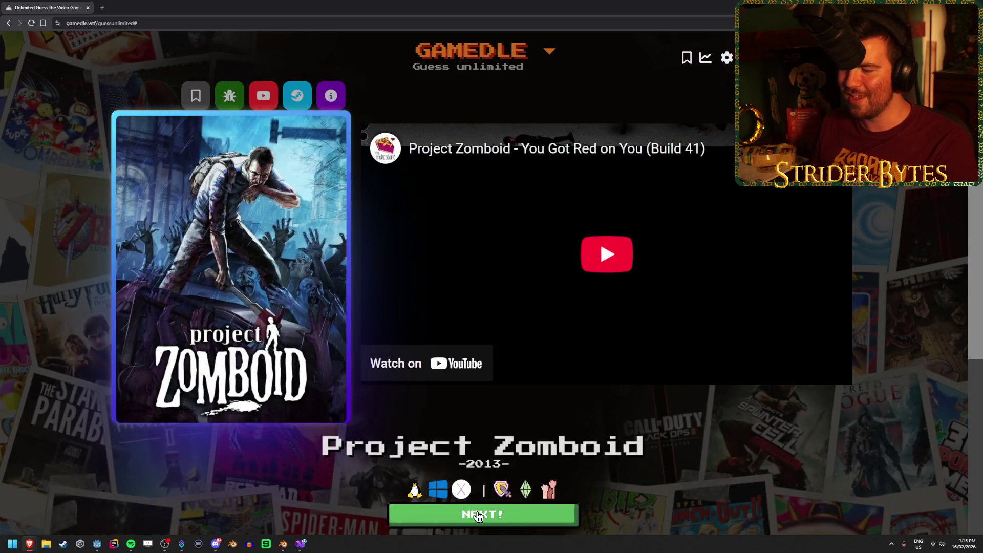
pyautogui.click(479, 514)
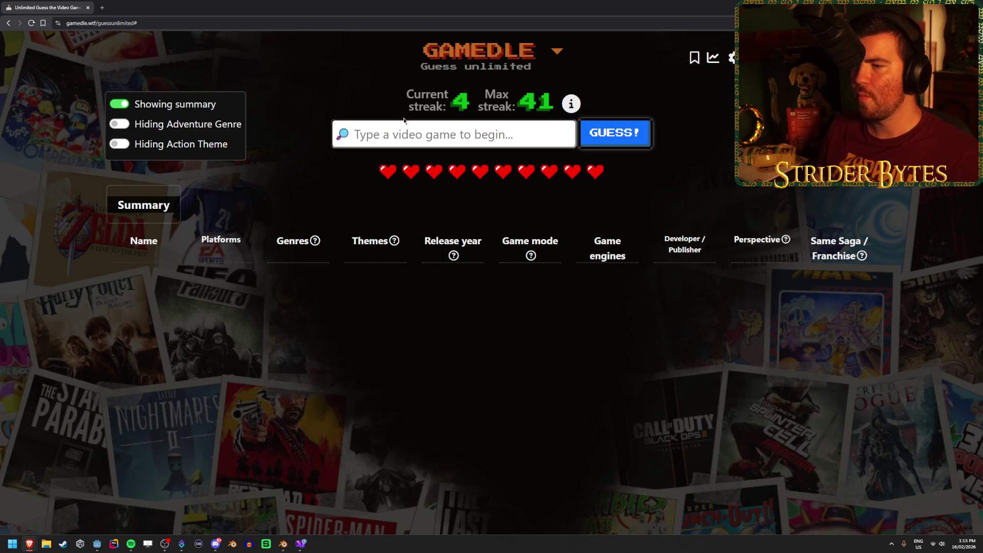
# Open the round with Left 4 Dead 2, matching genre, game mode and first-person perspective
pyautogui.click(405, 146)
pyautogui.write('left 4')
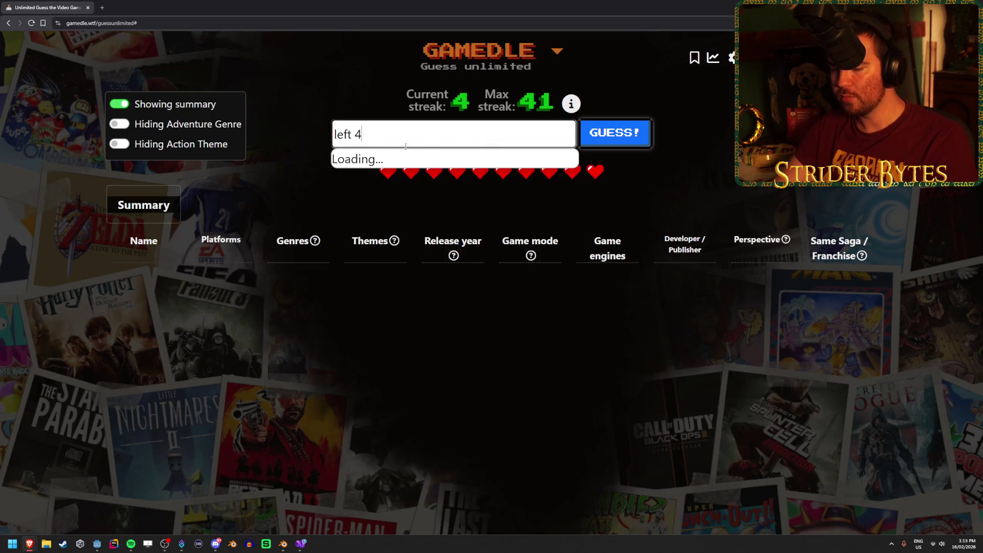
pyautogui.write('dead')
pyautogui.click(441, 192)
pyautogui.click(635, 134)
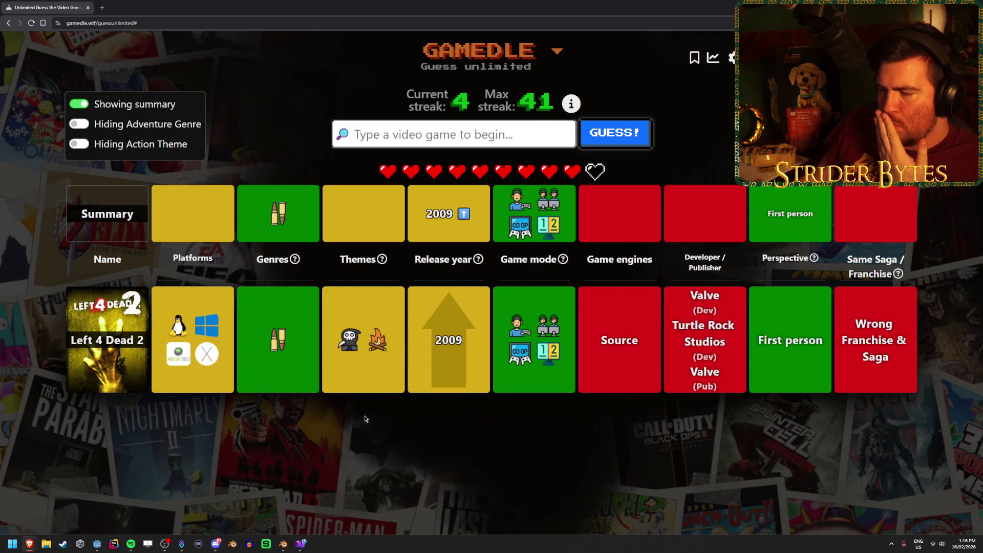
pyautogui.moveTo(530, 334)
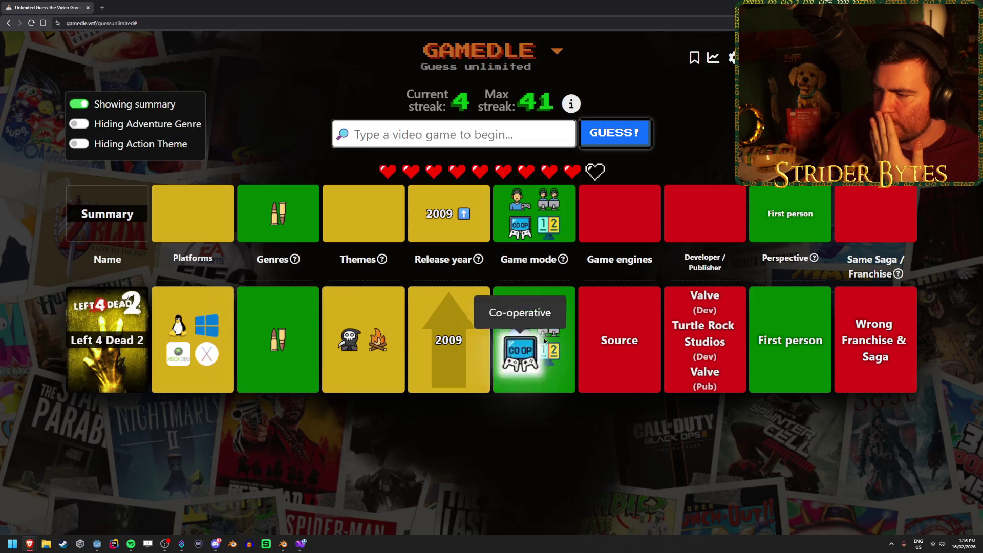
pyautogui.moveTo(543, 360)
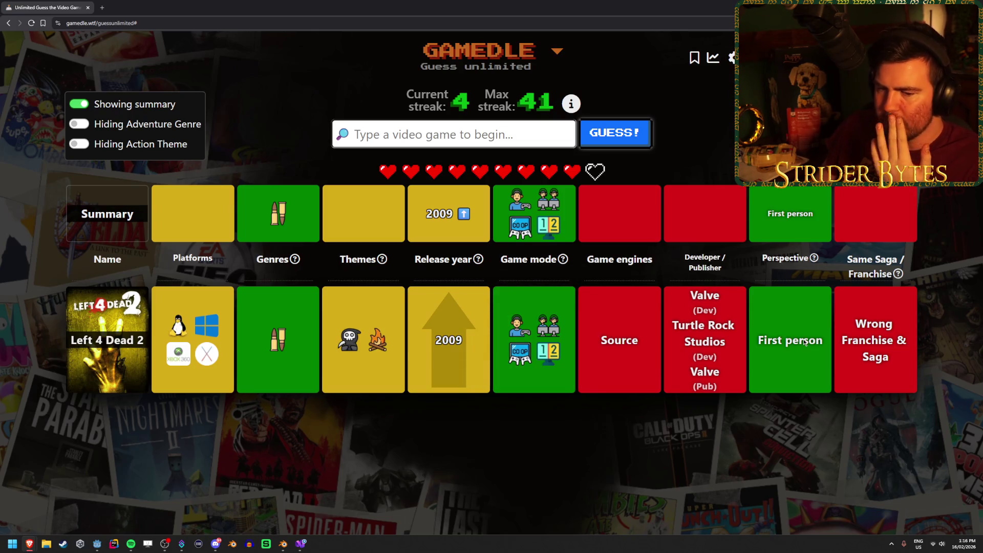
pyautogui.moveTo(355, 343)
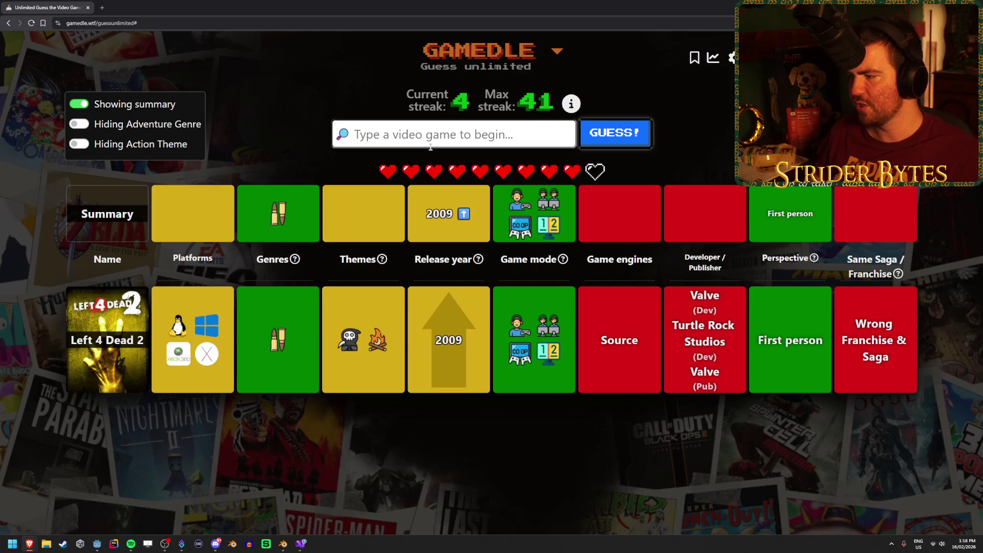
pyautogui.click(430, 146)
# Guess The Forest and F.E.A.R. 2: Project Origin, narrowing the release year to 2010–2013
pyautogui.write('the forest')
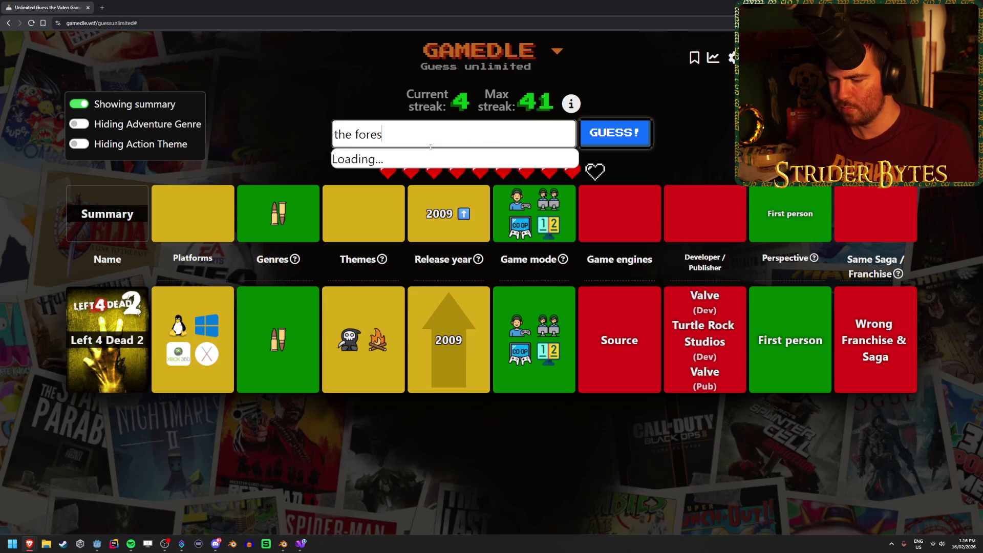
pyautogui.click(430, 159)
pyautogui.click(624, 134)
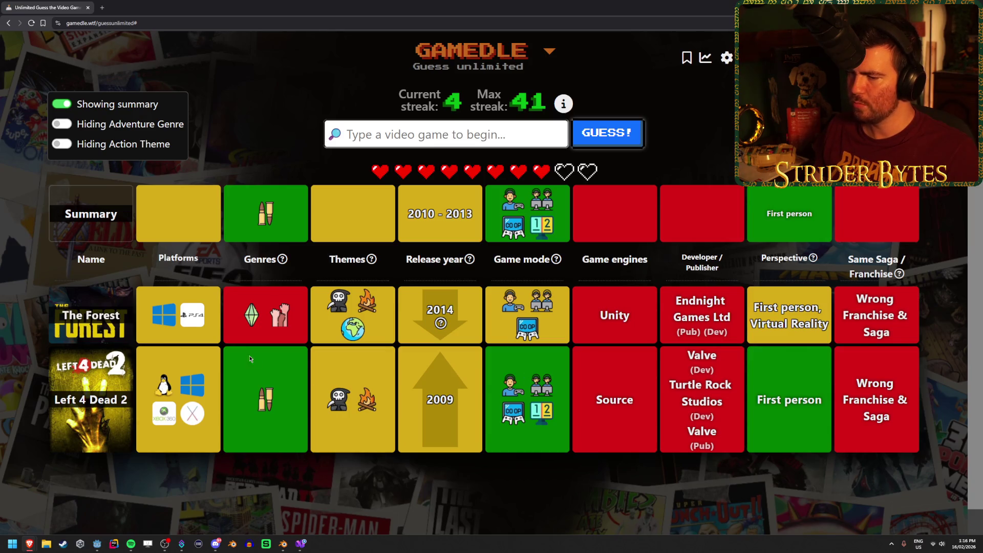
pyautogui.moveTo(263, 398)
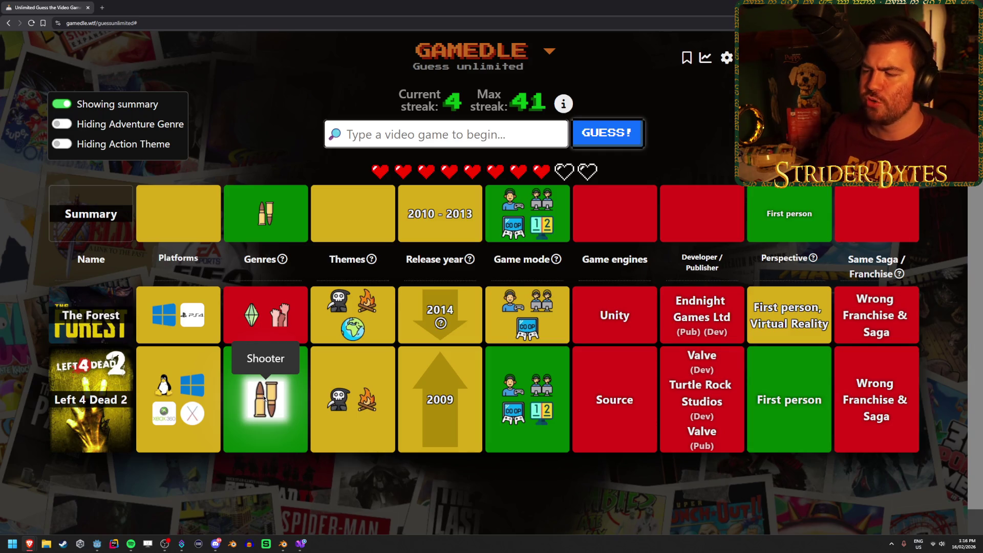
pyautogui.click(433, 144)
pyautogui.write('f.e.a.r.')
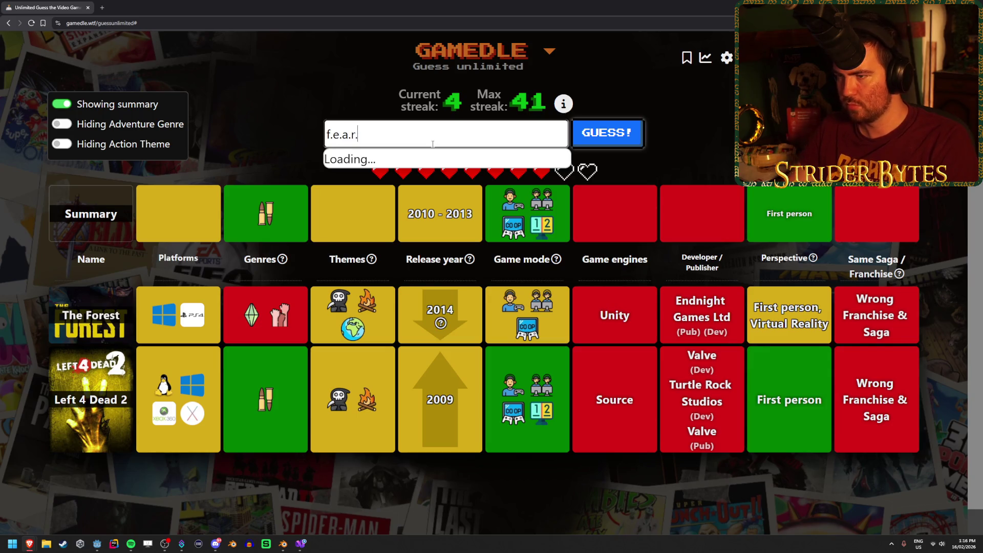
pyautogui.click(389, 191)
pyautogui.click(607, 133)
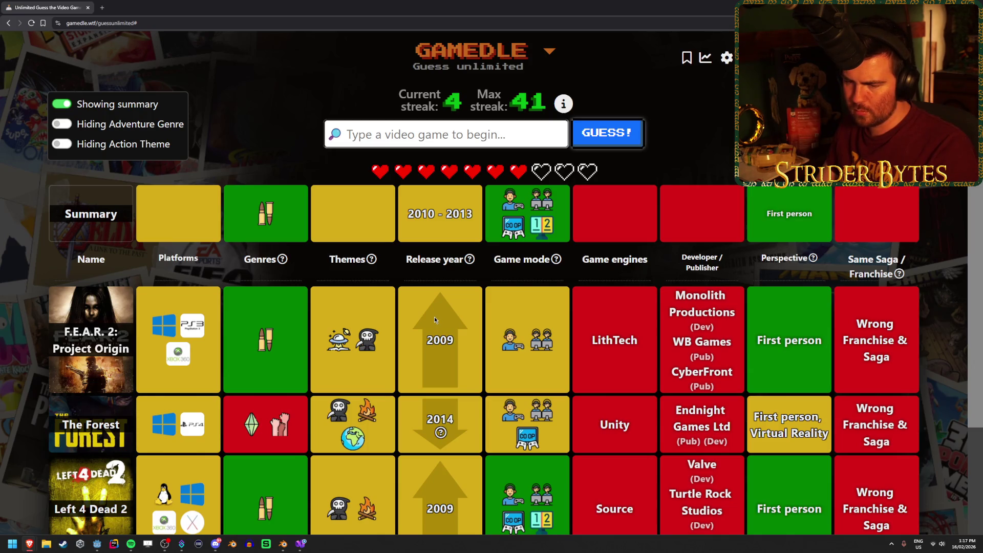
pyautogui.scroll(-1, 435, 320)
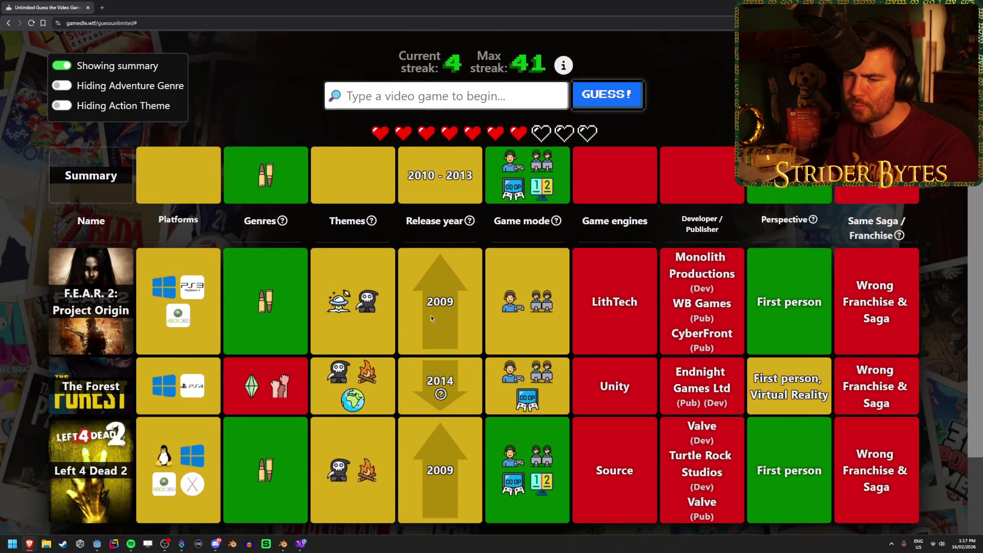
# Review the board and guess Gears of War 3
pyautogui.scroll(1, 428, 311)
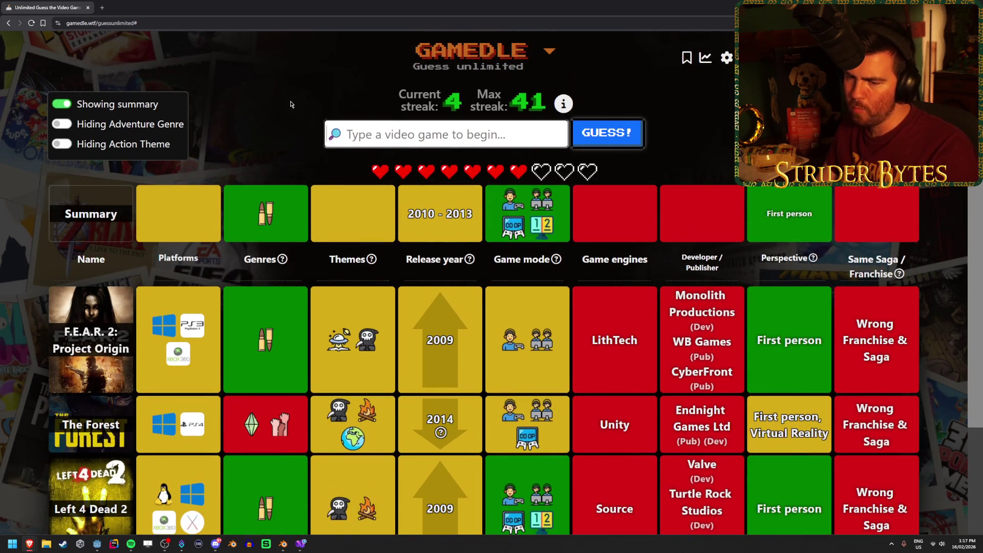
pyautogui.scroll(-3, 186, 367)
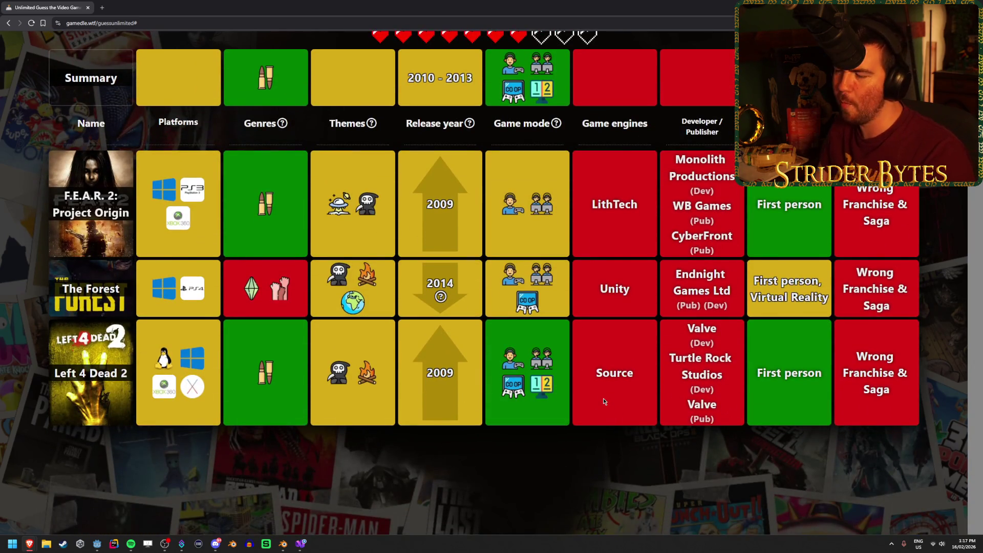
pyautogui.scroll(3, 602, 394)
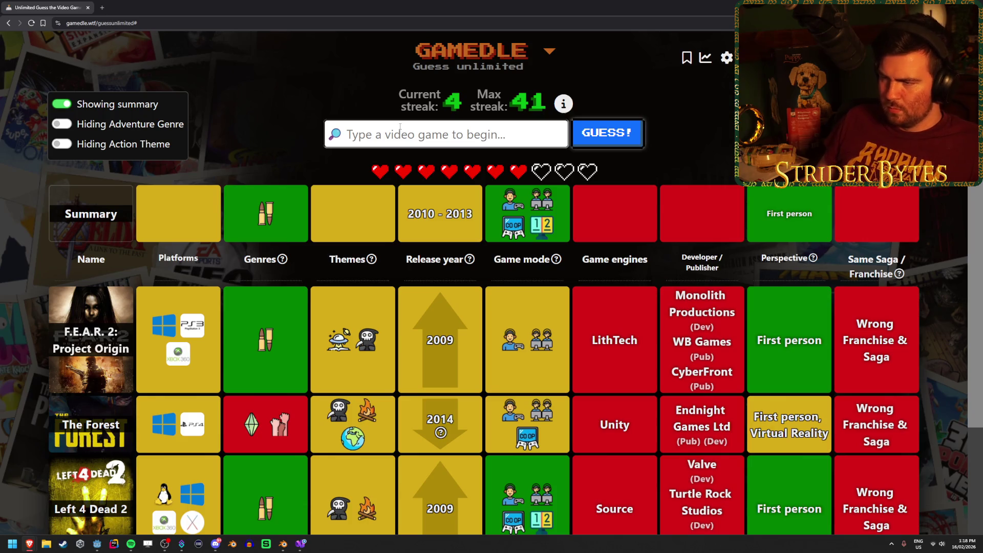
pyautogui.scroll(-1, 400, 126)
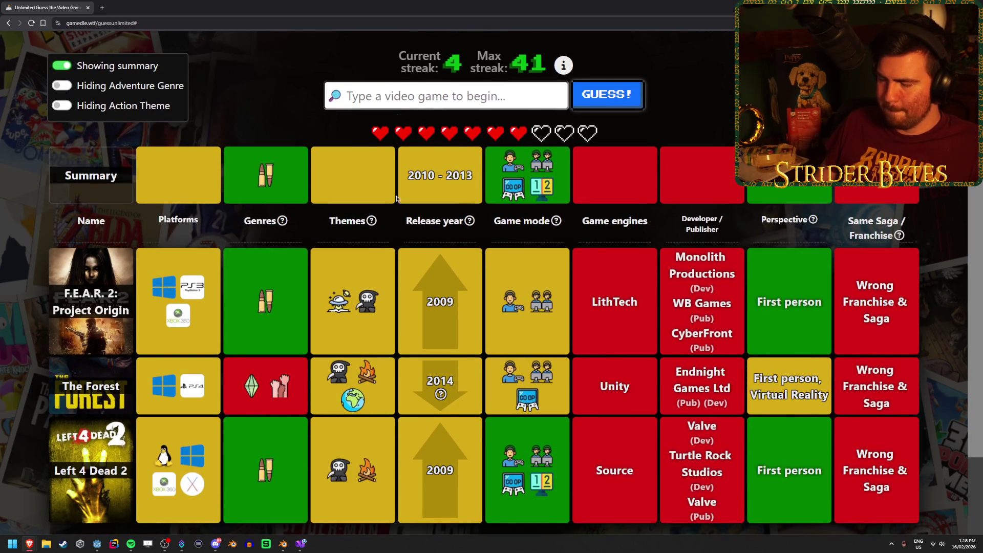
pyautogui.scroll(1, 403, 186)
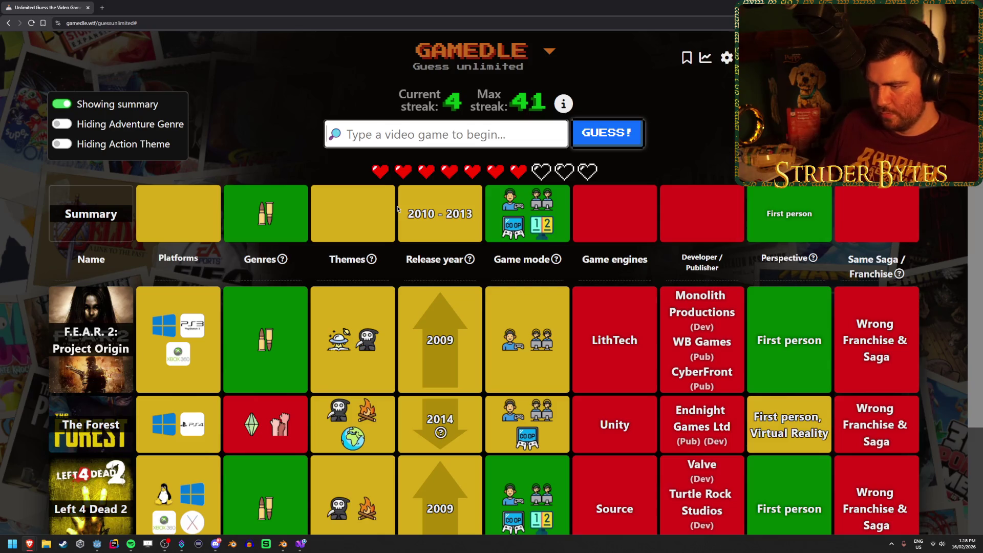
pyautogui.write('gears of')
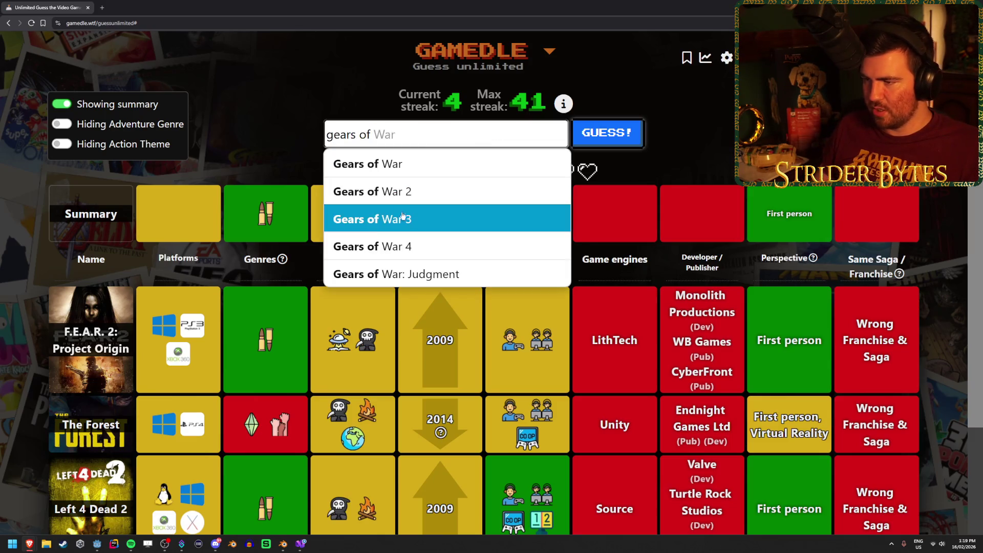
pyautogui.click(399, 215)
pyautogui.press('Return')
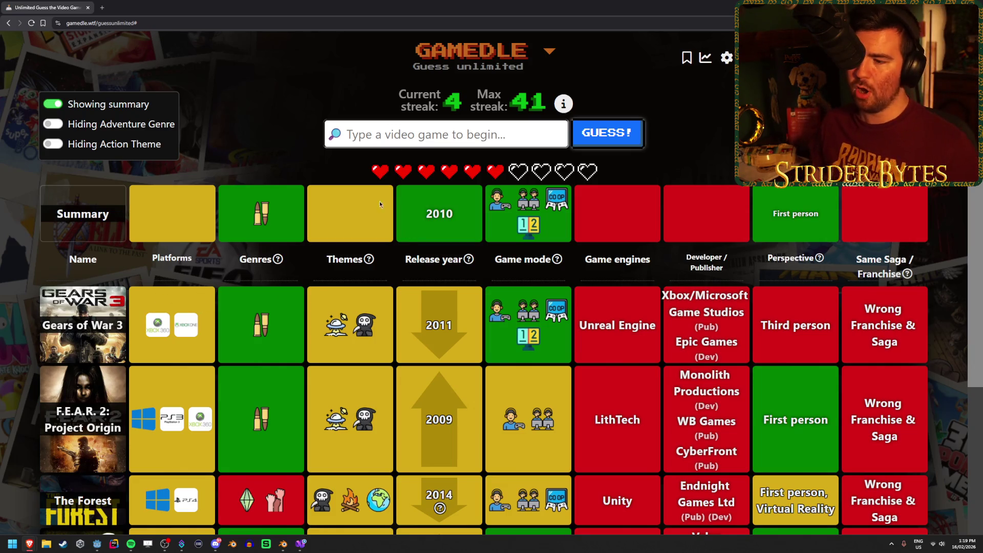
# Guess Dead Island, spend the one-time clue, then guess Call of Duty: Black Ops
pyautogui.click(431, 135)
pyautogui.write('dead island')
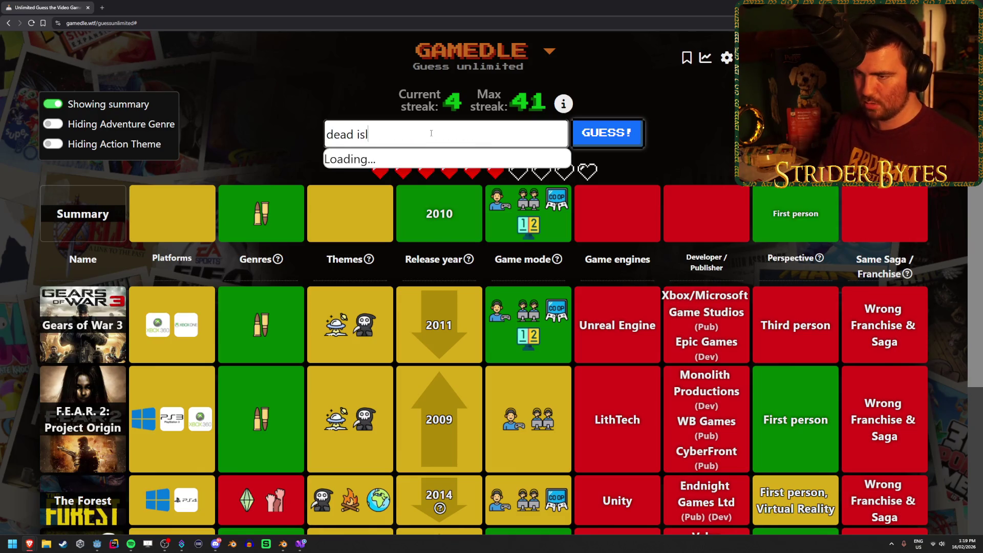
pyautogui.click(422, 163)
pyautogui.click(607, 134)
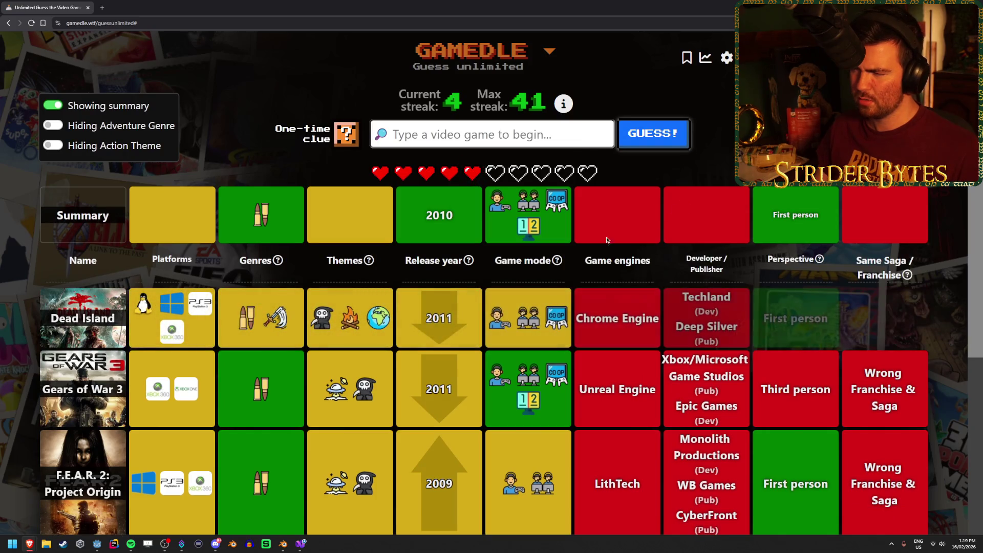
pyautogui.click(346, 135)
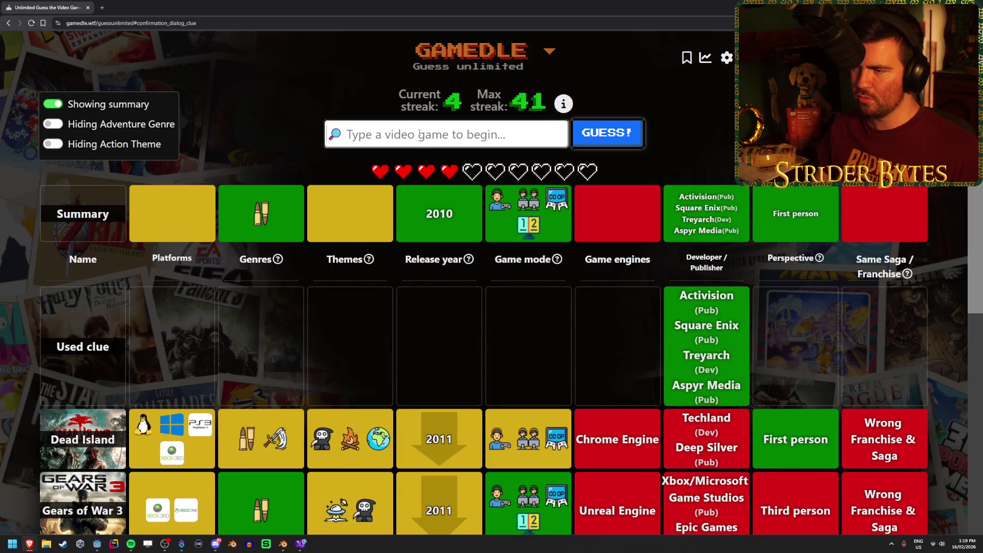
pyautogui.write('black ops')
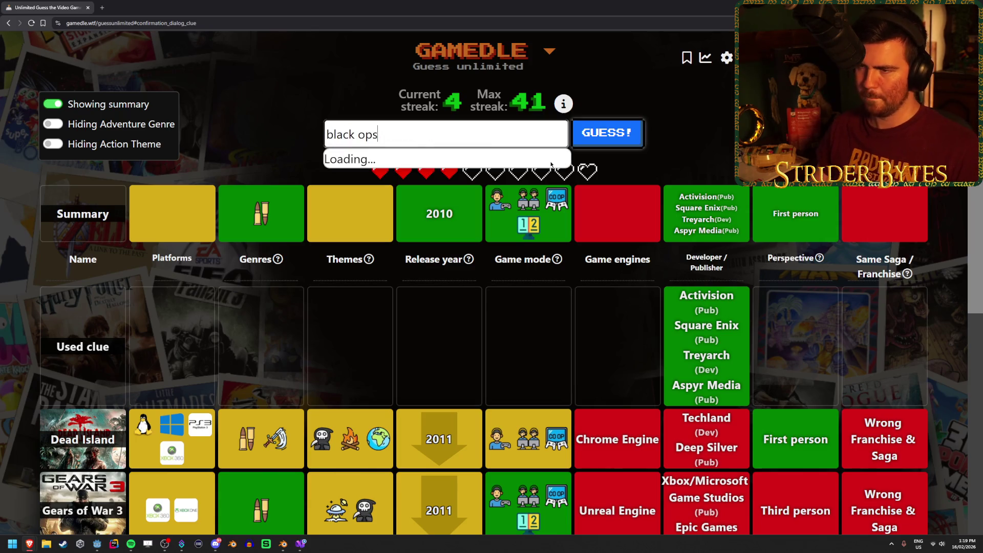
pyautogui.click(523, 163)
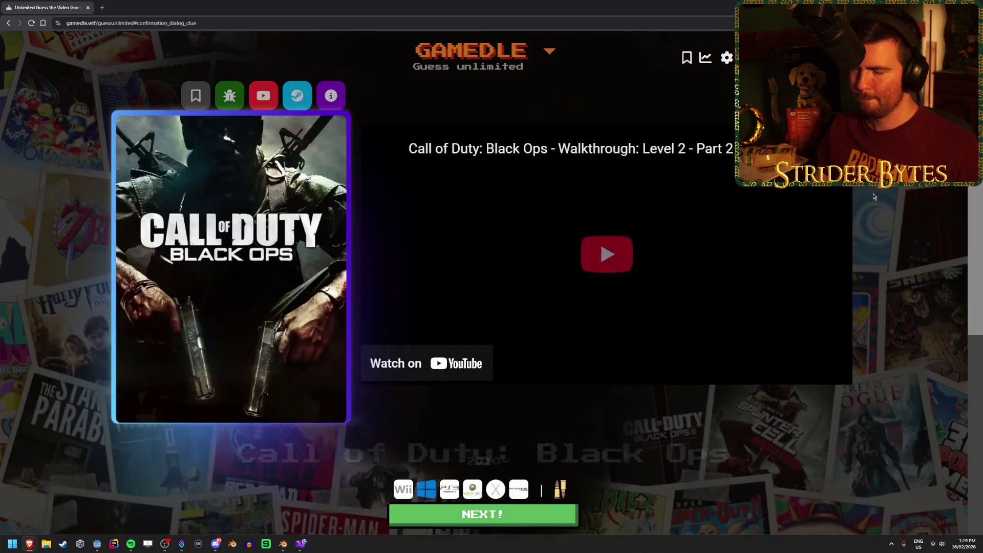
# Review the Call of Duty: Black Ops answer page, then begin a fresh round at streak 5
pyautogui.scroll(-6, 578, 265)
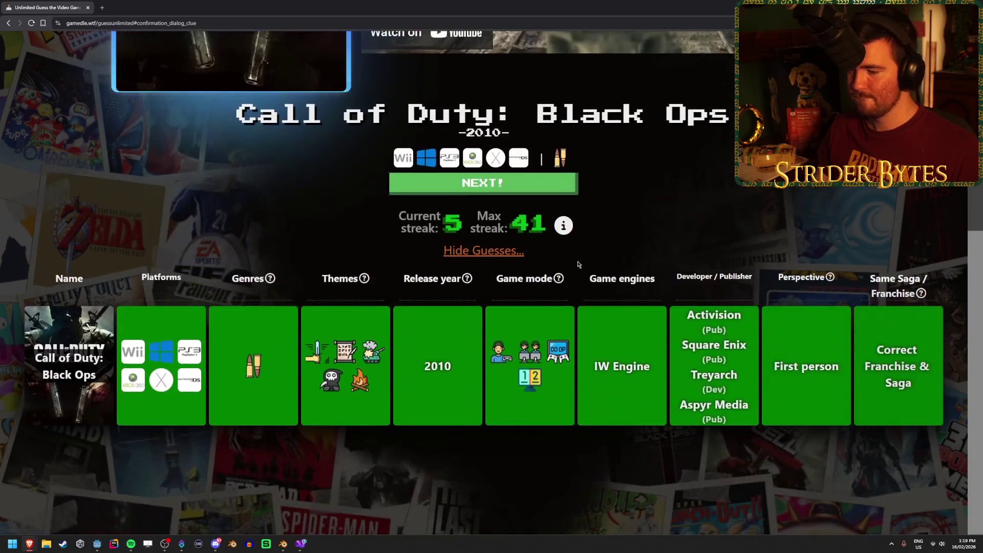
pyautogui.scroll(6, 579, 265)
pyautogui.scroll(-3, 578, 263)
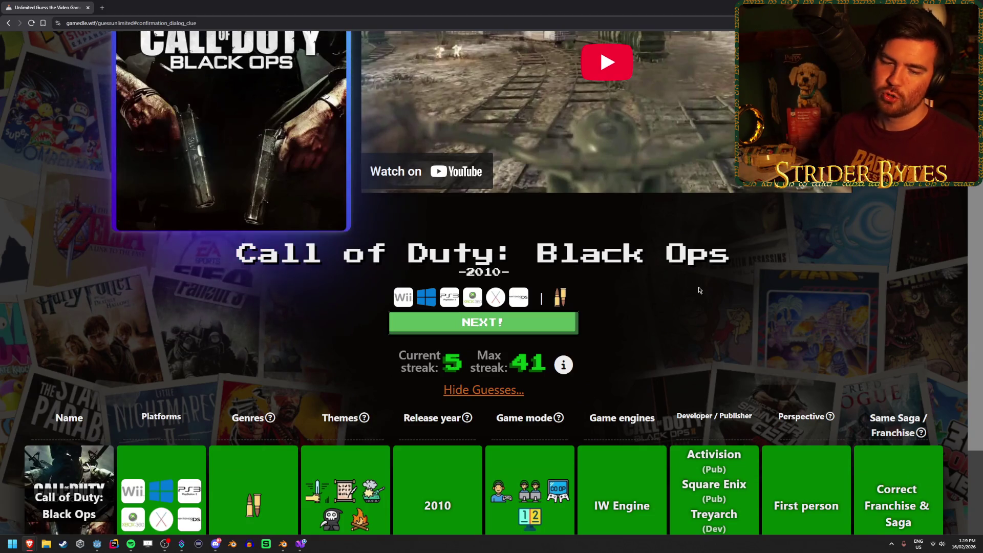
pyautogui.scroll(-1, 701, 284)
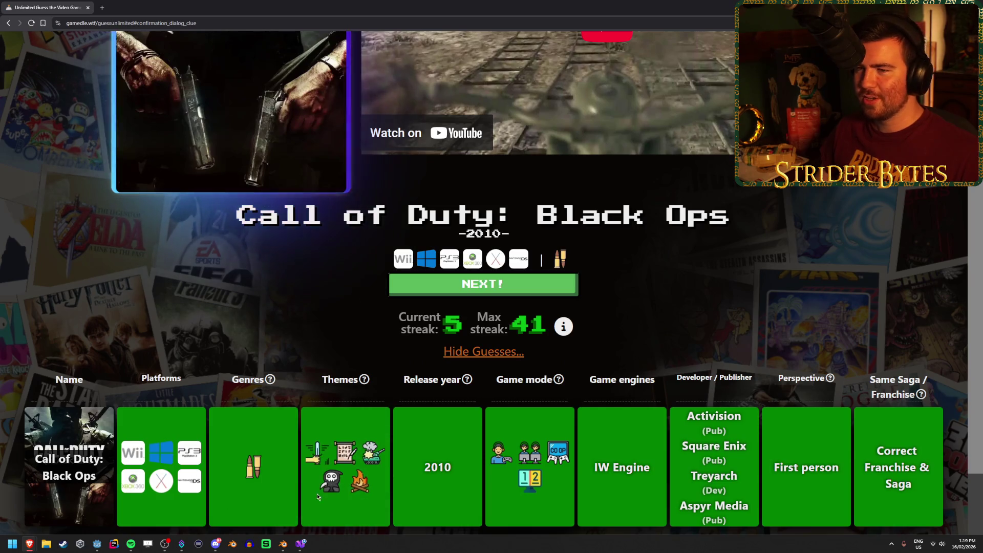
pyautogui.scroll(5, 322, 421)
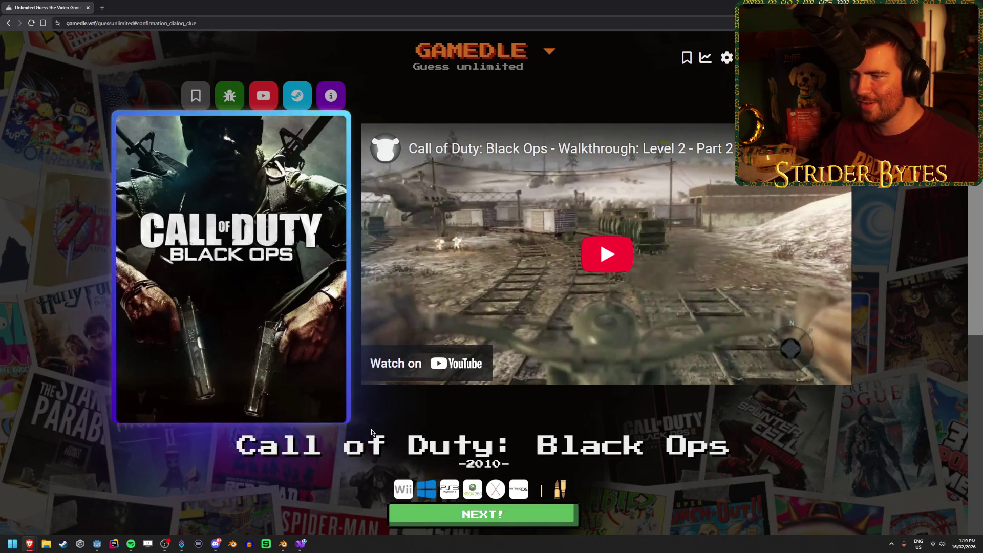
pyautogui.click(427, 520)
pyautogui.click(417, 126)
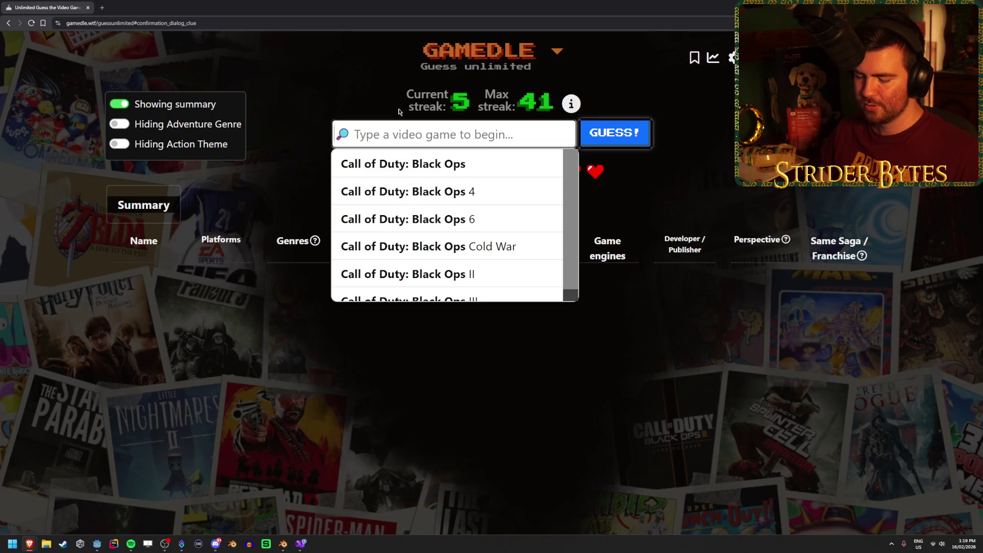
# Guess Battlefield 1 and Jak and Daxter: The Precursor Legacy
pyautogui.write('battlefield')
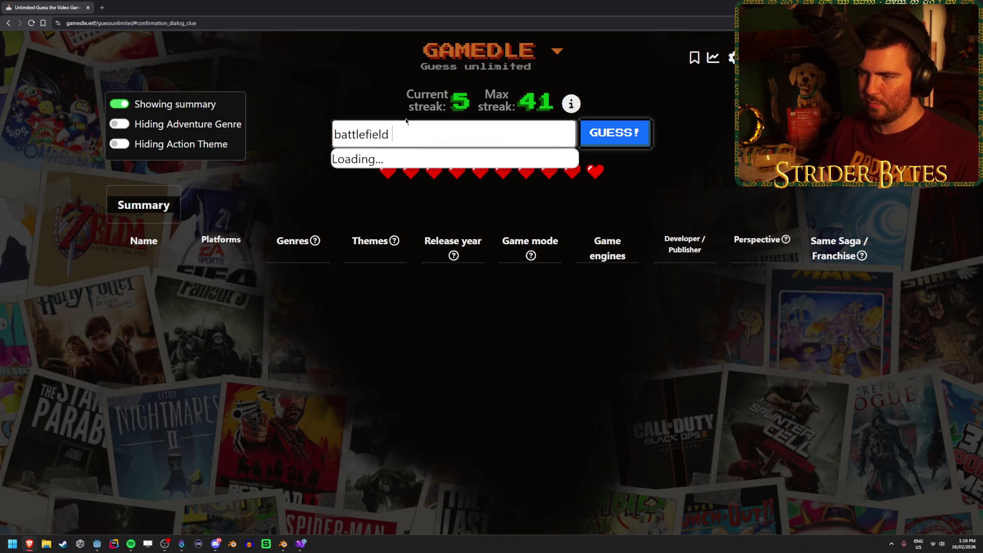
pyautogui.click(433, 161)
pyautogui.click(615, 133)
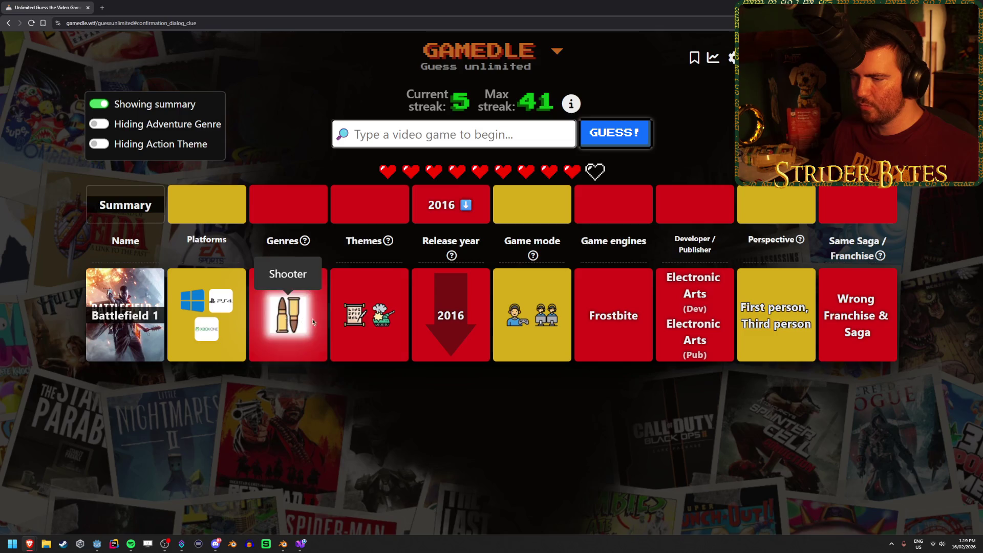
pyautogui.moveTo(378, 323)
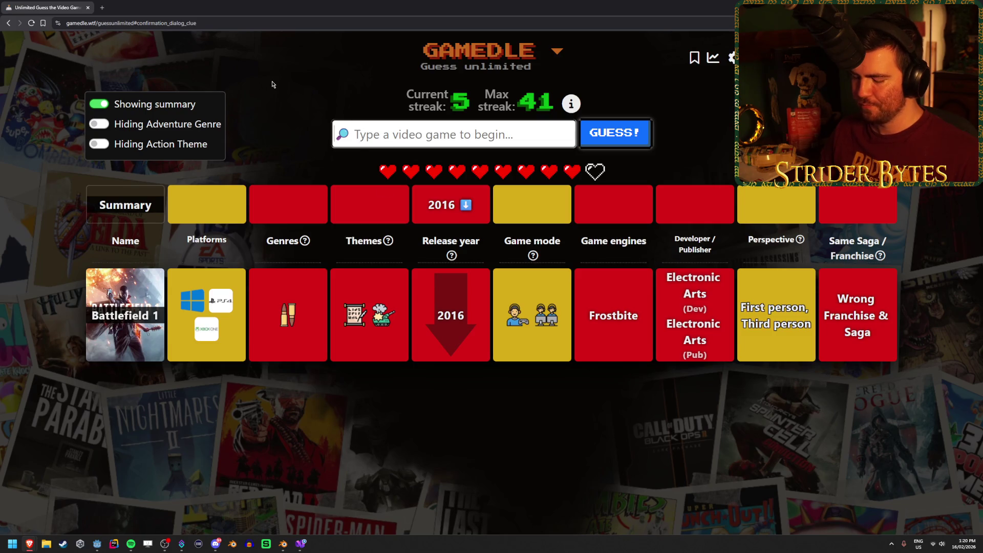
pyautogui.write('jak a')
pyautogui.write('nd da')
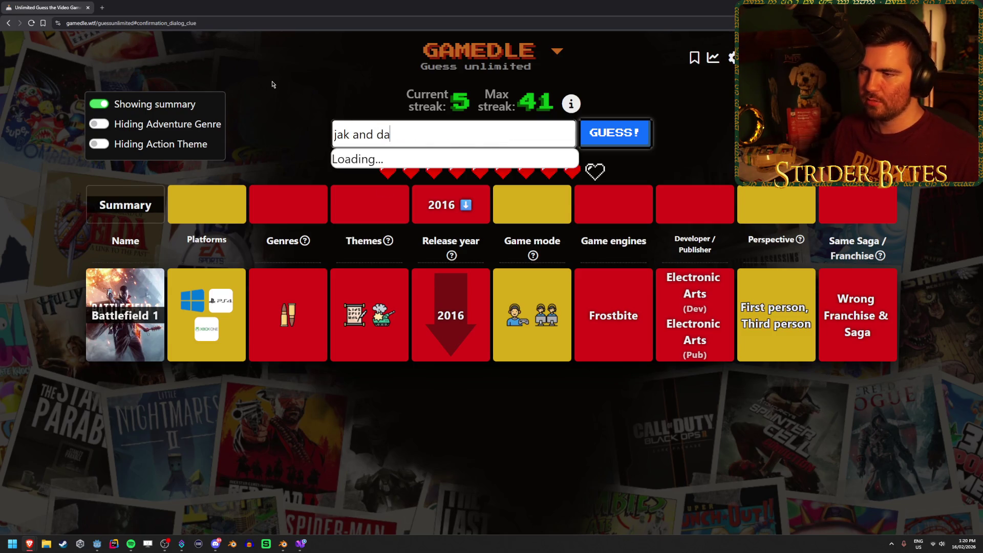
pyautogui.click(522, 191)
pyautogui.click(629, 132)
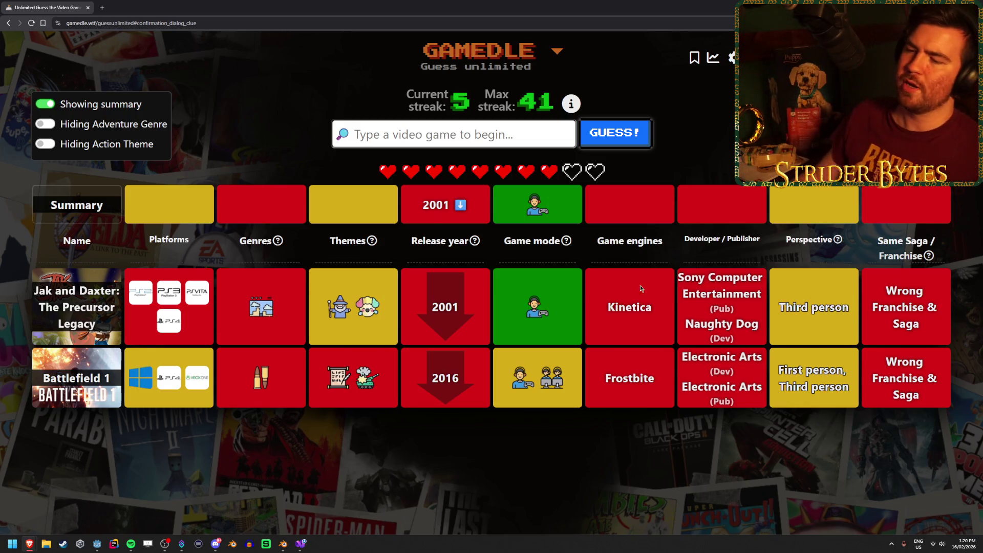
pyautogui.moveTo(338, 320)
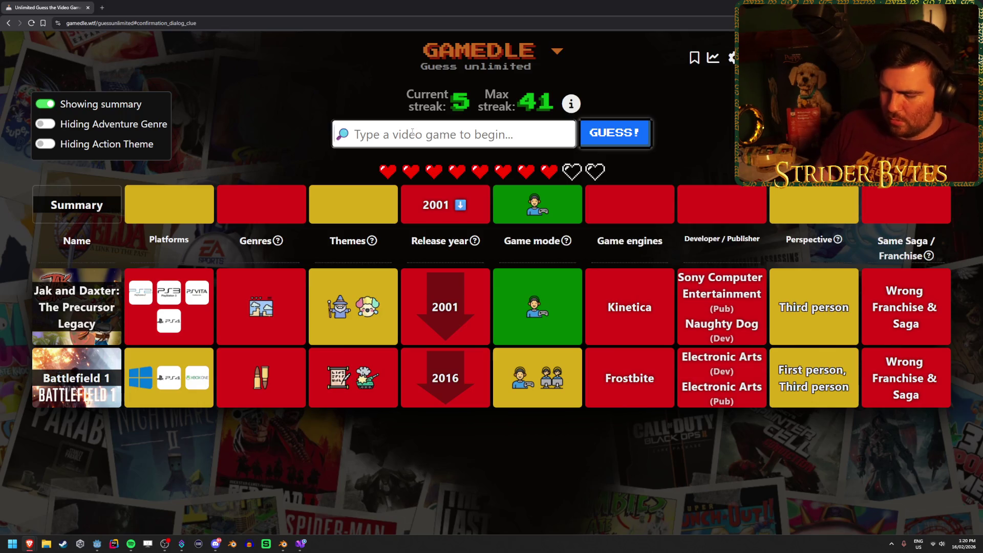
# Guess Half-Life, then Myst, which matches the 1993 release year and single-player mode
pyautogui.write('half lif')
pyautogui.hotkey('ctrl', 'a')
pyautogui.press('BackSpace')
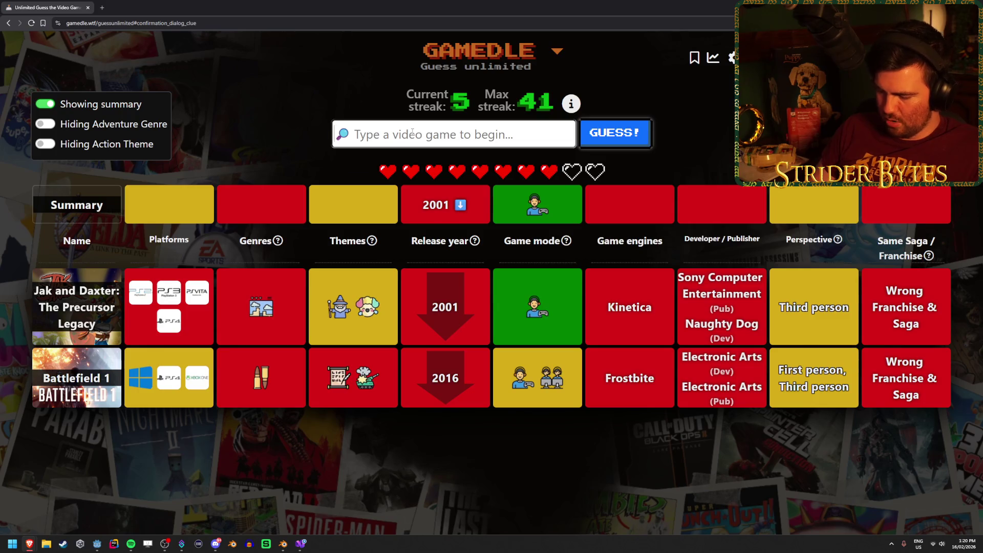
pyautogui.write('half life')
pyautogui.click(411, 164)
pyautogui.click(615, 133)
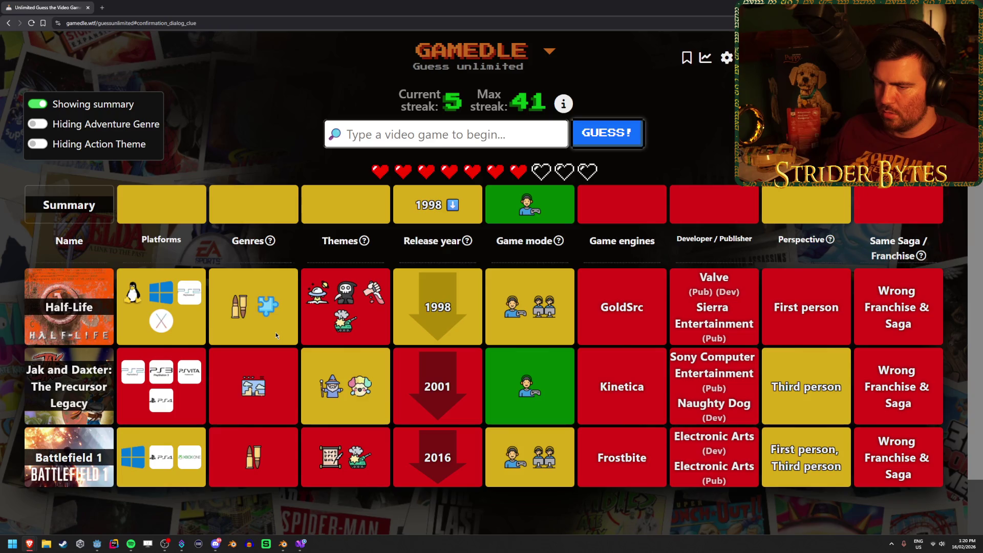
pyautogui.moveTo(258, 313)
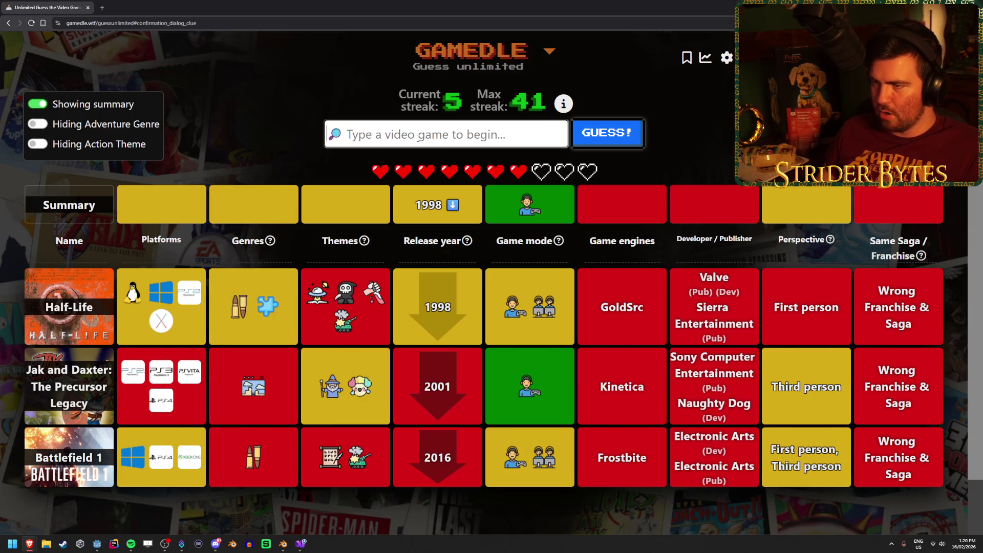
pyautogui.write('myst')
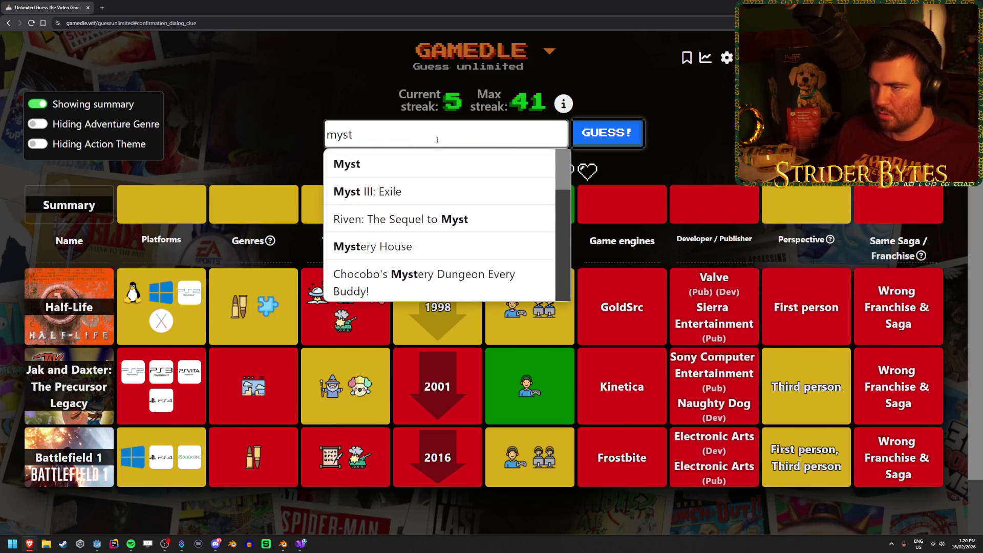
pyautogui.press('Return')
pyautogui.click(629, 135)
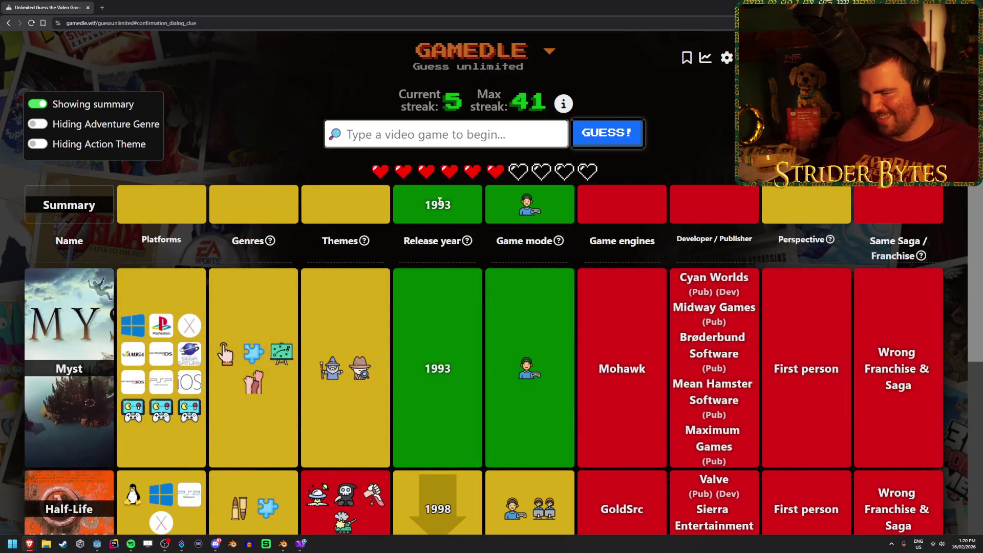
# Scroll through the four-guess table, reviewing the hint tooltips
pyautogui.scroll(-3, 408, 377)
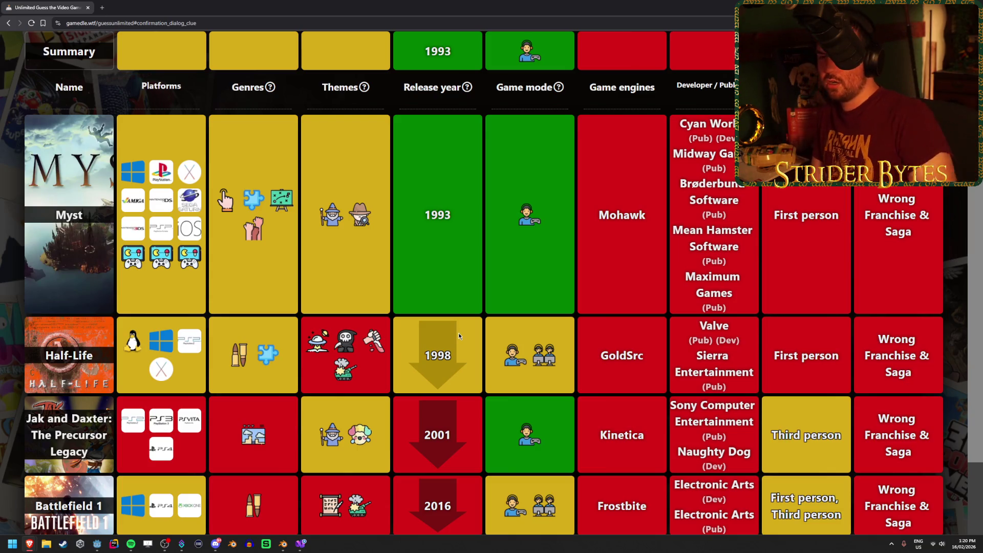
pyautogui.moveTo(250, 522)
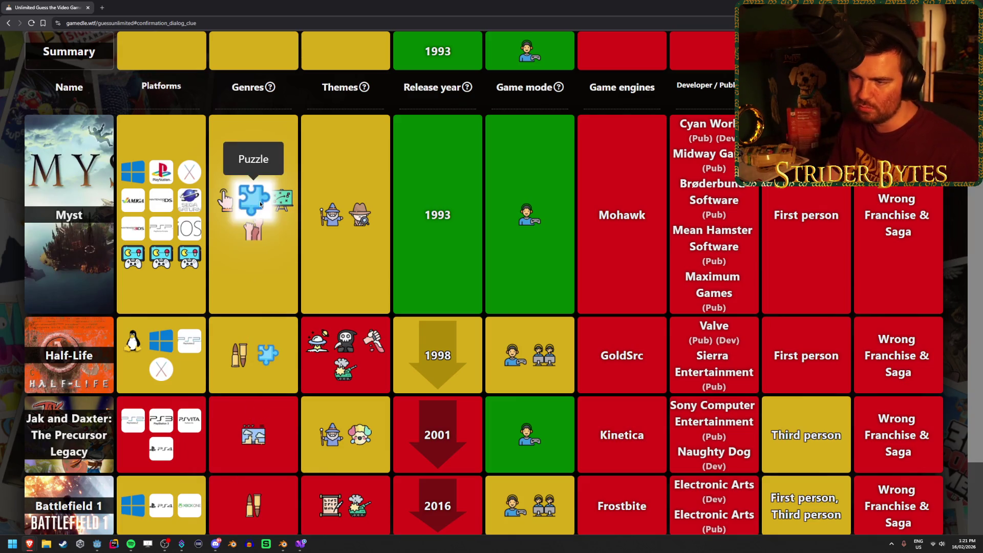
pyautogui.scroll(3, 375, 262)
pyautogui.scroll(-5, 480, 293)
pyautogui.scroll(5, 480, 293)
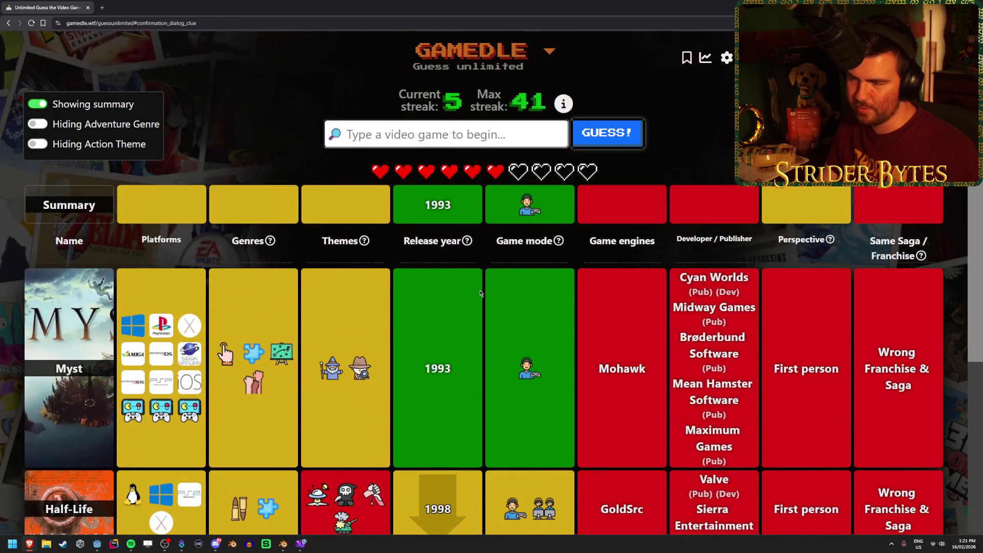
pyautogui.scroll(-3, 485, 294)
pyautogui.scroll(3, 485, 294)
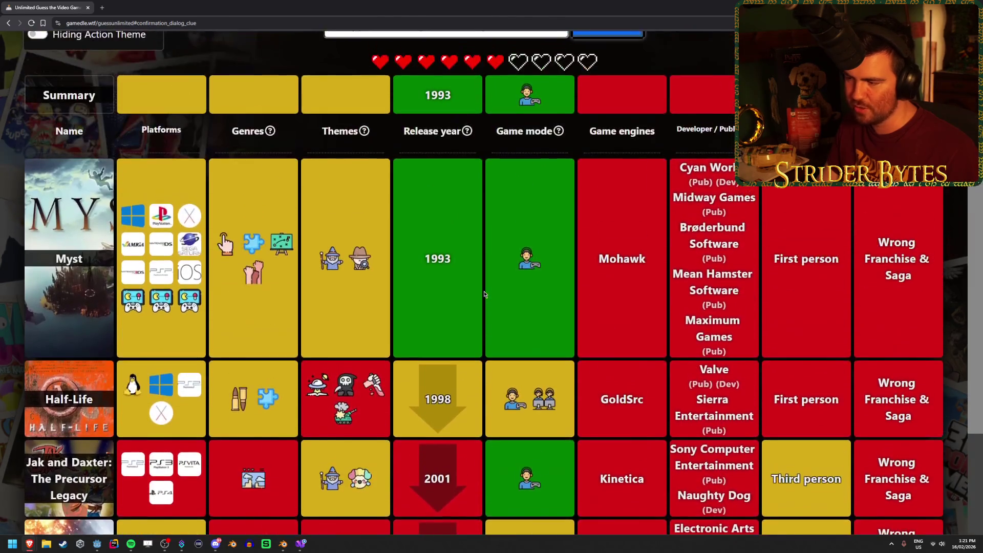
pyautogui.scroll(-3, 485, 294)
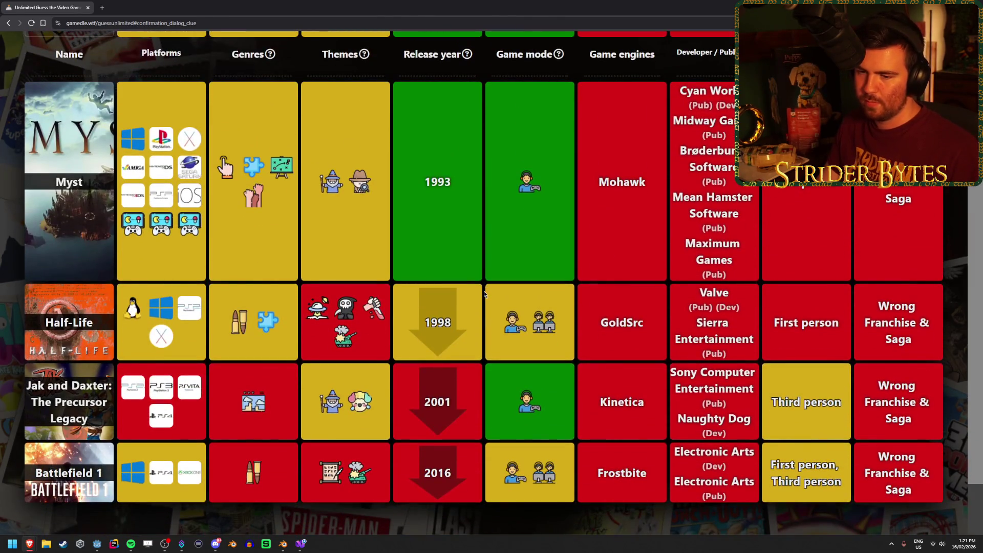
pyautogui.scroll(3, 484, 294)
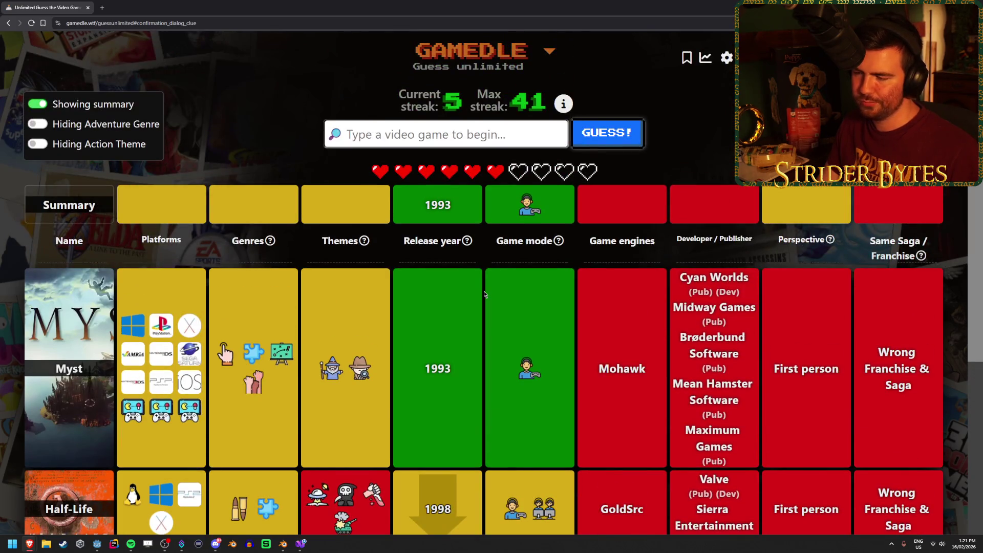
pyautogui.scroll(-3, 484, 294)
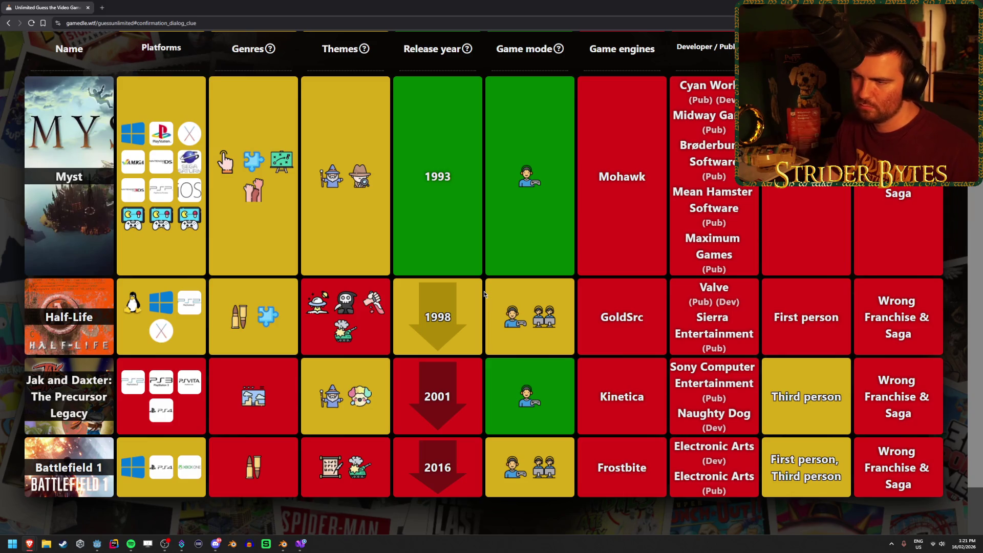
pyautogui.scroll(3, 484, 294)
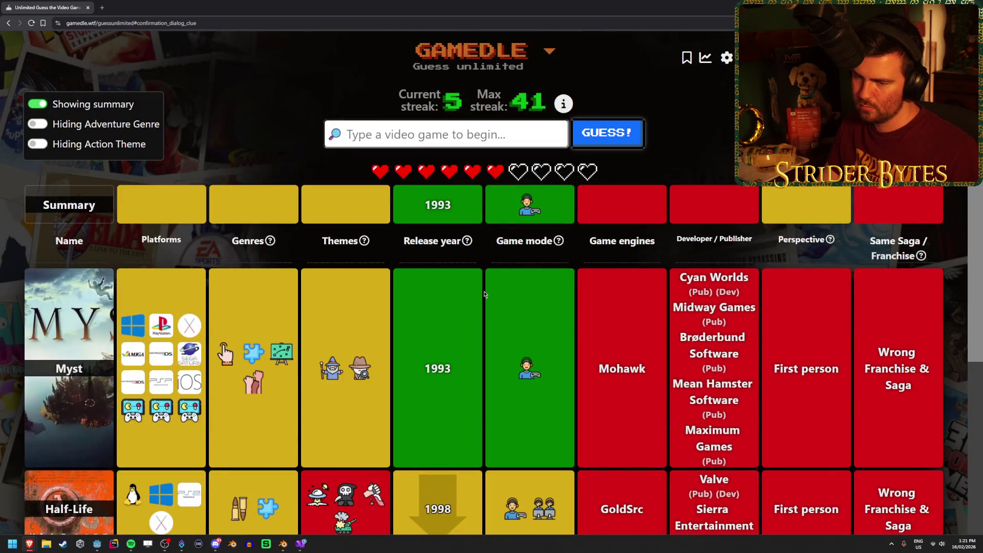
pyautogui.scroll(-3, 484, 294)
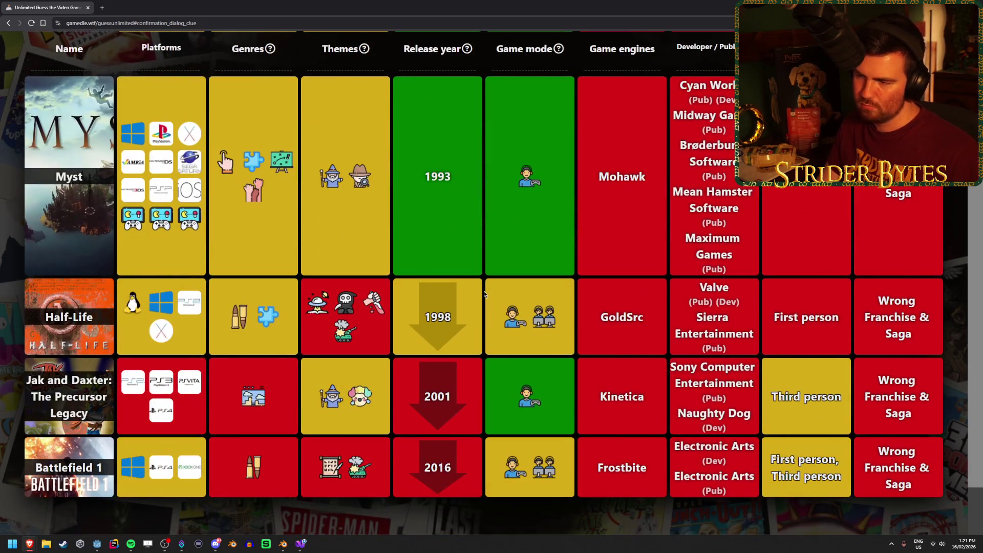
pyautogui.scroll(1, 485, 294)
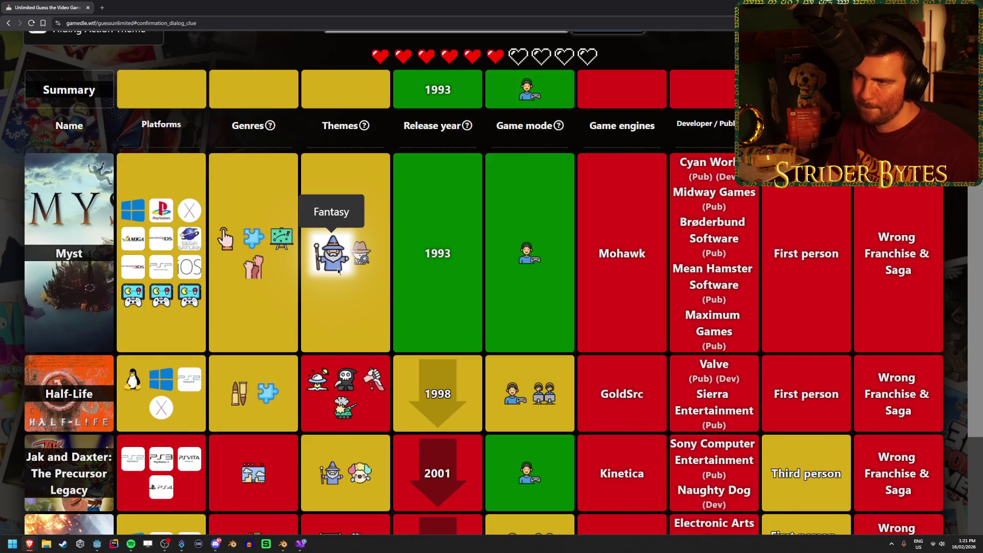
pyautogui.scroll(2, 320, 256)
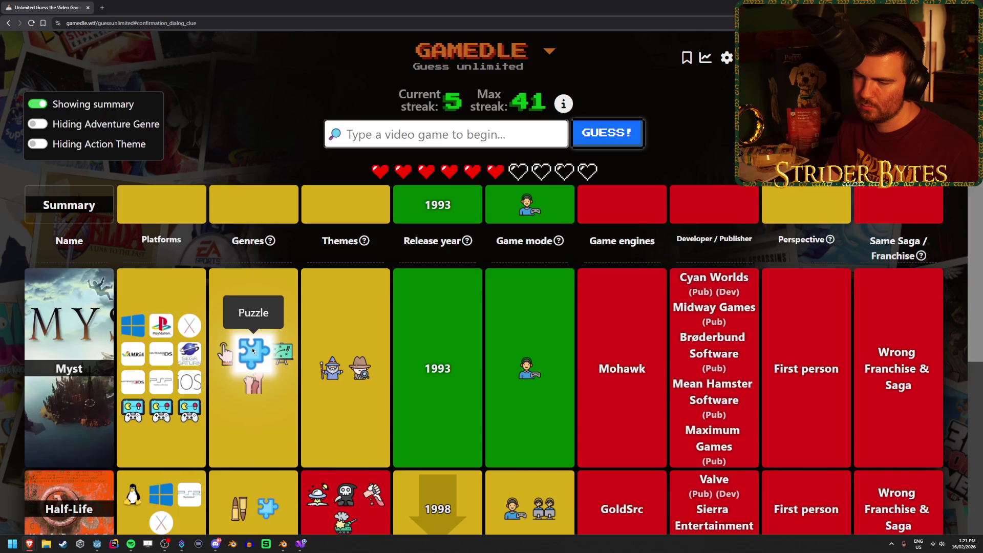
pyautogui.scroll(-2, 408, 334)
pyautogui.scroll(-2, 409, 333)
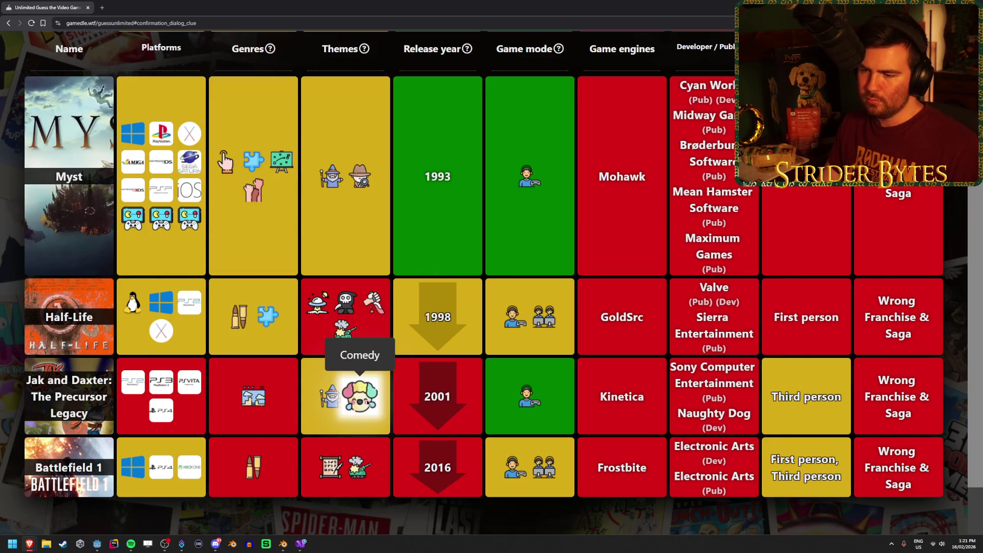
pyautogui.scroll(4, 428, 321)
pyautogui.scroll(-4, 428, 322)
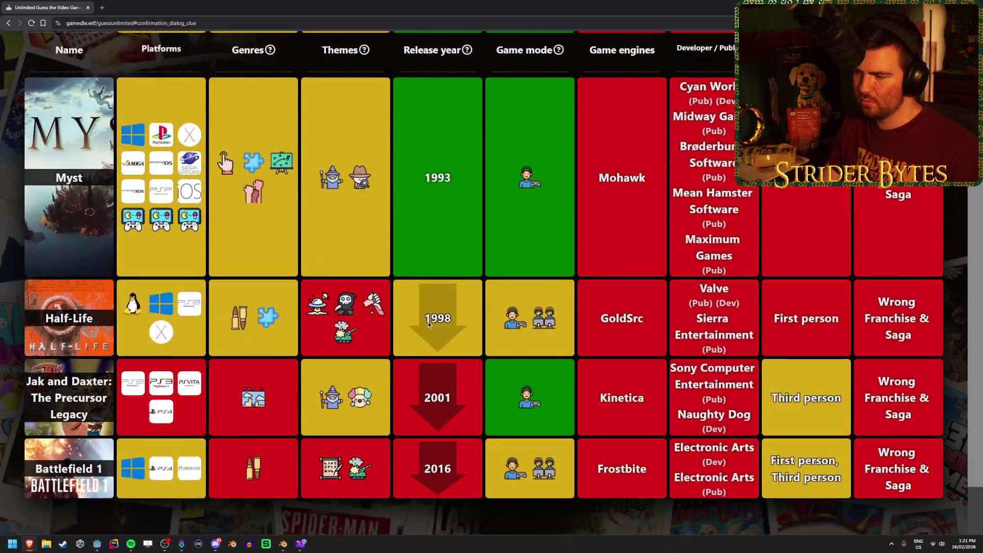
pyautogui.scroll(4, 598, 362)
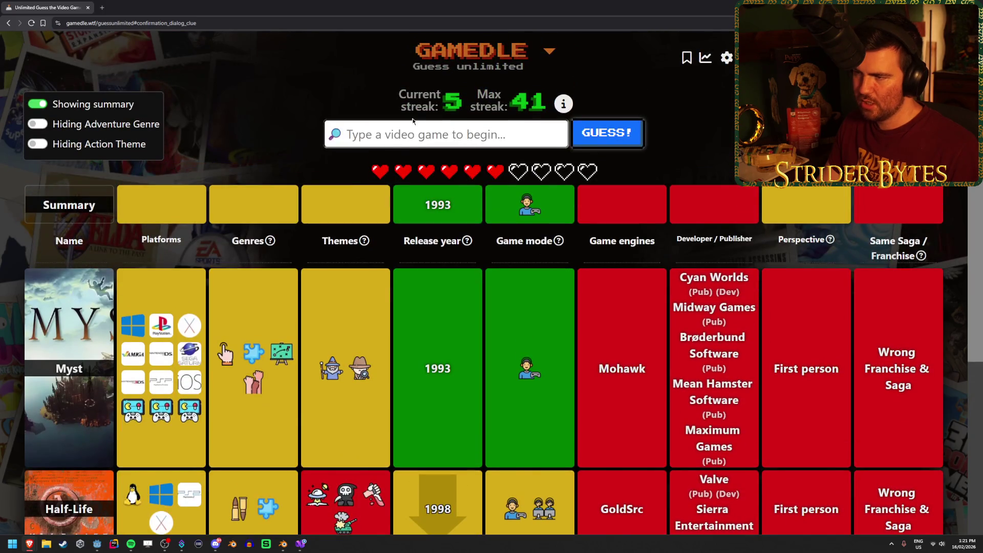
# Guess Return to Monkey Island, which matches genres and single-player mode but dates from 2022
pyautogui.write('mon')
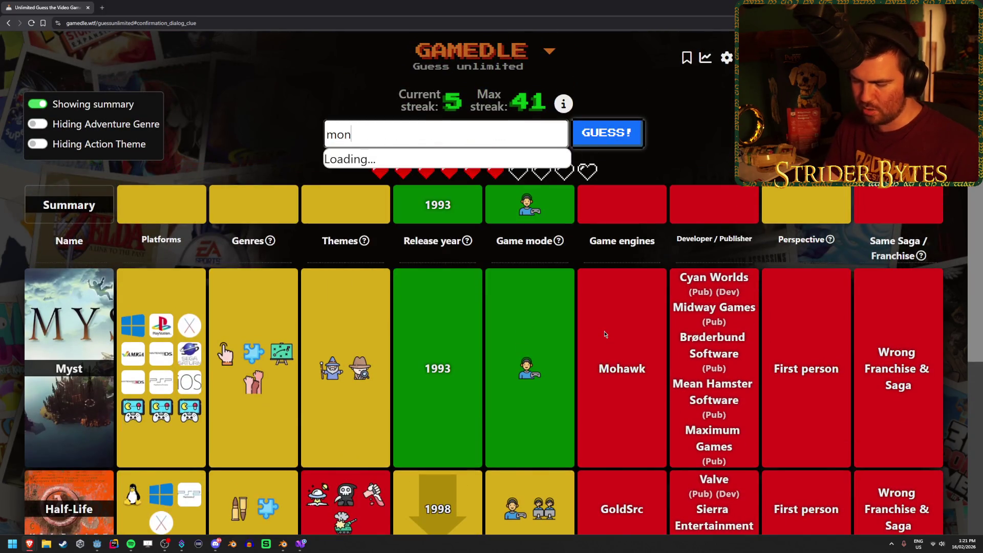
pyautogui.press('Down')
pyautogui.press('Down')
pyautogui.press('Down')
pyautogui.press('Return')
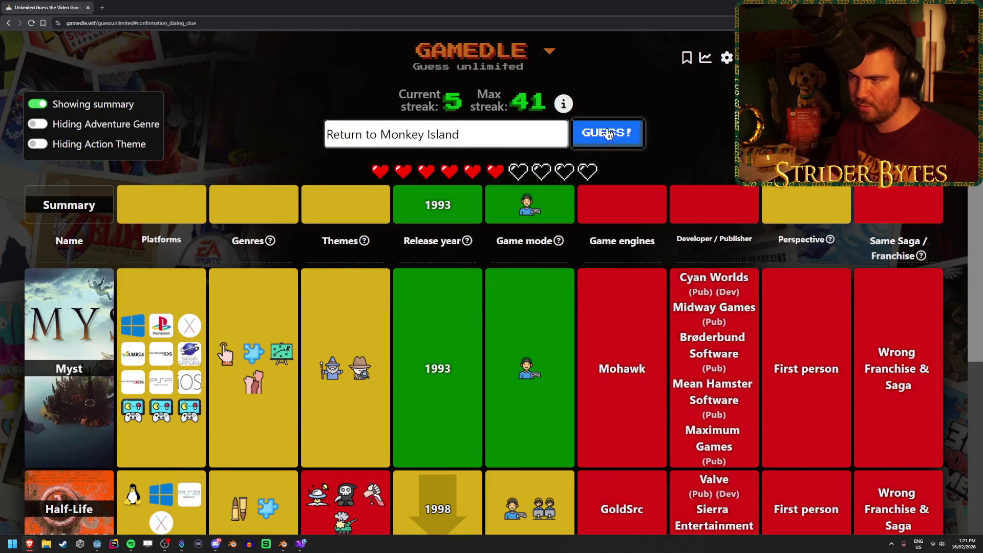
pyautogui.press('Return')
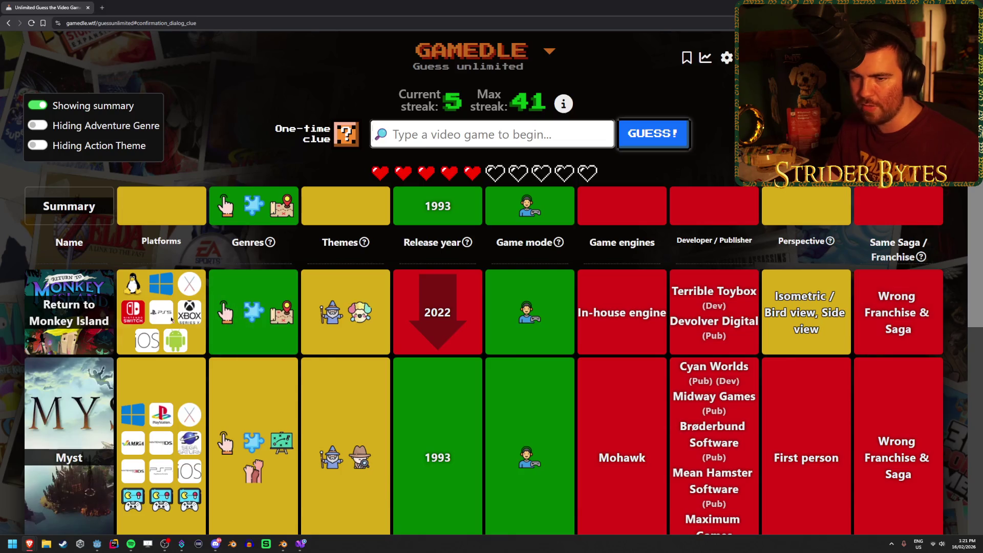
pyautogui.scroll(-5, 582, 385)
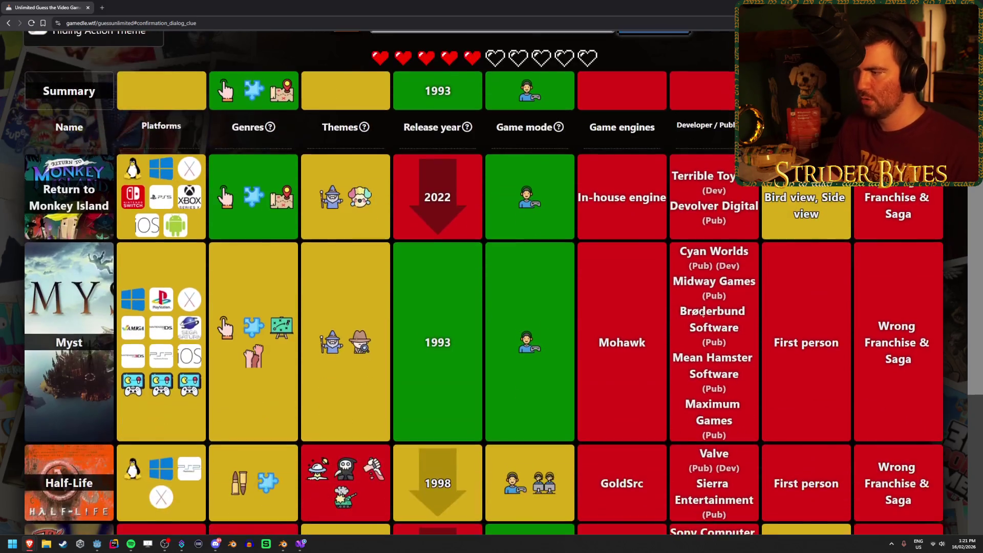
pyautogui.scroll(3, 738, 295)
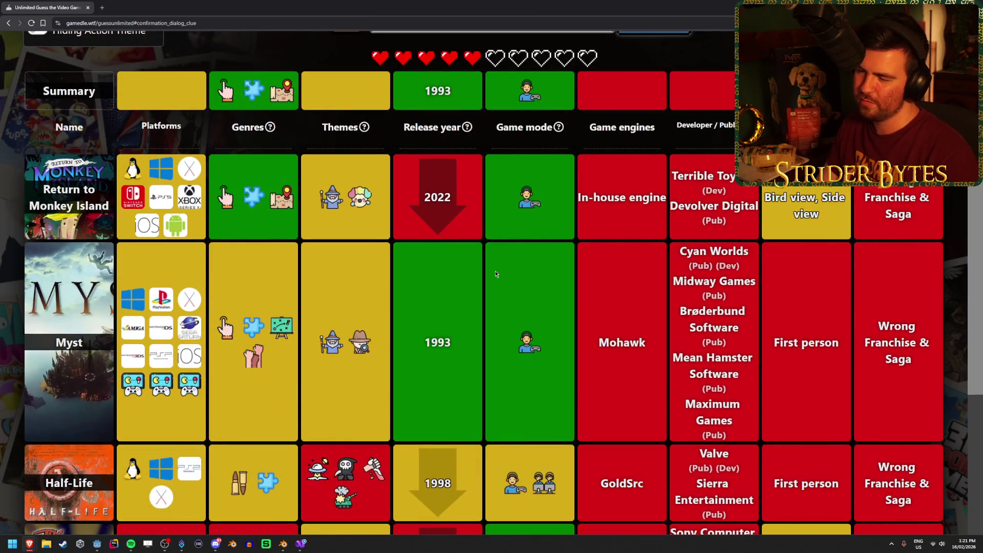
pyautogui.scroll(2, 494, 276)
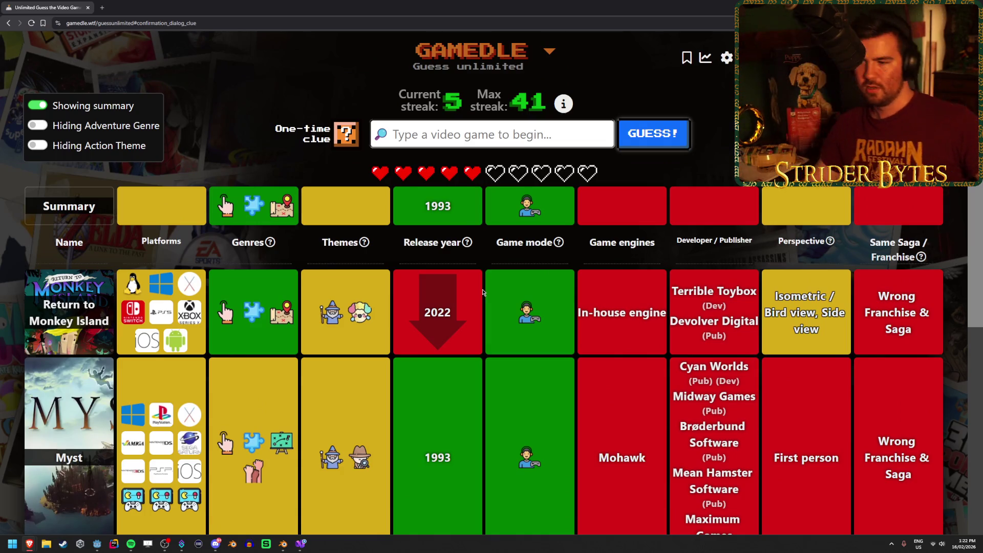
# Guess Full Throttle, which confirms the SCUMM engine
pyautogui.click(452, 130)
pyautogui.write('fu')
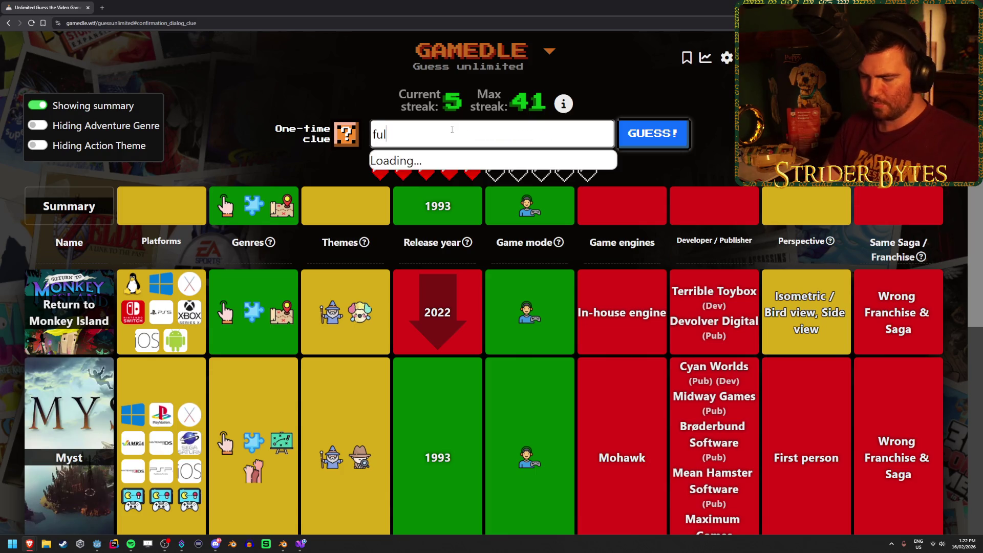
pyautogui.write('l')
pyautogui.click(435, 165)
pyautogui.click(654, 133)
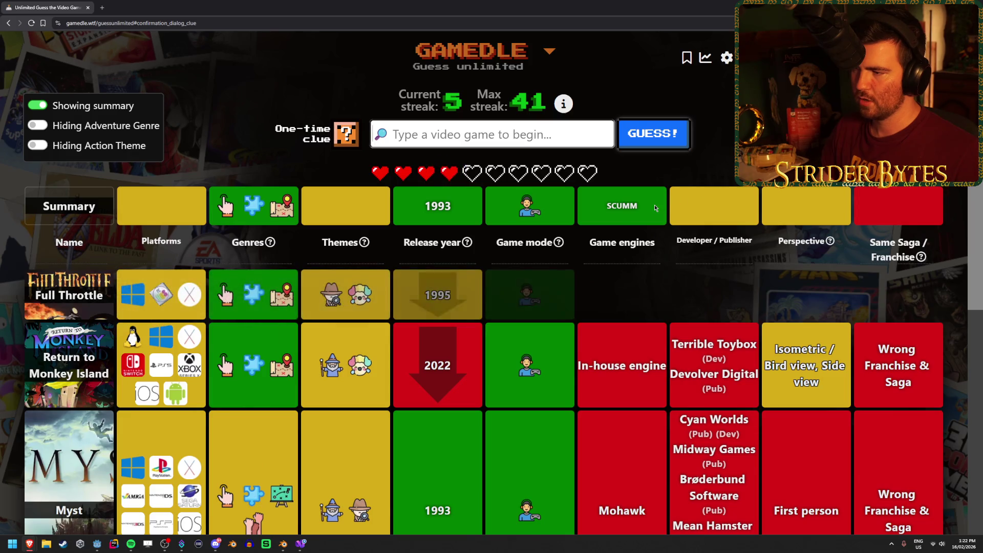
pyautogui.doubleClick(601, 209)
pyautogui.click(715, 290)
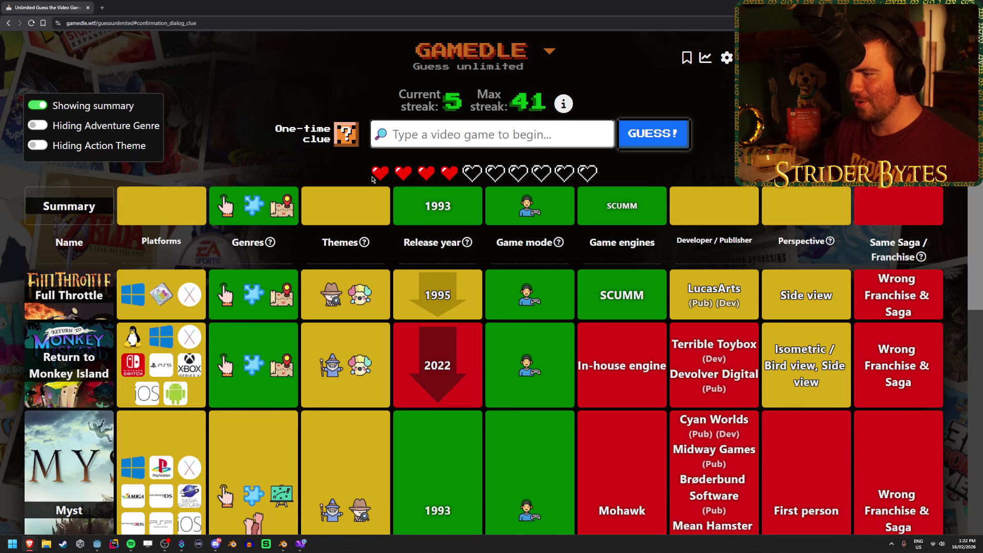
# Spend the one-time clue to reveal a Third person, Side view perspective
pyautogui.click(346, 134)
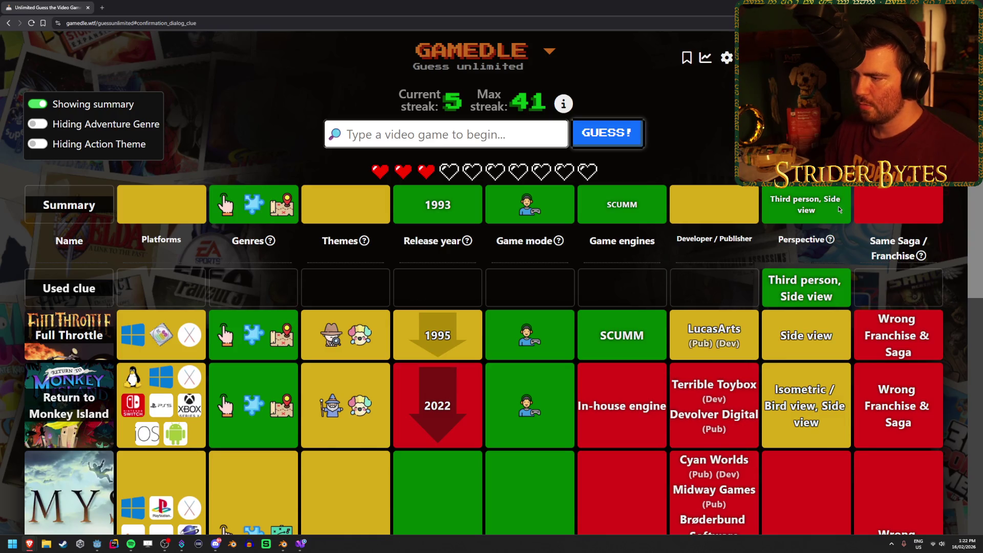
pyautogui.scroll(-2, 697, 251)
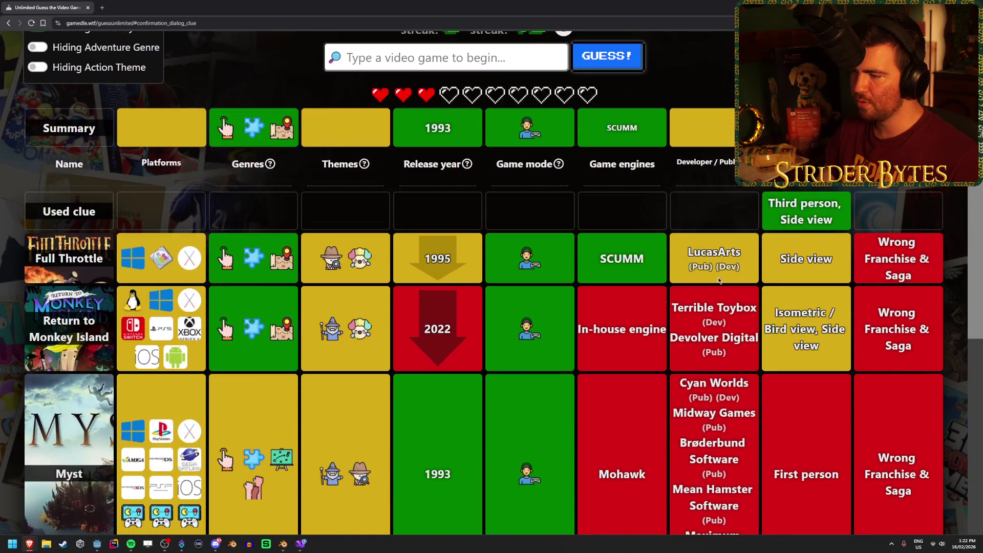
pyautogui.scroll(2, 758, 279)
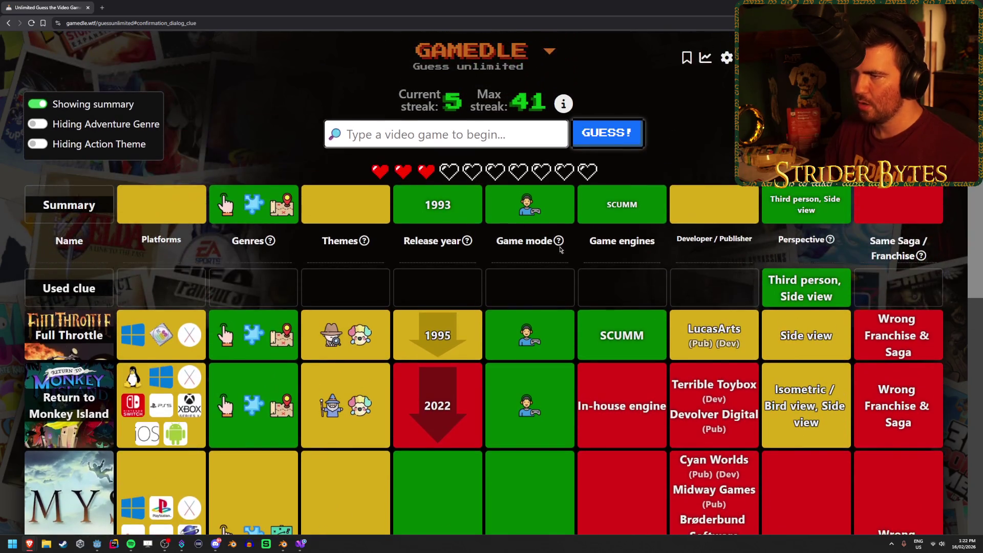
# Guess Grim Fandango, then Day of the Tentacle, which matches 1993 and SCUMM
pyautogui.write('grim fan')
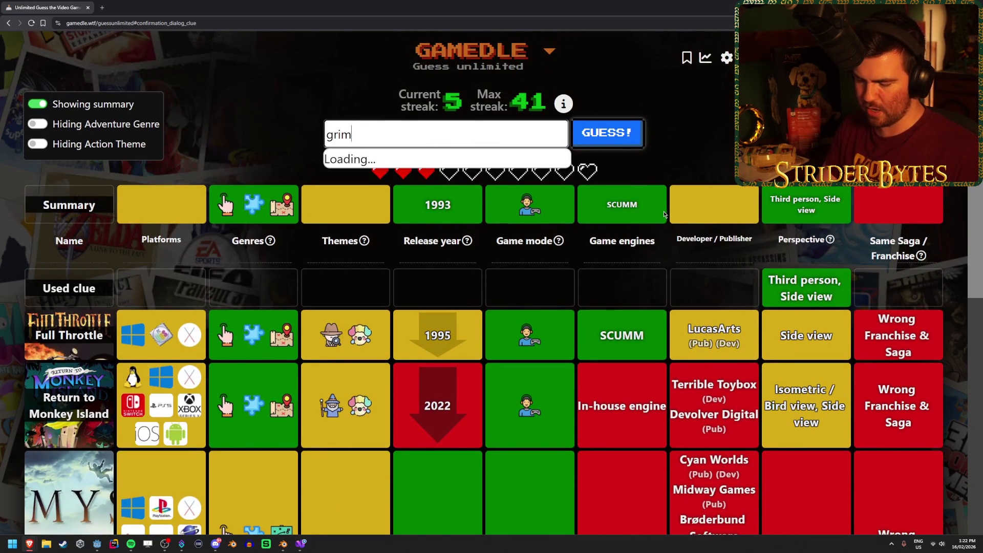
pyautogui.press('Return')
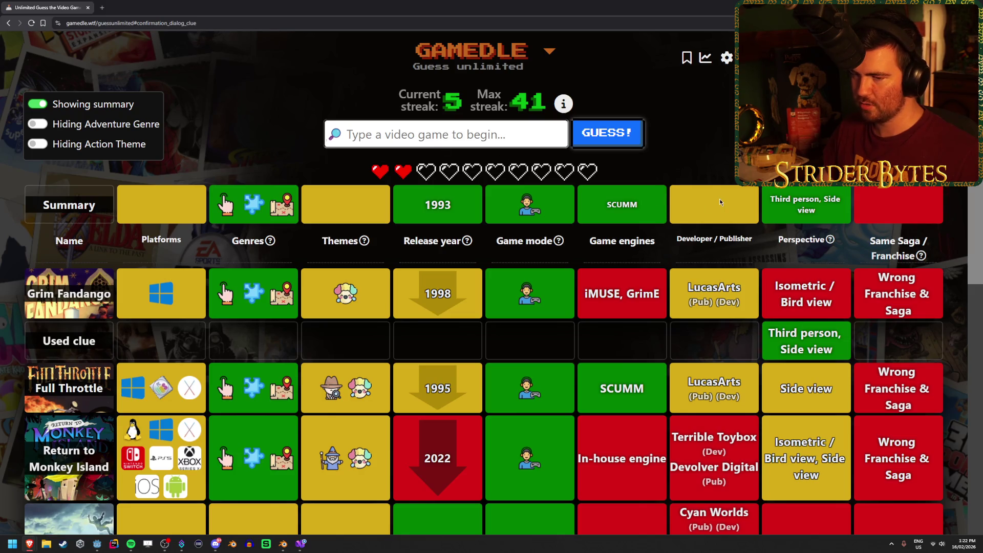
pyautogui.write('day of the')
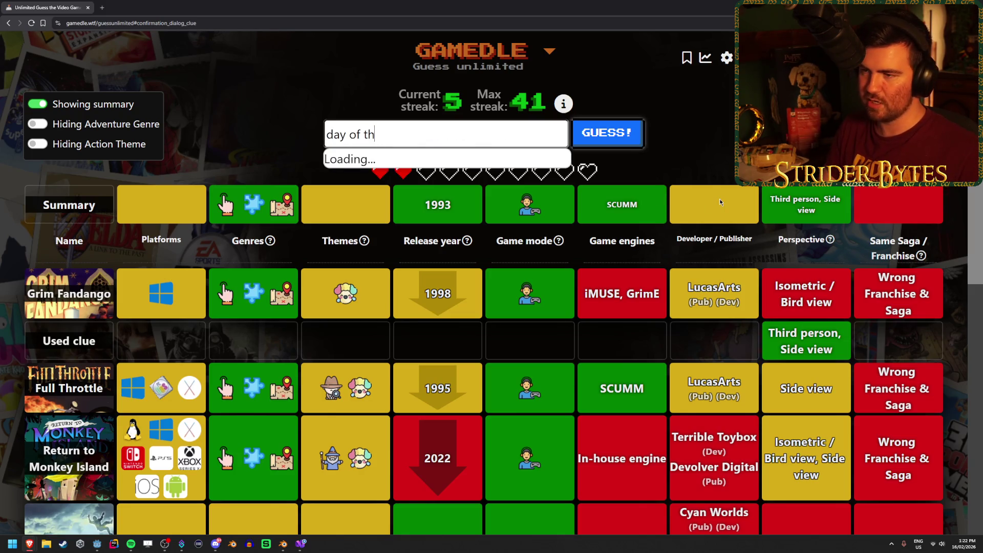
pyautogui.press('Return')
pyautogui.press('Return')
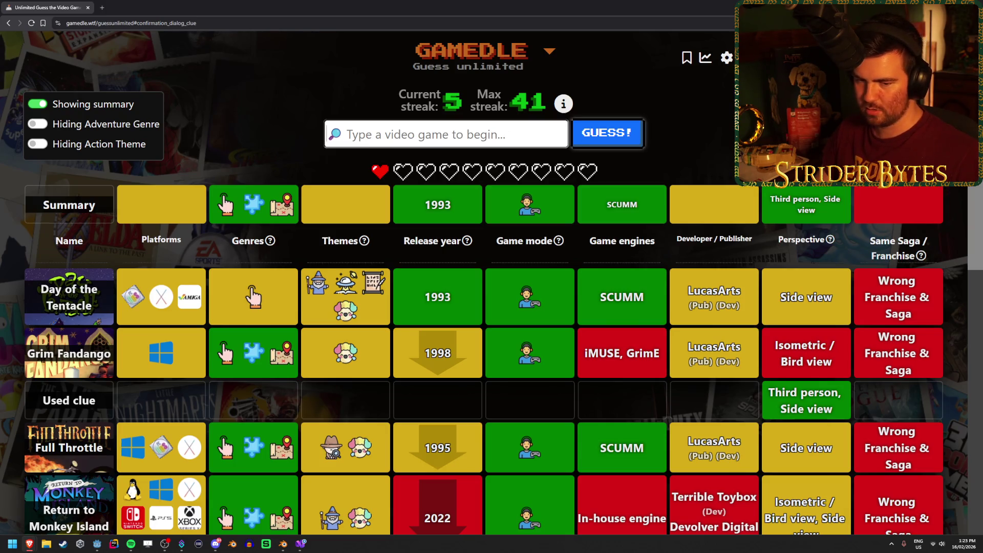
pyautogui.scroll(-2, 368, 290)
pyautogui.scroll(-3, 367, 290)
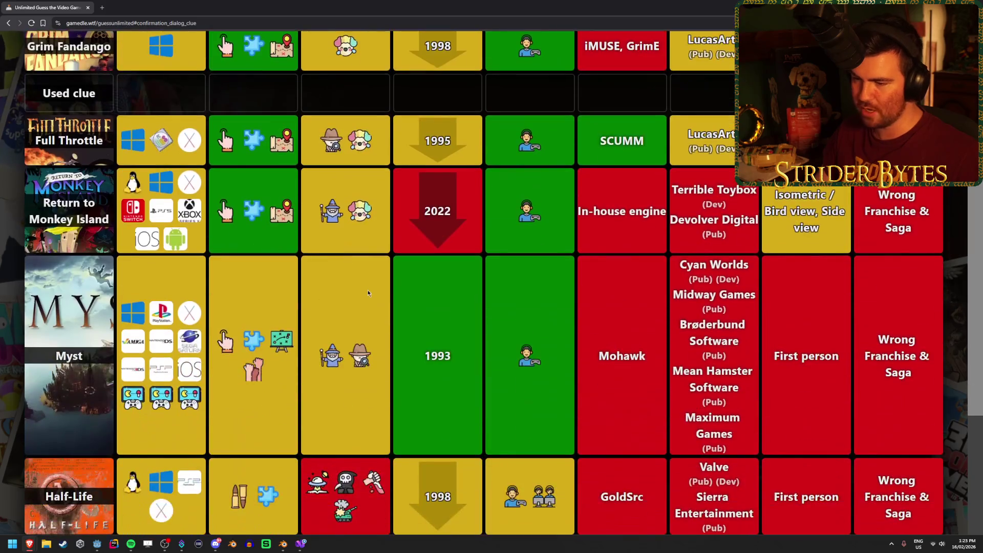
pyautogui.scroll(-3, 352, 293)
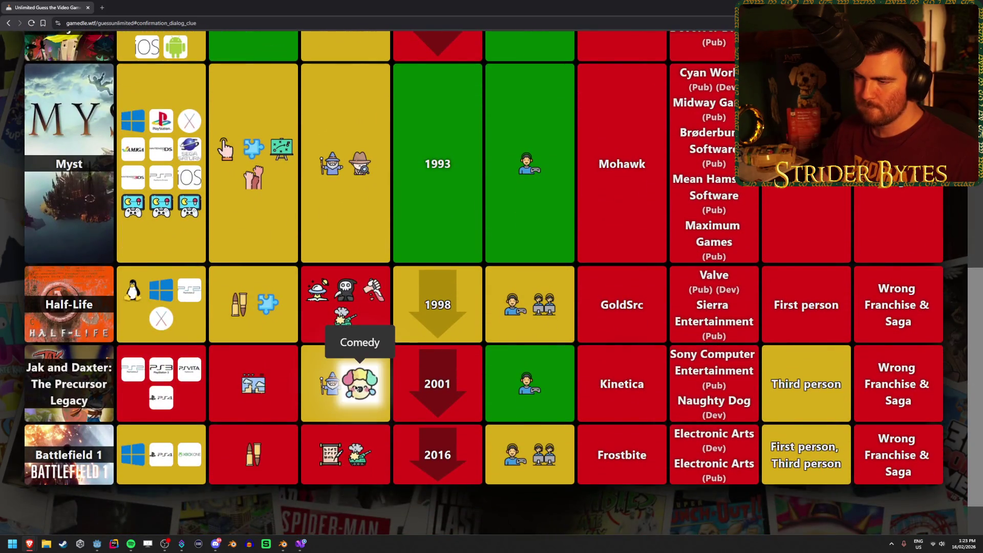
pyautogui.scroll(3, 356, 386)
pyautogui.scroll(5, 376, 337)
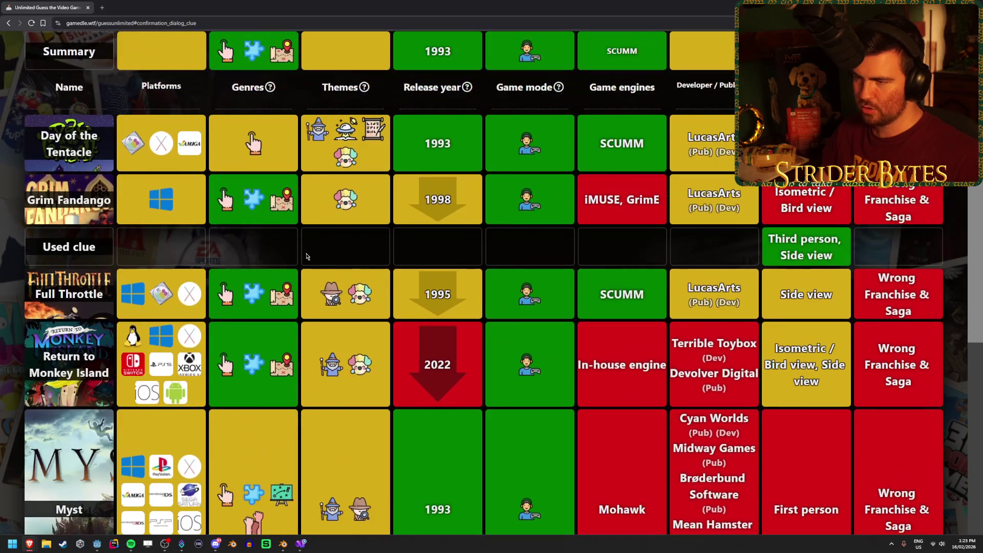
pyautogui.scroll(2, 301, 280)
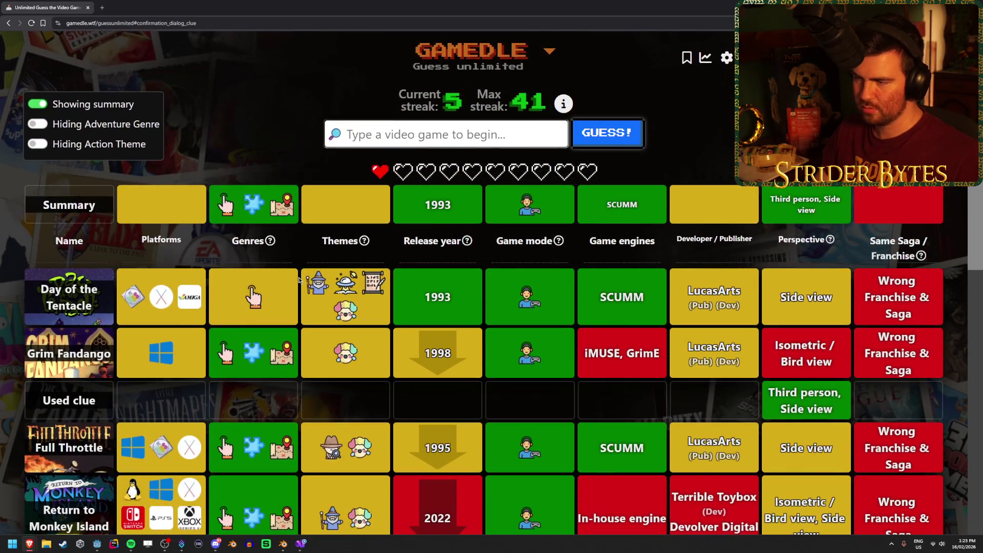
# Guess Leisure Suit Larry with the last heart and view the Game Over results grid
pyautogui.write('le')
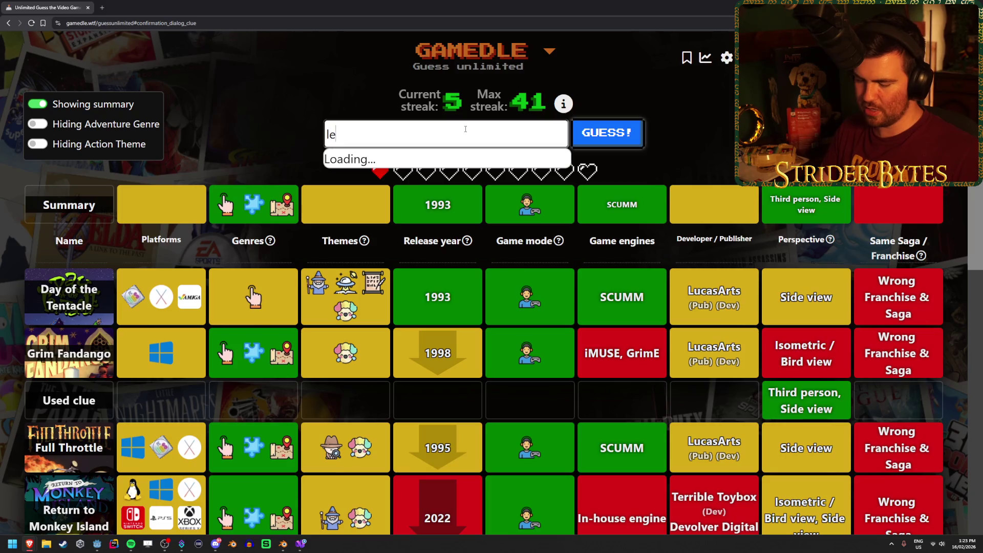
pyautogui.write('isure')
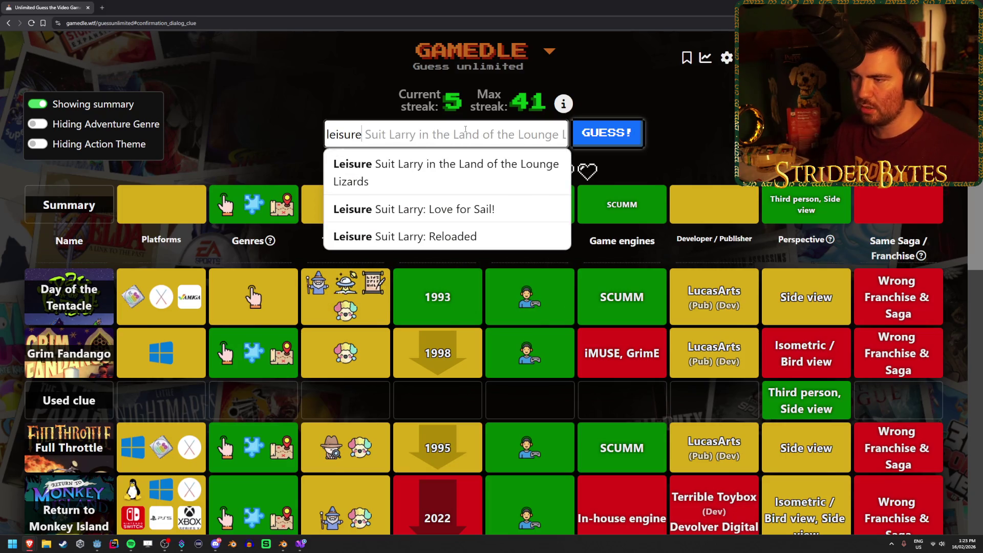
pyautogui.click(479, 169)
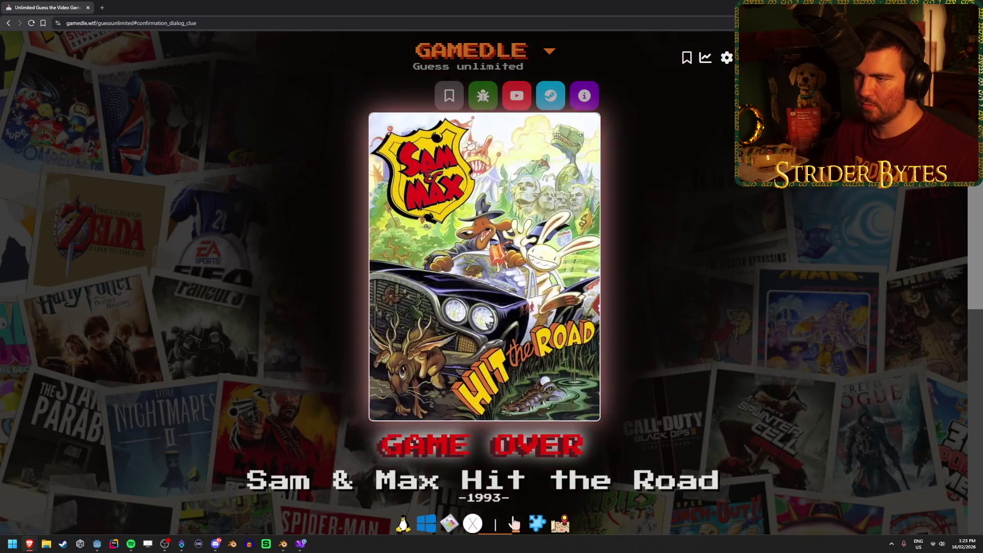
pyautogui.scroll(-6, 251, 252)
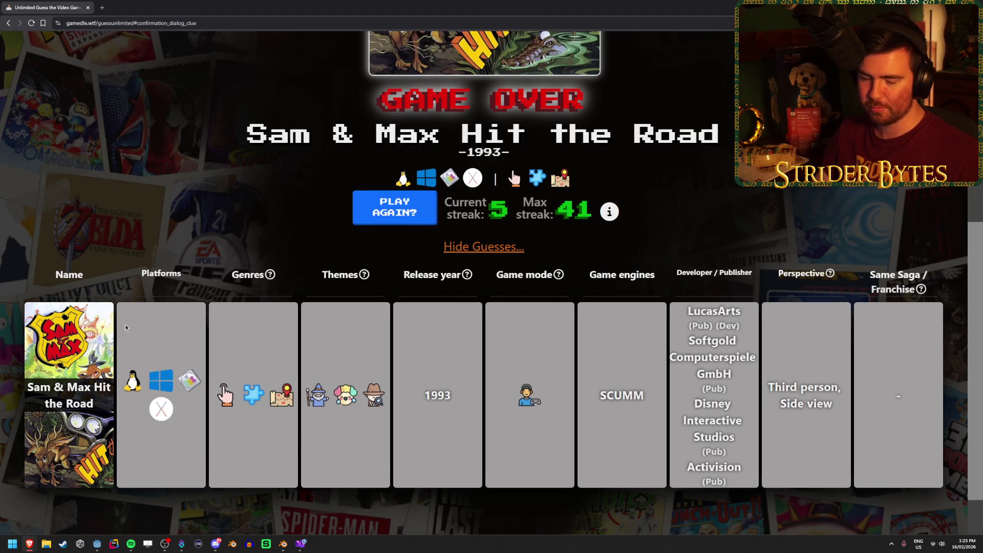
pyautogui.scroll(6, 181, 281)
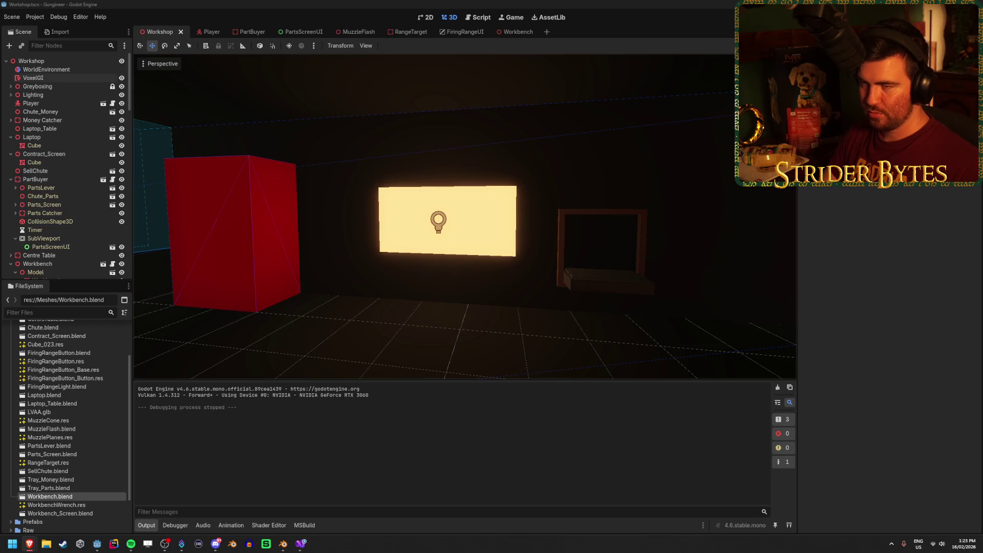
# Briefly open and close an empty scene tab, then switch to the Workshop scene
pyautogui.click(548, 33)
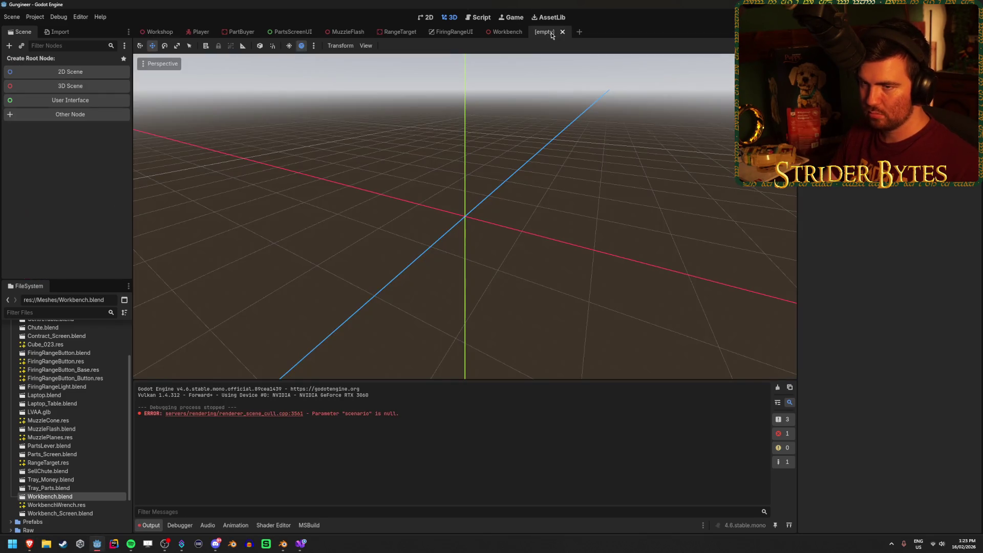
pyautogui.click(563, 32)
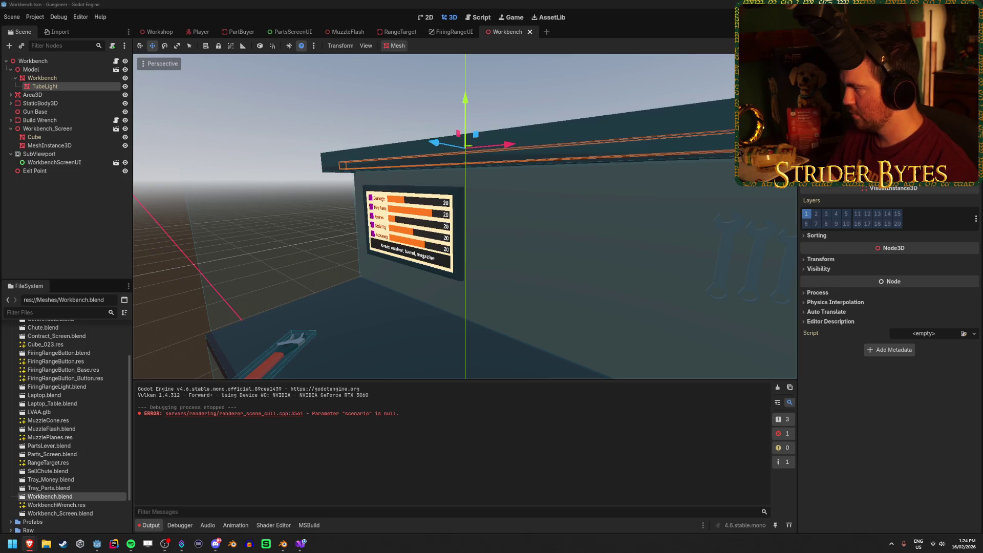
pyautogui.click(65, 202)
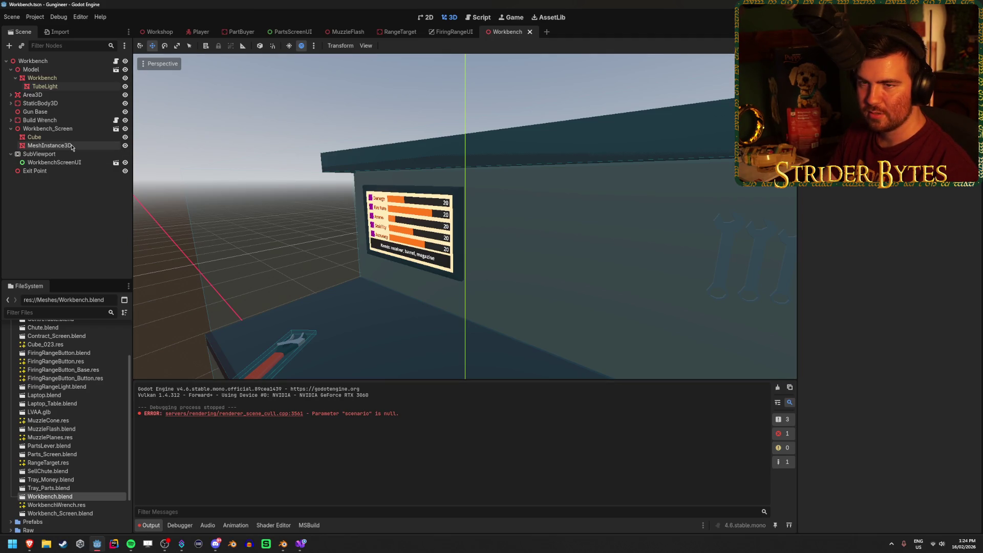
pyautogui.click(159, 33)
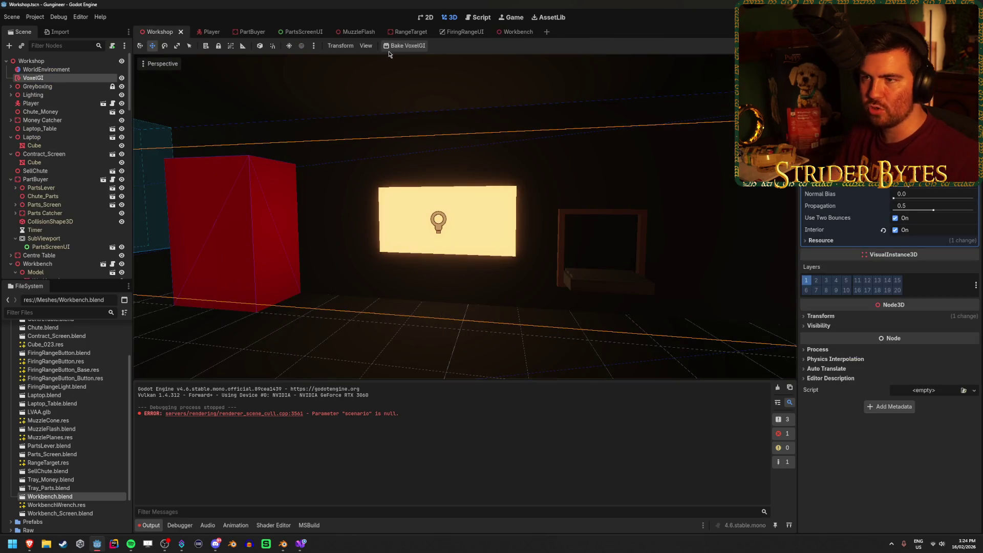
# Collapse the PartBuyer and Contract_Screen branches, and start a new scene with a 3D root node
pyautogui.scroll(-3, 71, 401)
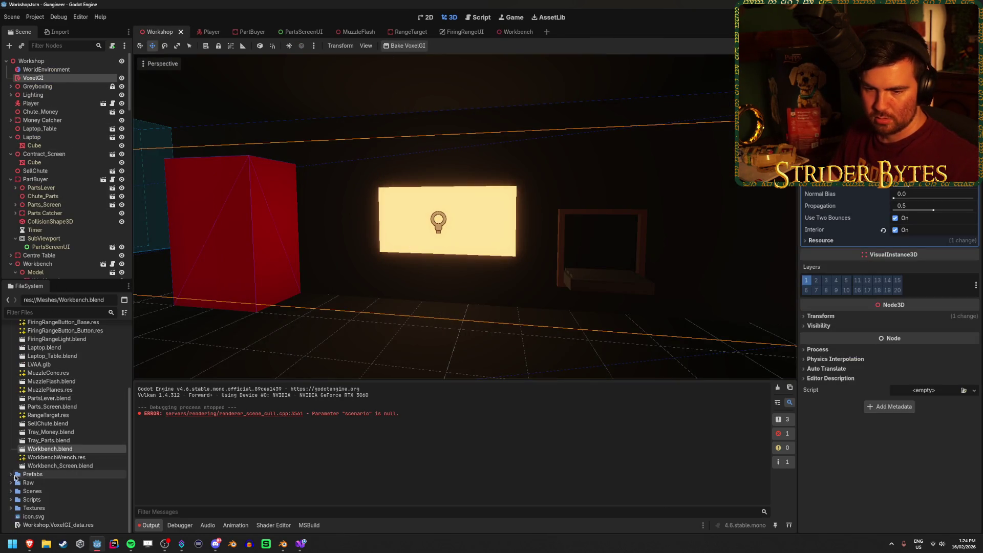
pyautogui.click(11, 180)
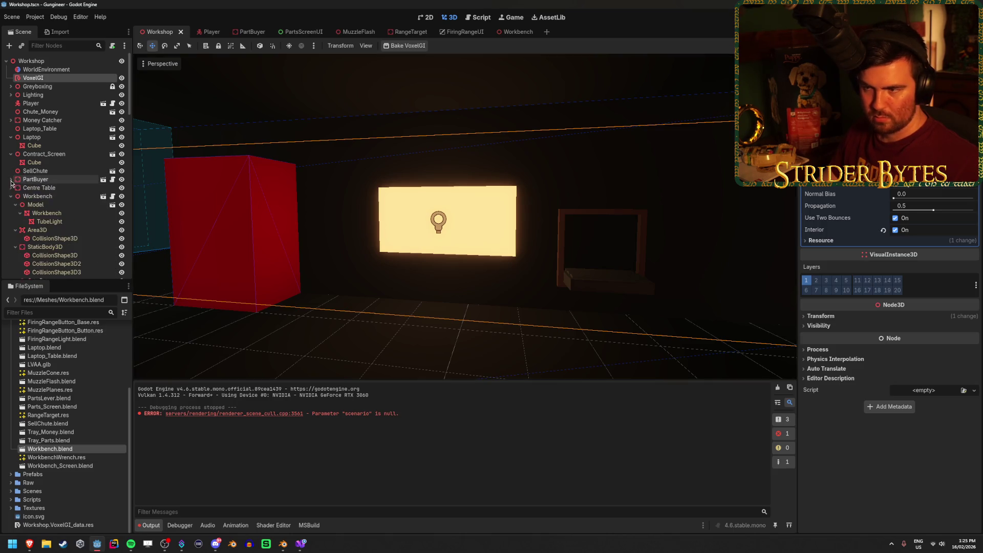
pyautogui.click(493, 225)
pyautogui.click(43, 153)
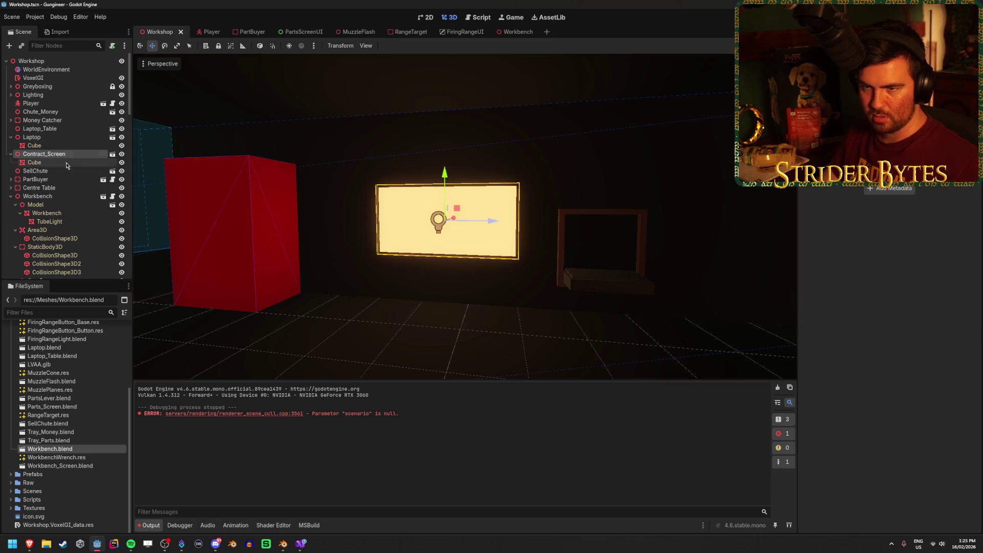
pyautogui.click(11, 153)
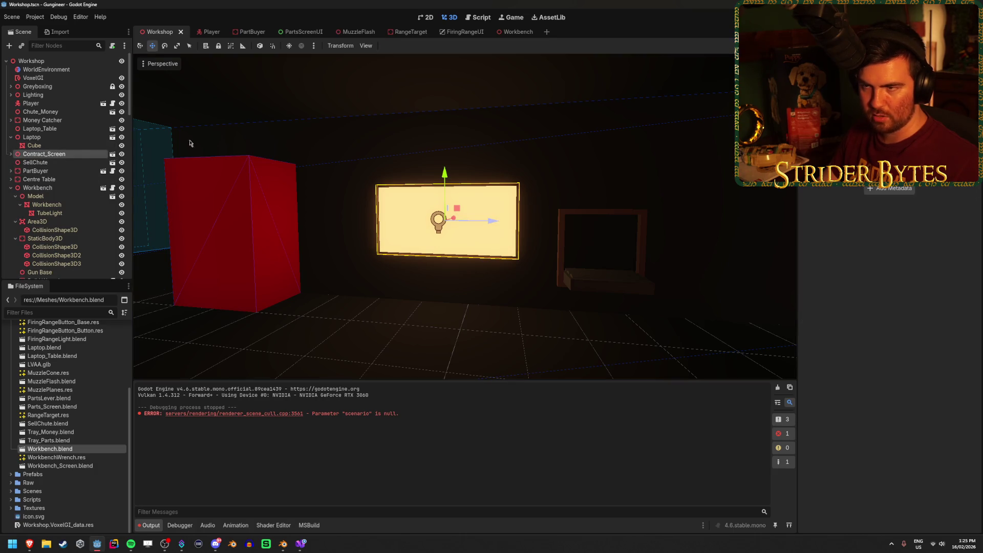
pyautogui.click(547, 32)
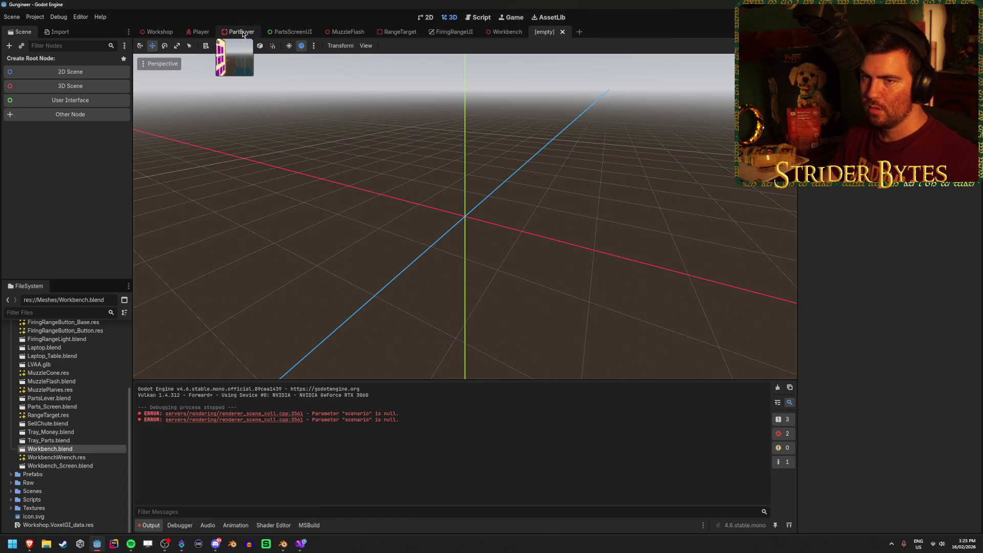
pyautogui.click(91, 84)
# Rename the new scene's 3D root node to GunSeller
pyautogui.doubleClick(77, 61)
pyautogui.write('GunSelle')
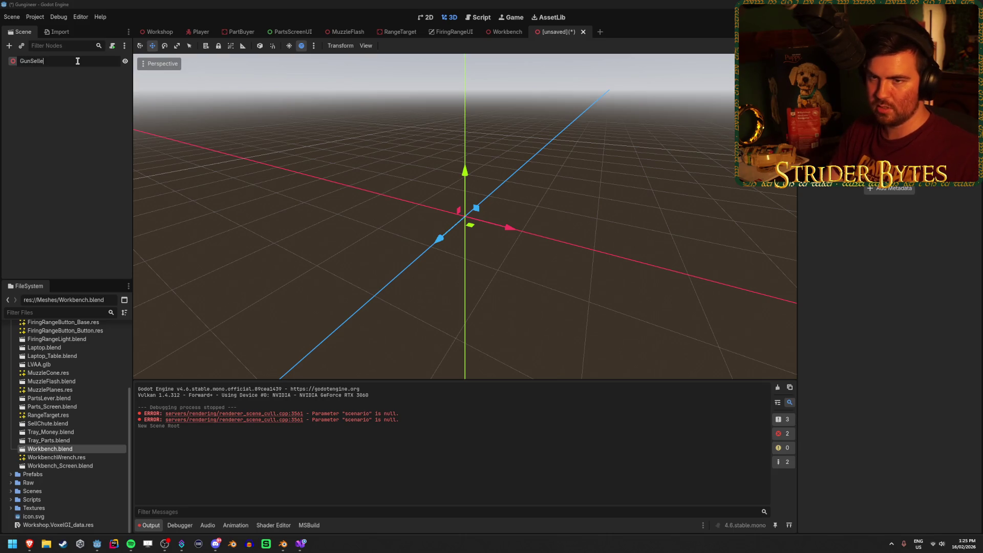
pyautogui.write('r')
pyautogui.press('Return')
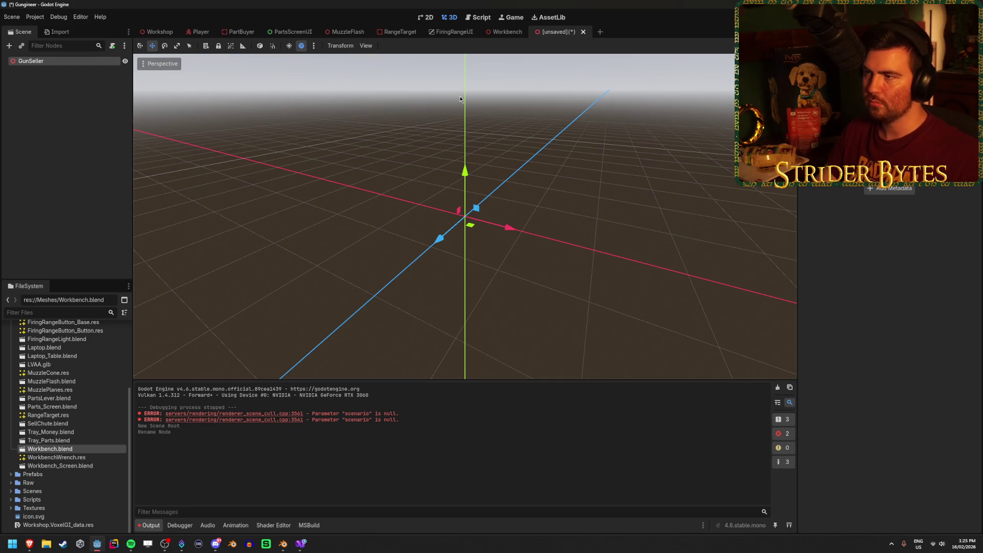
# Save the scene as GunSeller.tscn in the Prefabs folder
pyautogui.hotkey('ctrl', 's')
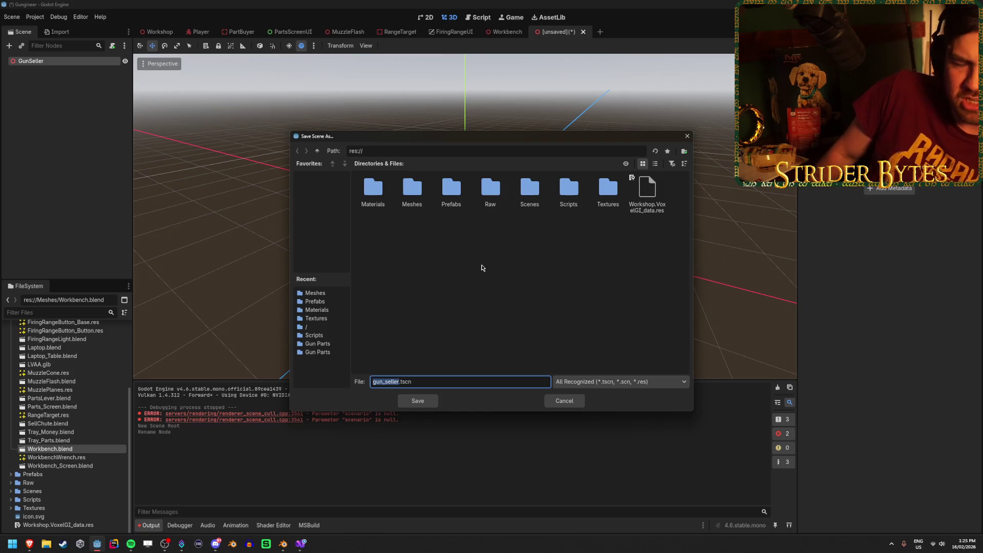
pyautogui.click(574, 401)
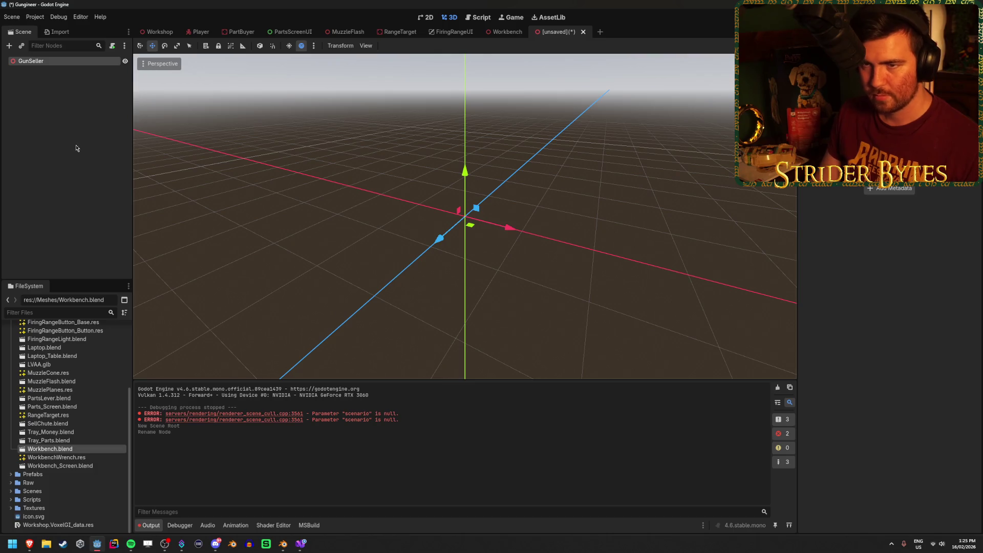
pyautogui.click(76, 148)
pyautogui.hotkey('ctrl', 's')
pyautogui.click(578, 399)
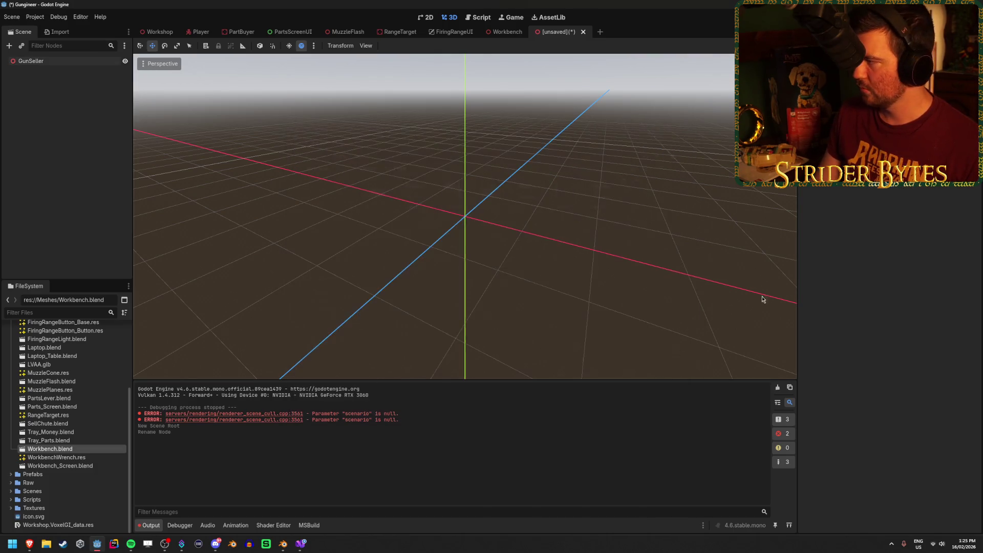
pyautogui.click(337, 198)
pyautogui.hotkey('ctrl', 's')
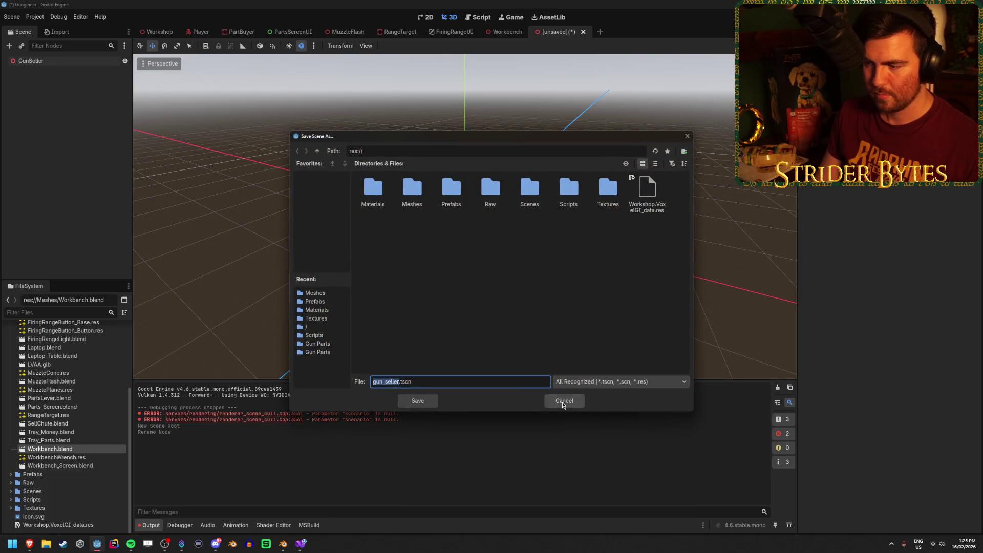
pyautogui.click(560, 403)
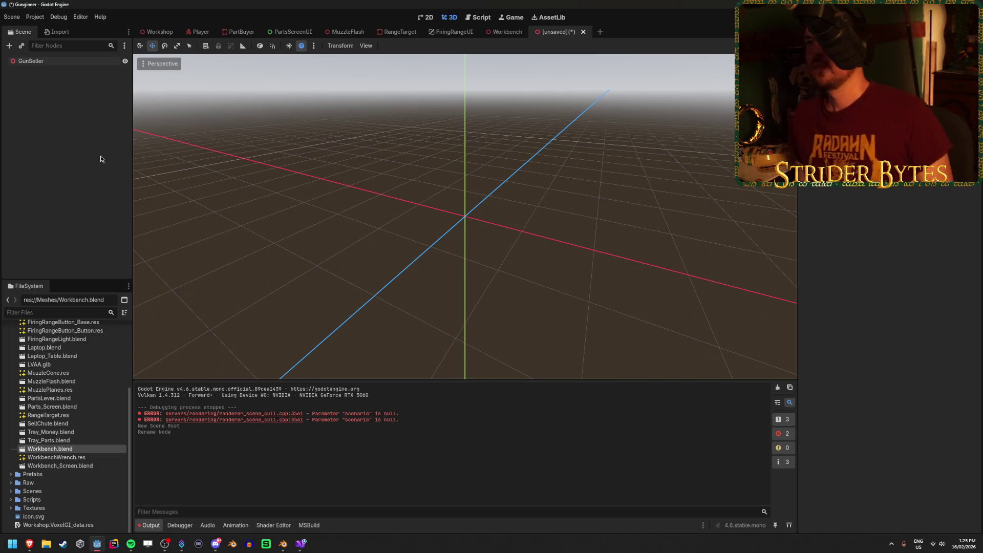
pyautogui.hotkey('ctrl', 's')
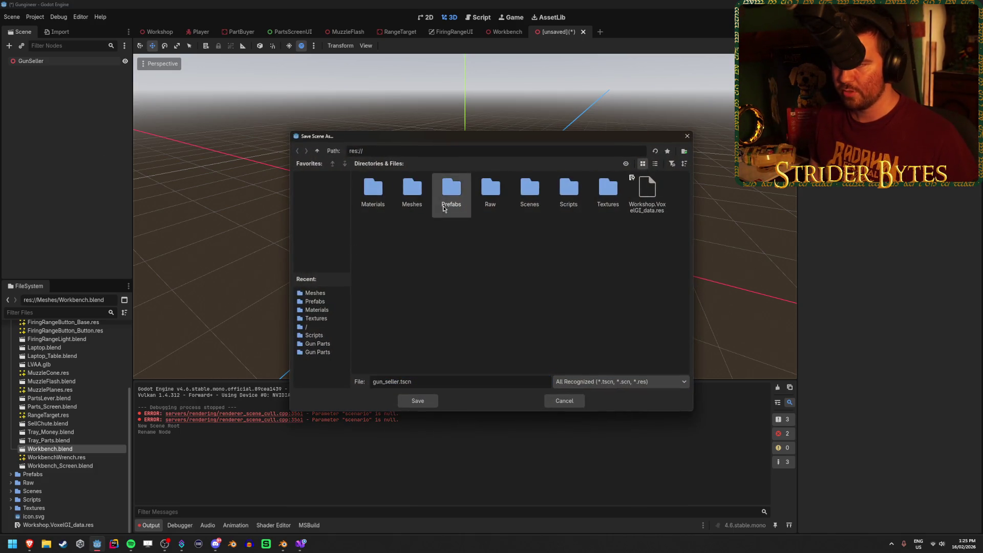
pyautogui.doubleClick(444, 209)
pyautogui.doubleClick(400, 381)
pyautogui.write('GunS')
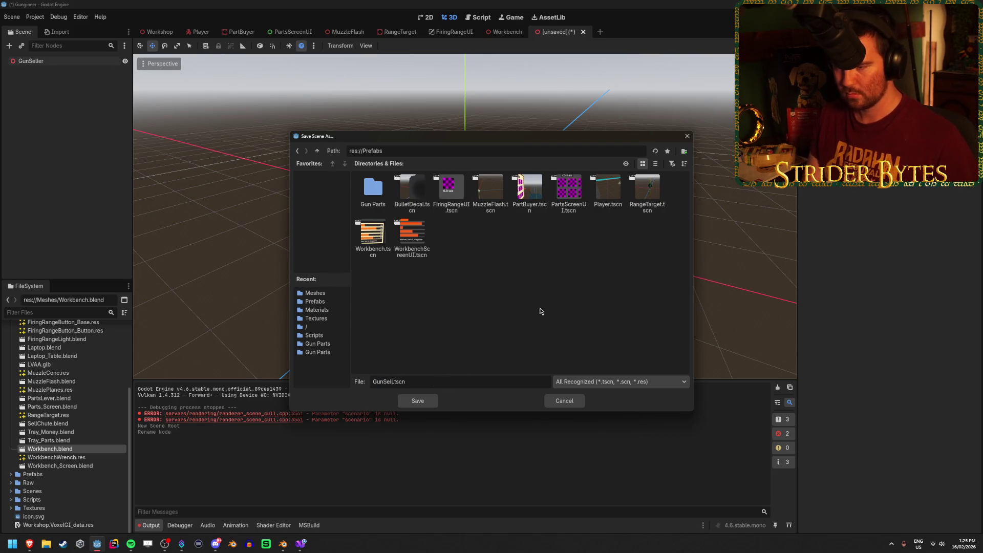
pyautogui.click(426, 402)
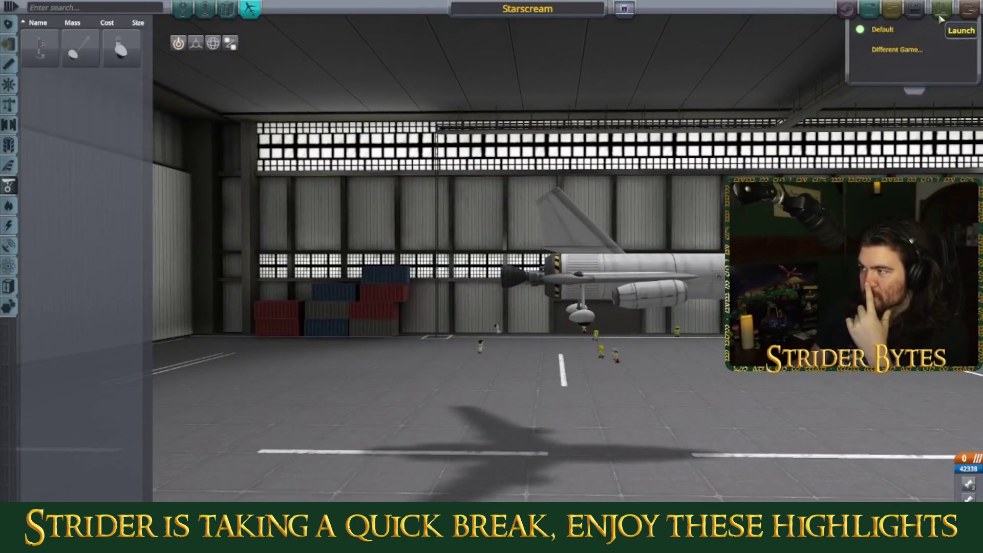
# Launch the Starscream craft from the hangar editor
pyautogui.click(940, 19)
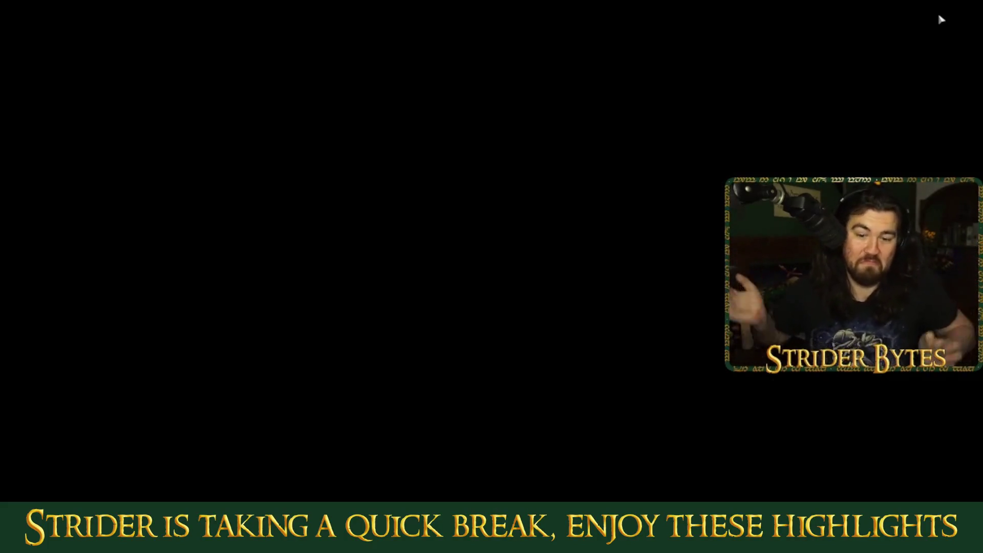
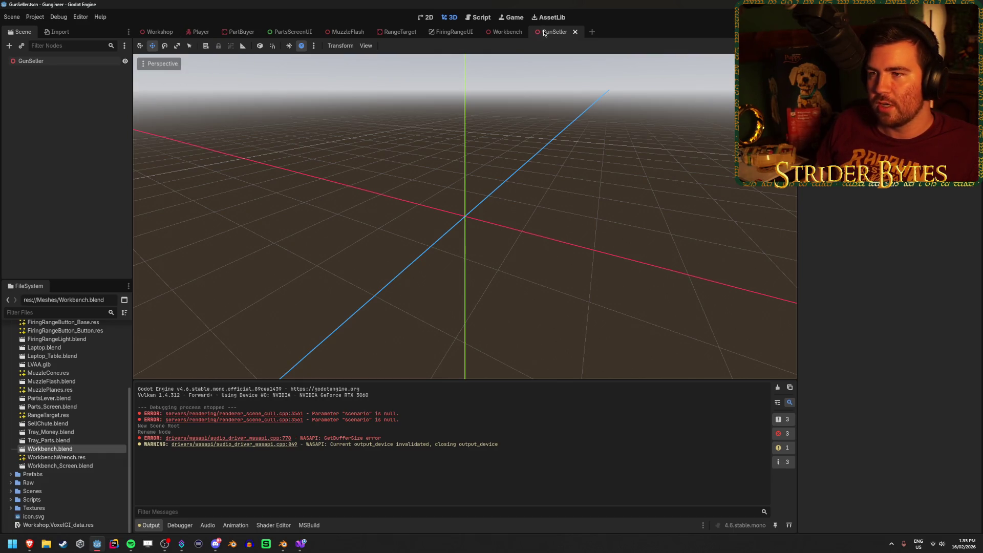
# Save Workshop, cut SellChute and Contract_Screen from it, and paste them into GunSeller
pyautogui.click(157, 32)
pyautogui.hotkey('ctrl', 's')
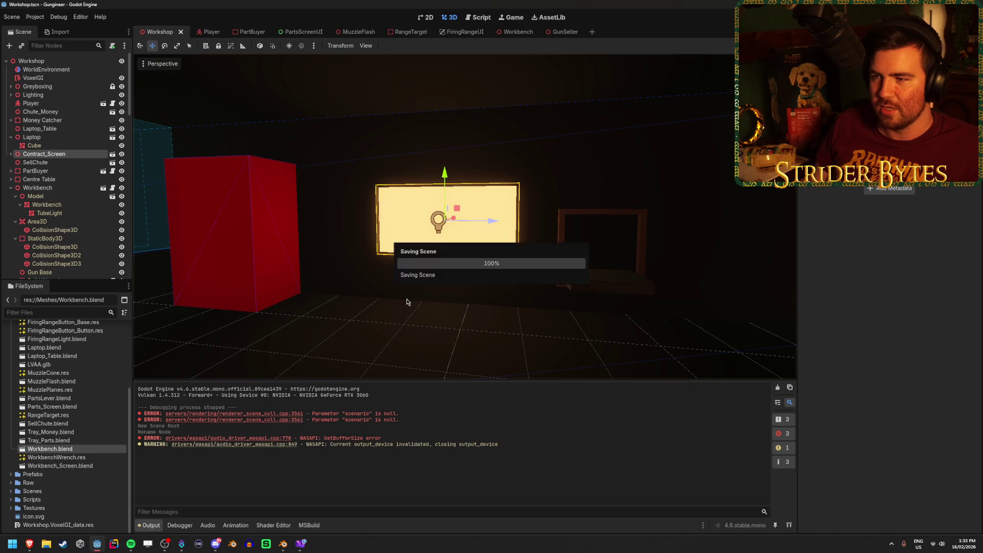
pyautogui.click(61, 163)
pyautogui.keyDown('ctrl'); pyautogui.click(63, 155); pyautogui.keyUp('ctrl')
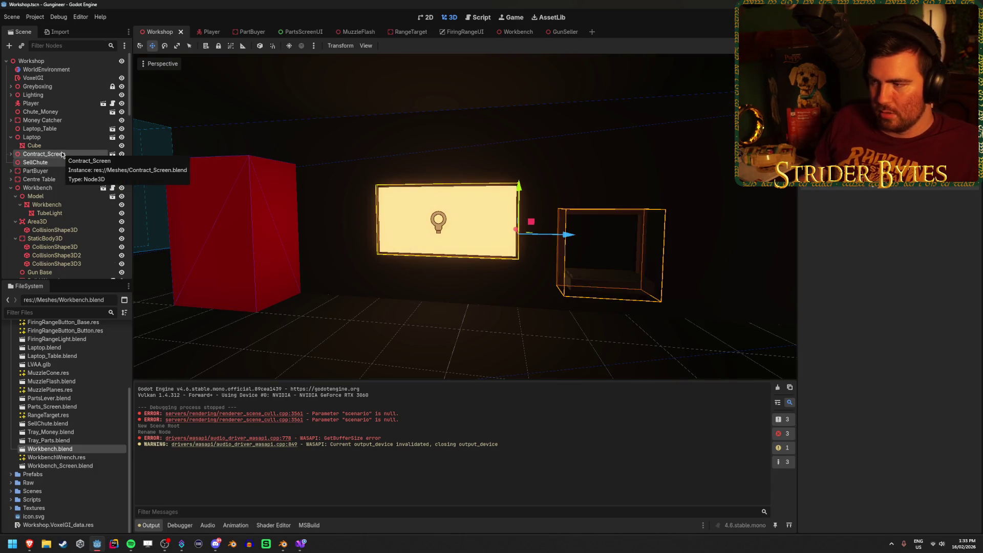
pyautogui.hotkey('ctrl', 'x')
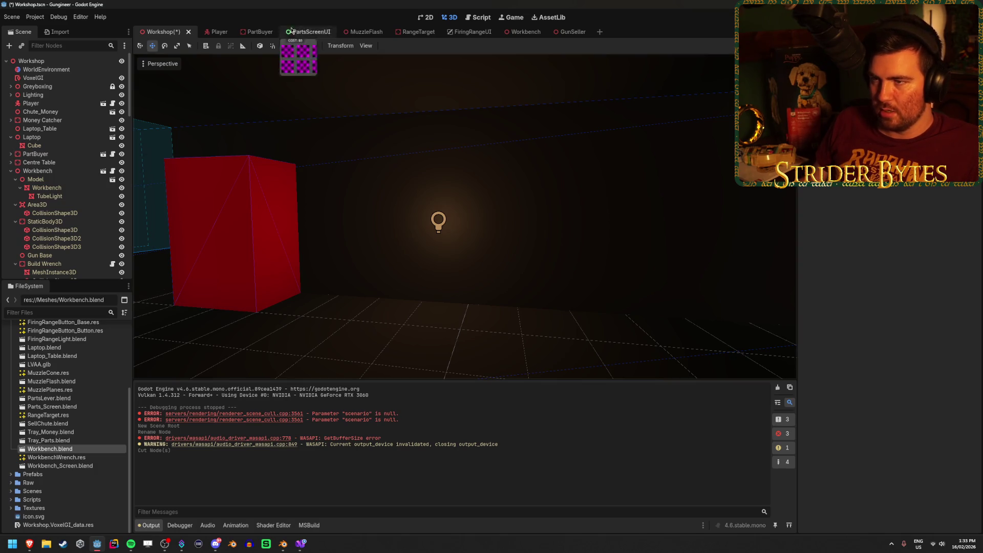
pyautogui.click(568, 34)
pyautogui.hotkey('ctrl', 'v')
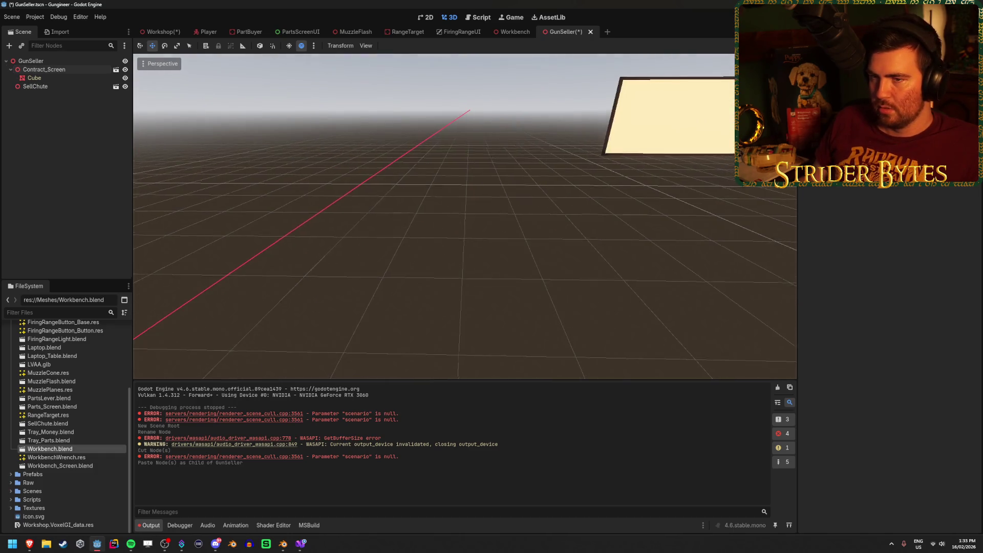
# Move the contract screen and sell chute together toward the GunSeller origin
pyautogui.click(60, 71)
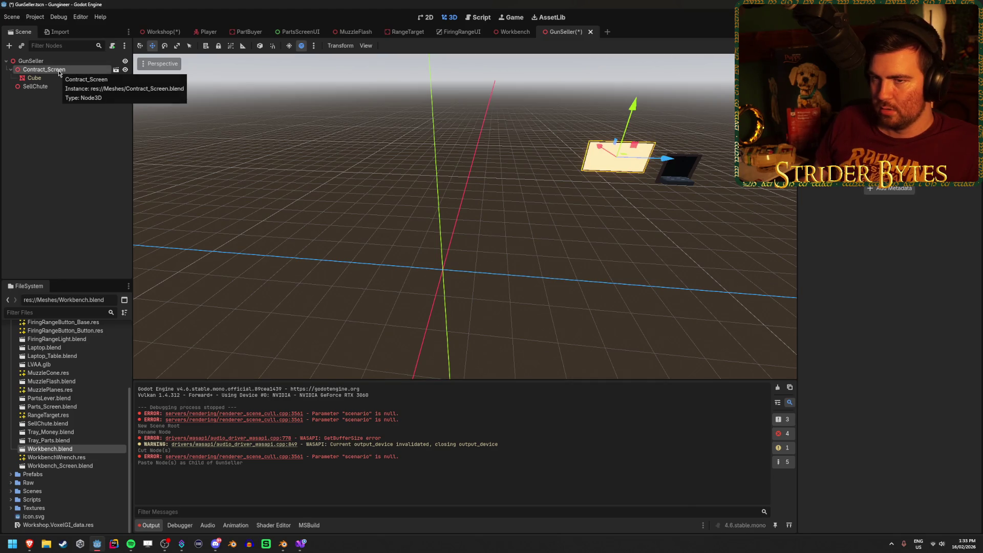
pyautogui.click(35, 86)
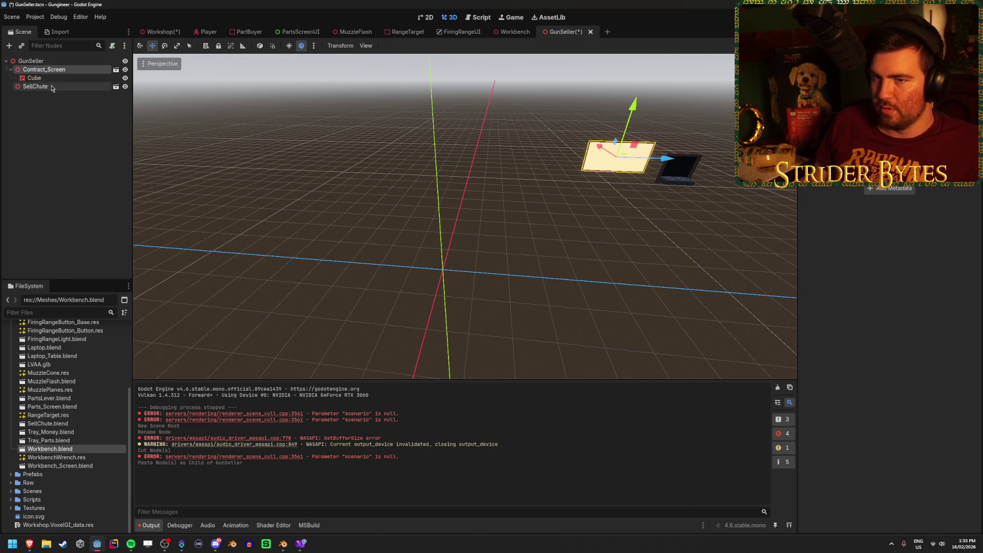
pyautogui.scroll(-5, 618, 221)
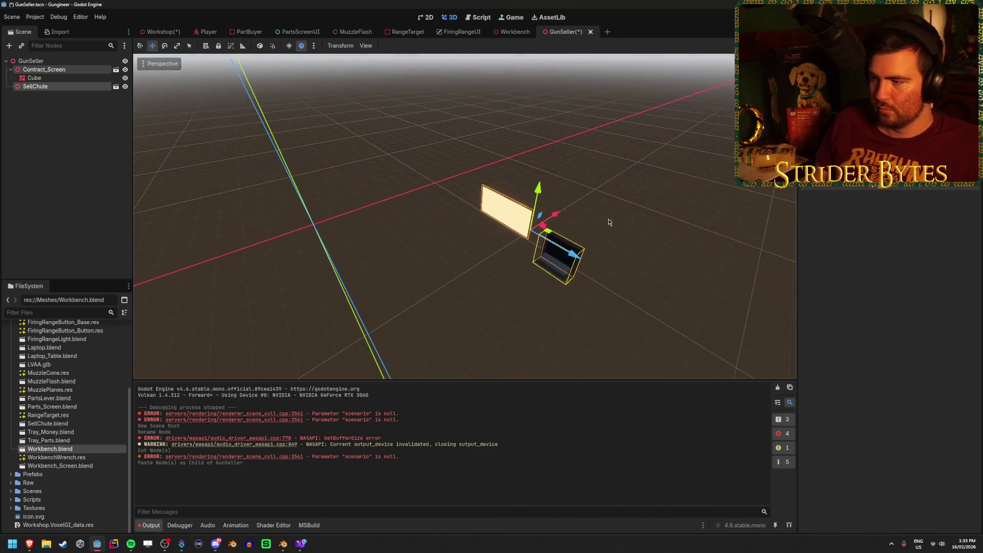
pyautogui.moveTo(556, 233)
pyautogui.mouseDown()
pyautogui.moveTo(371, 210)
pyautogui.moveTo(330, 230)
pyautogui.moveTo(333, 251)
pyautogui.moveTo(348, 259)
pyautogui.mouseUp()
pyautogui.scroll(5, 465, 216)
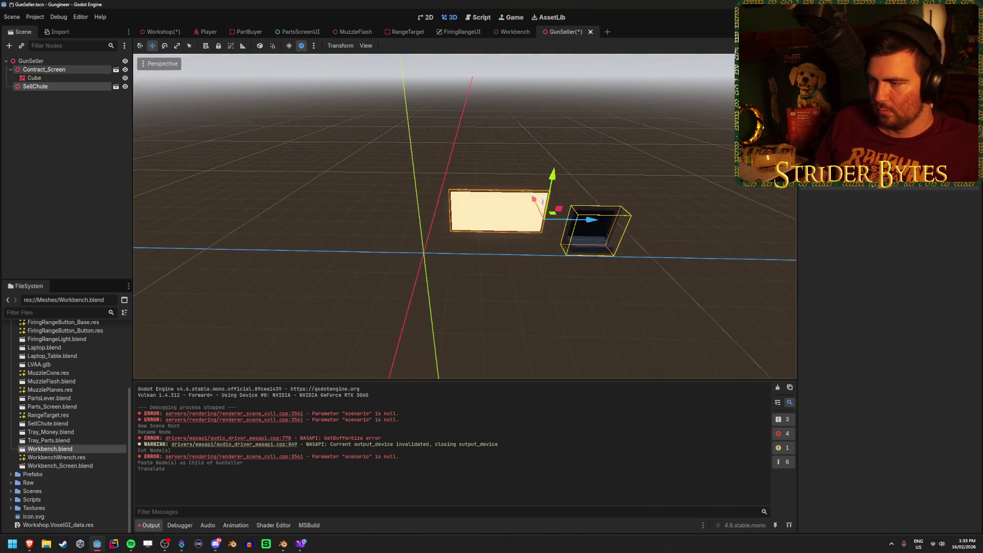
pyautogui.scroll(-1, 592, 170)
pyautogui.moveTo(660, 157); pyautogui.dragTo(500, 160)
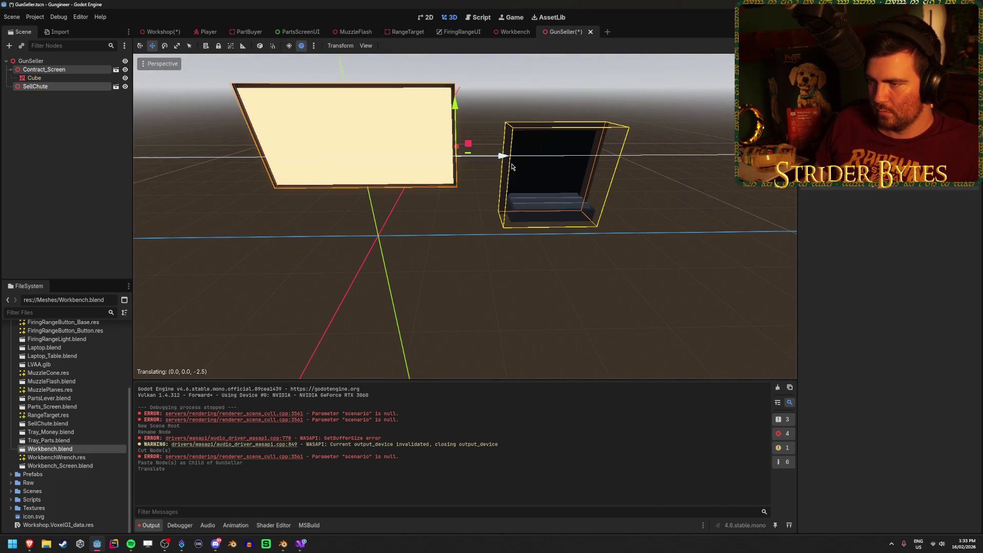
pyautogui.scroll(-3, 465, 216)
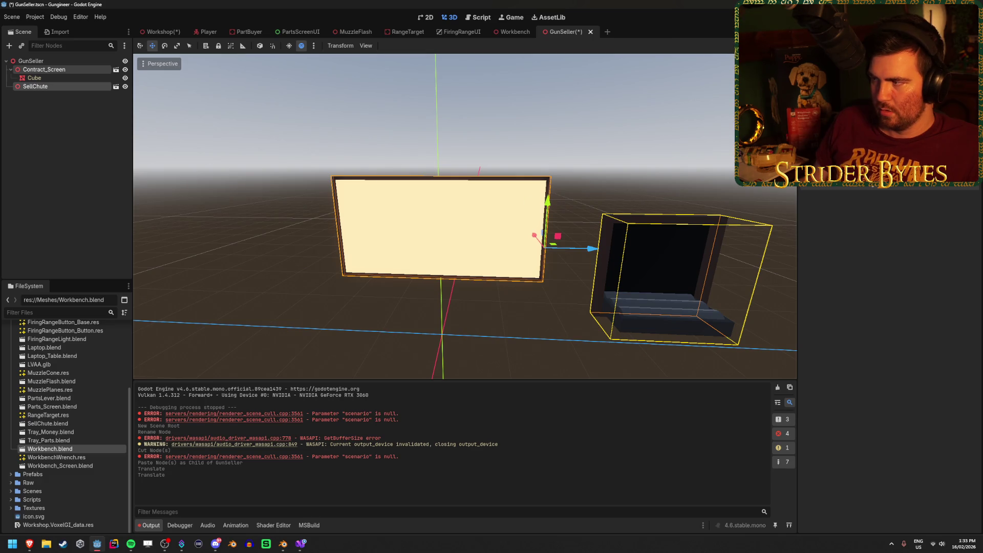
# Reframe the view on the contract screen, deselect it, and save GunSeller
pyautogui.click(58, 70)
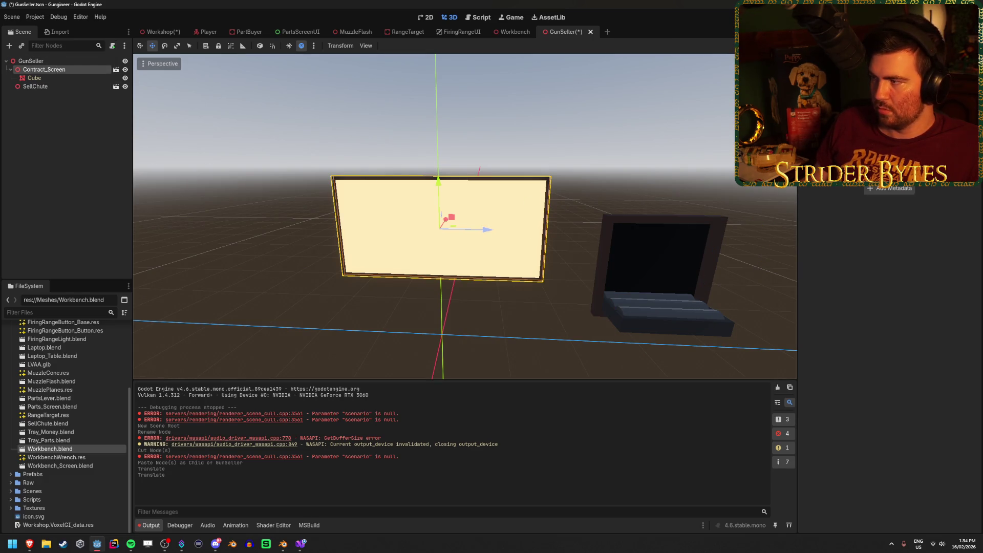
pyautogui.scroll(-3, 890, 256)
pyautogui.moveTo(520, 188); pyautogui.dragTo(523, 189)
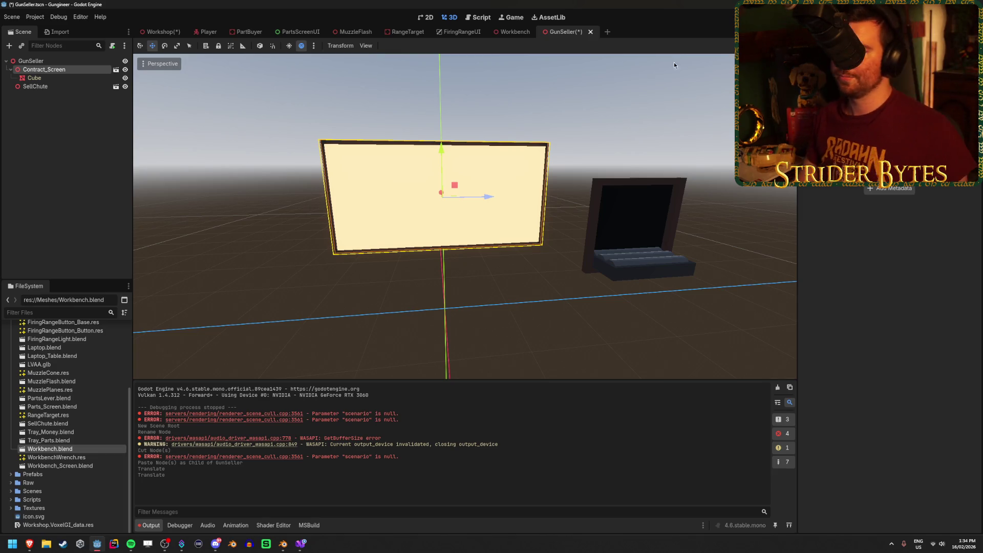
pyautogui.click(90, 169)
pyautogui.hotkey('ctrl', 's')
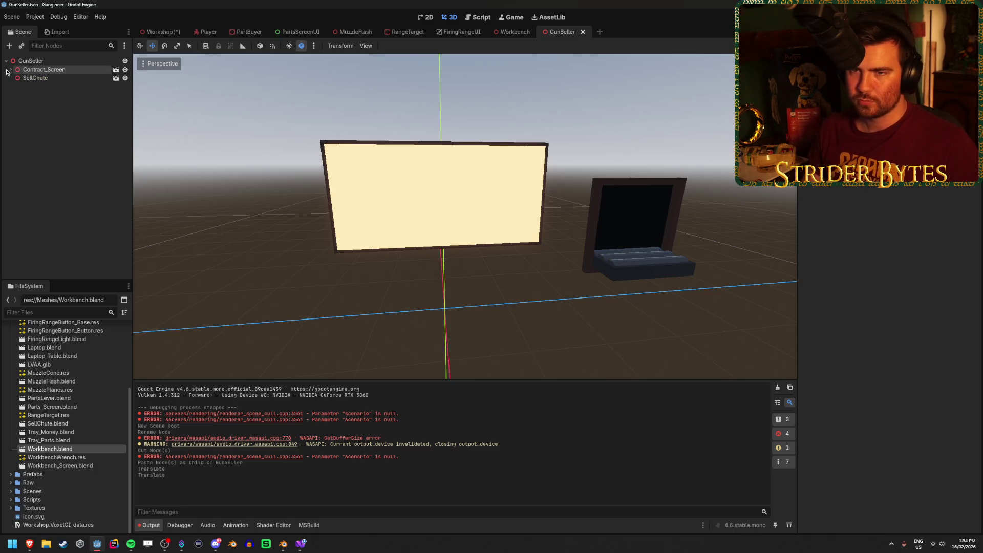
pyautogui.hotkey('ctrl', 's')
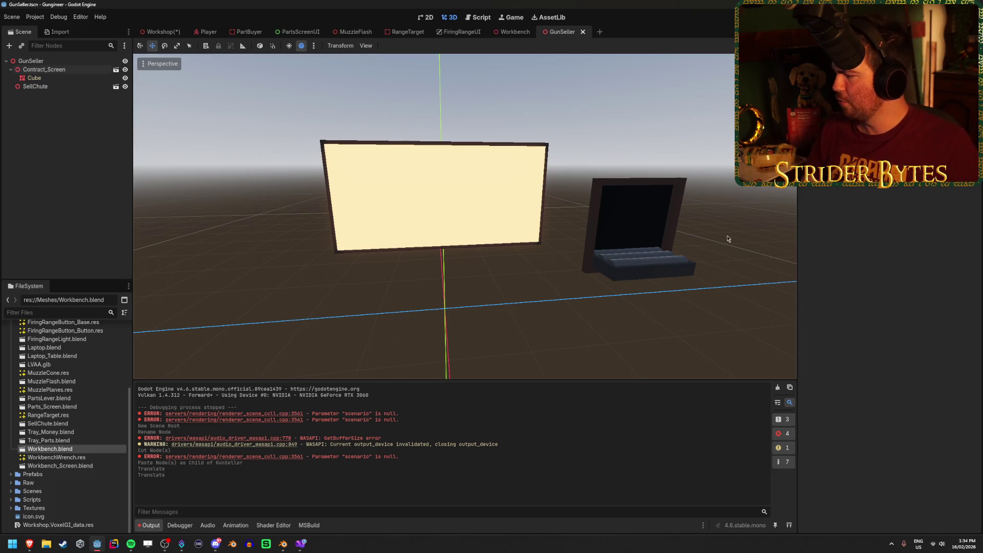
# Clear the Output log and orbit around the contract screen and sell chute
pyautogui.hotkey('alt', 'Tab')
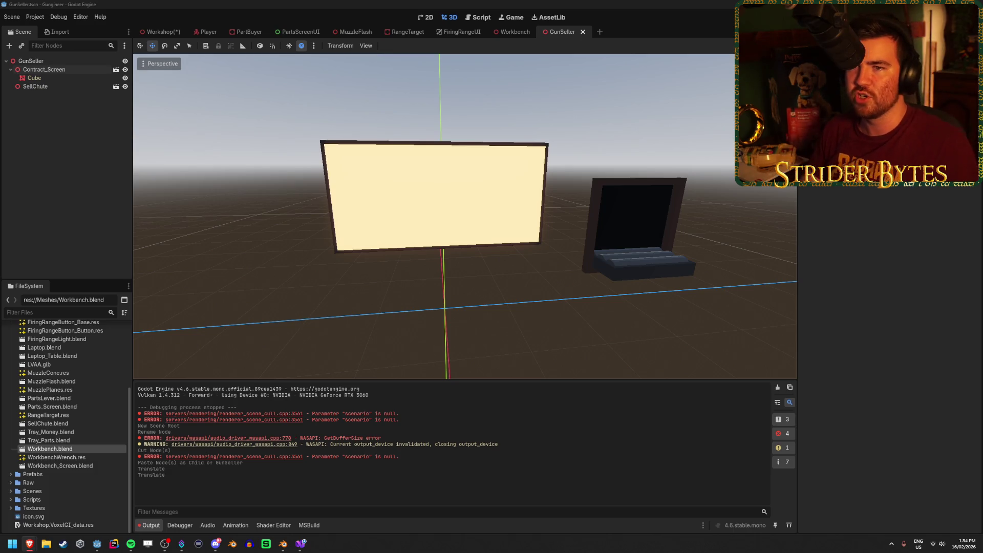
pyautogui.click(272, 94)
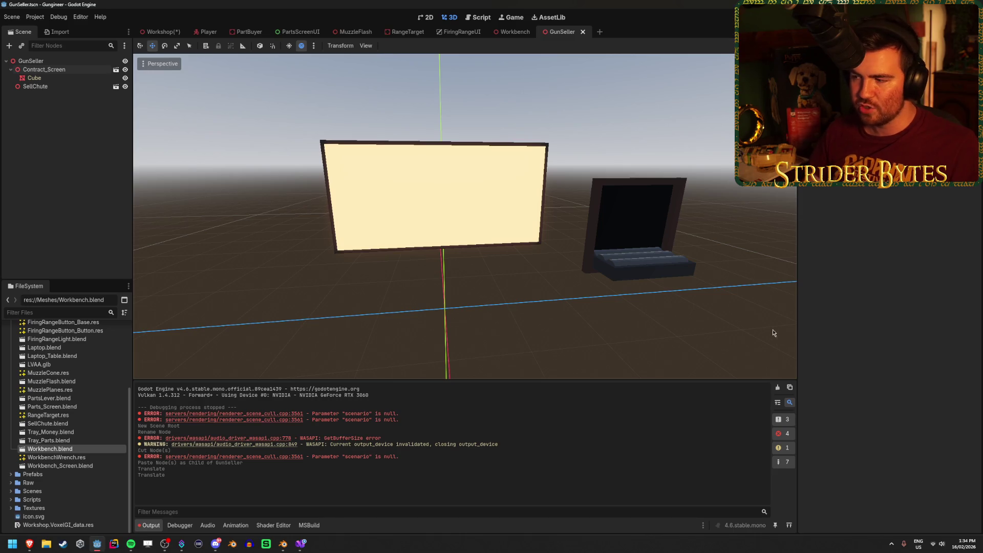
pyautogui.click(779, 387)
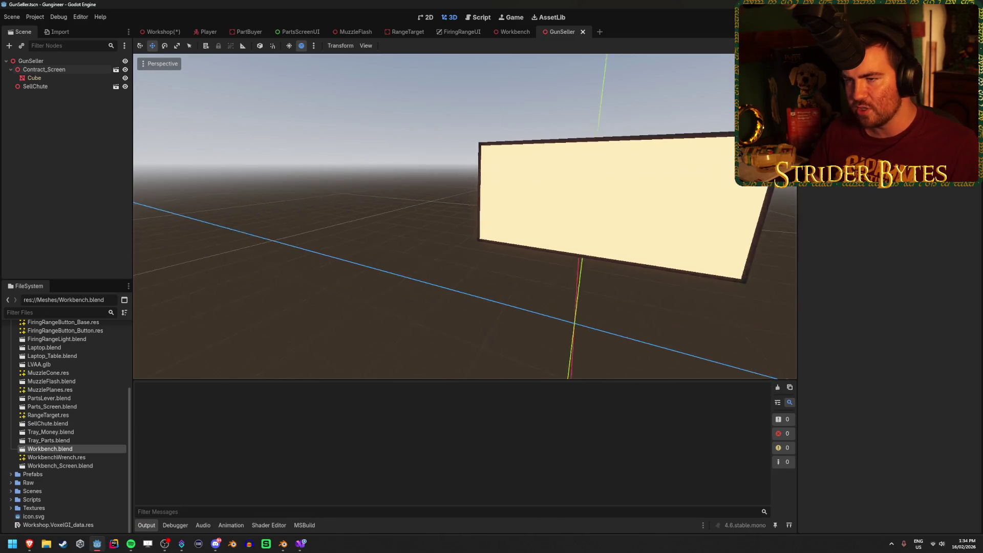
pyautogui.moveTo(417, 329); pyautogui.dragTo(422, 330)
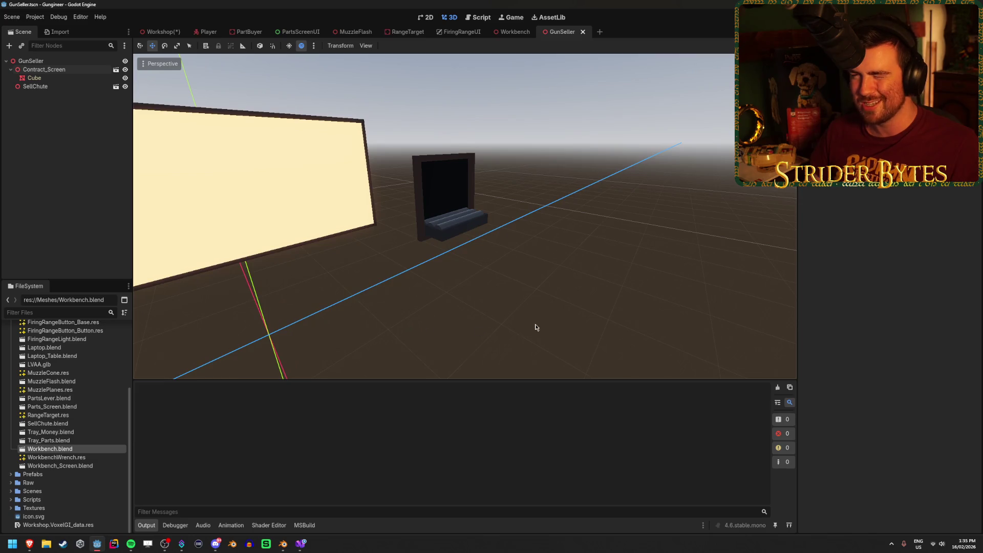
pyautogui.moveTo(536, 327); pyautogui.dragTo(532, 323)
pyautogui.moveTo(465, 215)
pyautogui.mouseDown()
pyautogui.moveTo(441, 221)
pyautogui.moveTo(461, 215)
pyautogui.mouseUp()
pyautogui.click(158, 31)
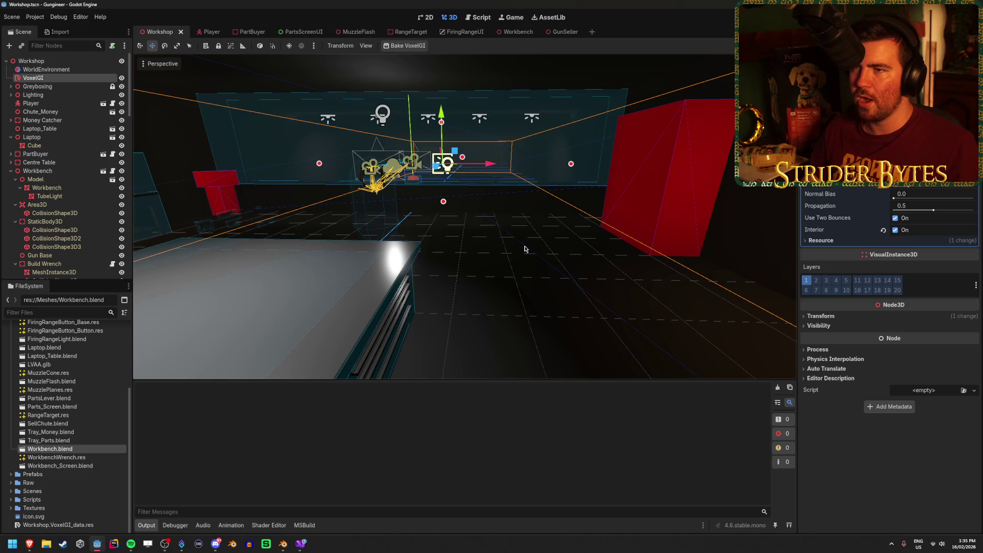
pyautogui.press('w')
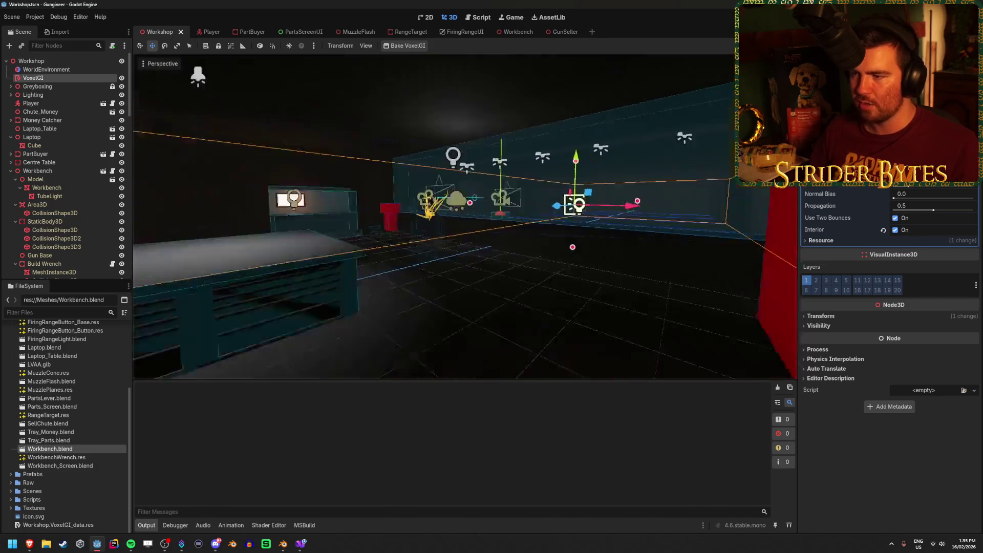
pyautogui.press('w')
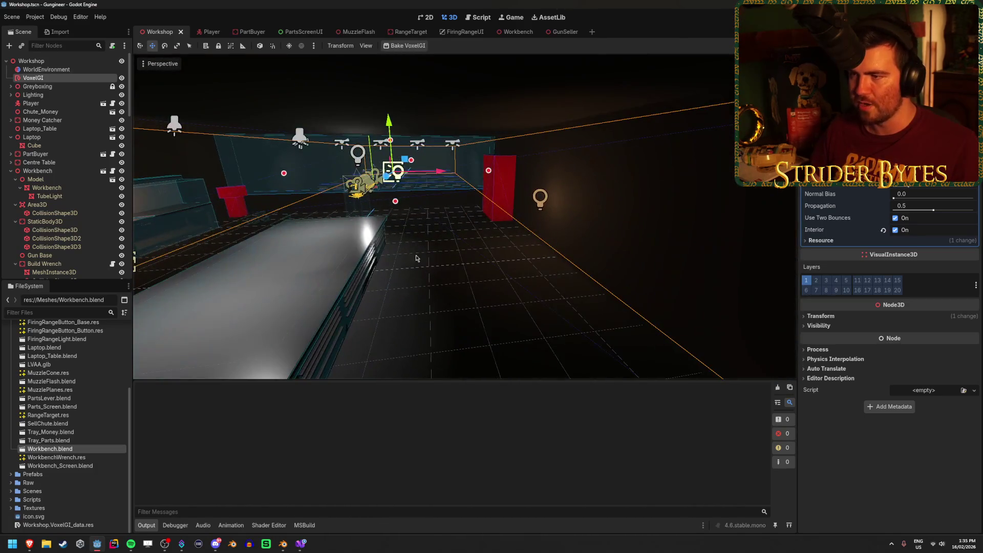
pyautogui.press('w')
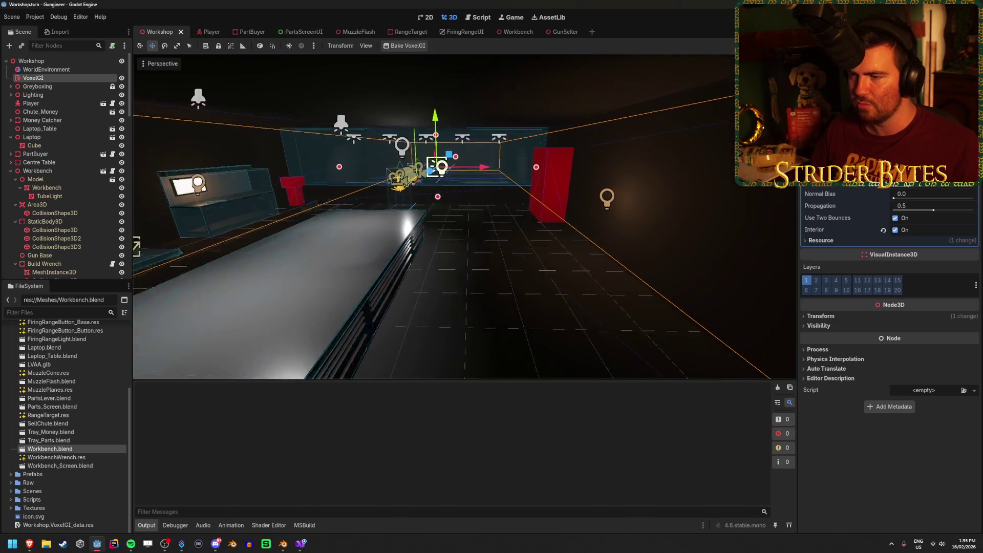
pyautogui.press('w')
pyautogui.press('s')
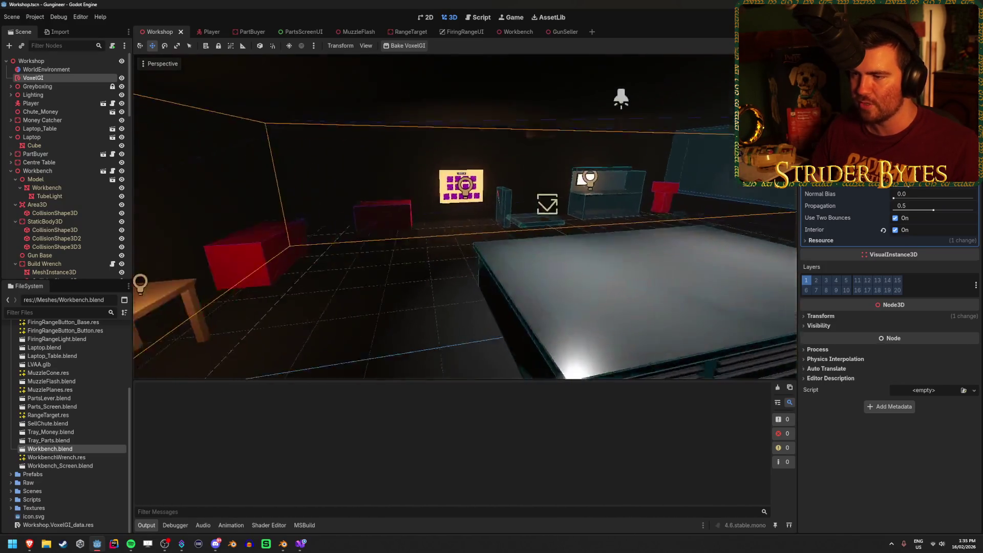
pyautogui.press('w')
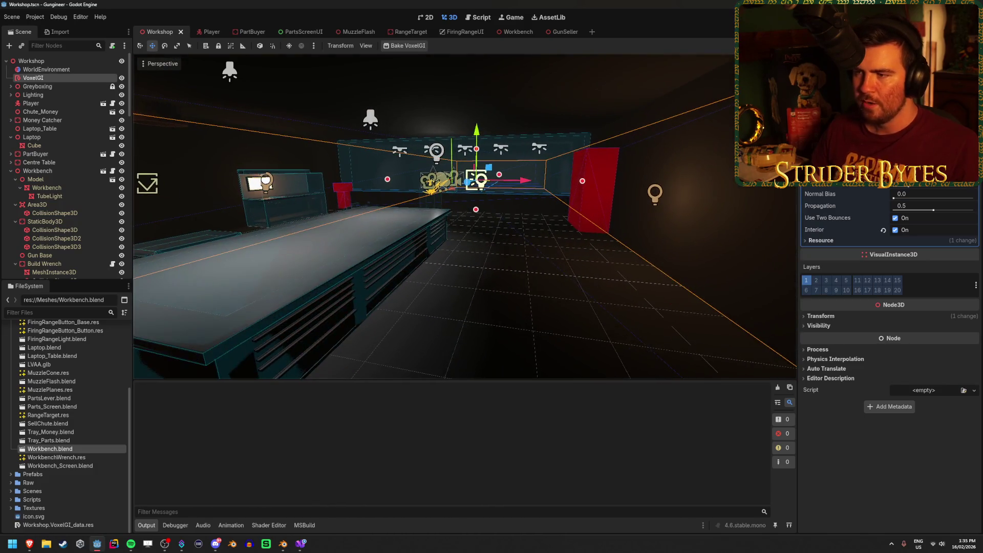
pyautogui.press('s')
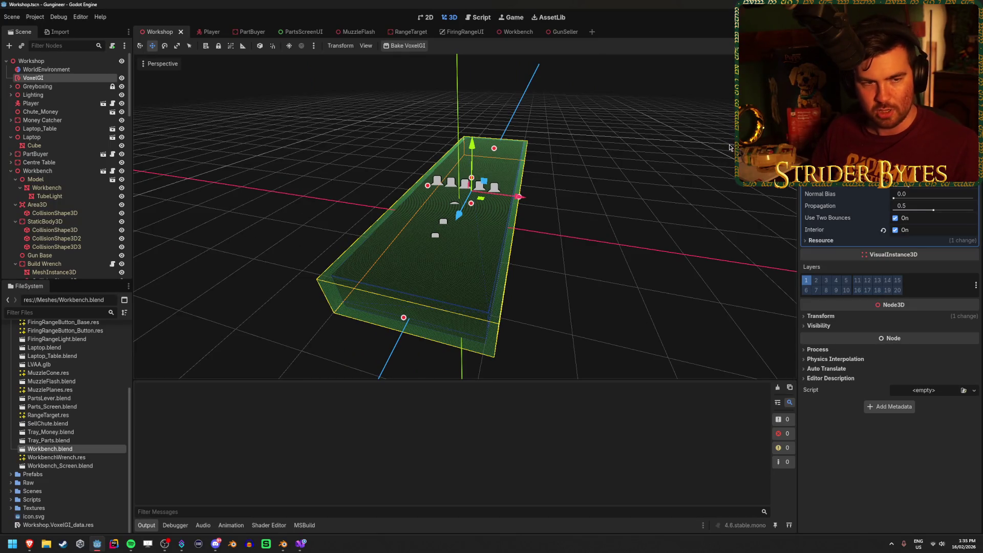
pyautogui.press('w')
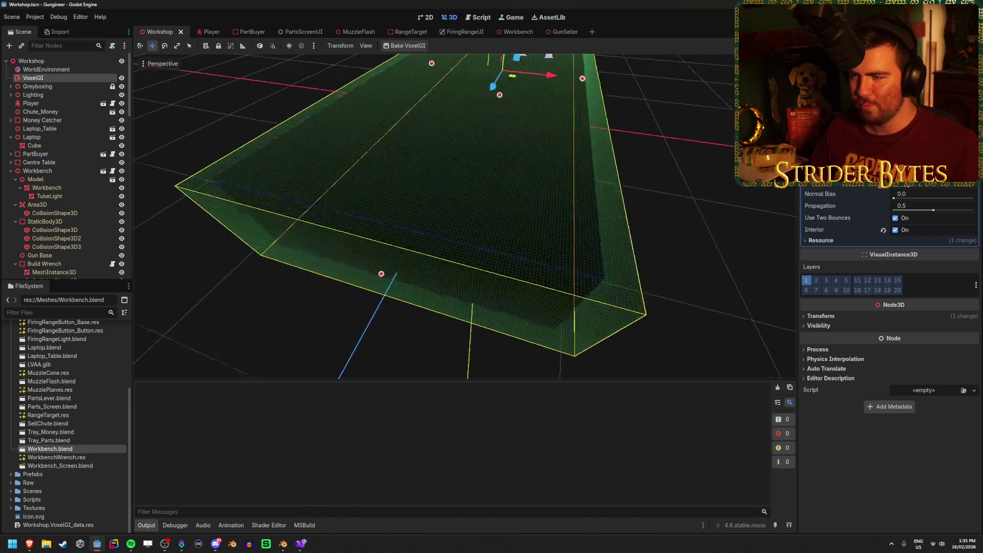
pyautogui.press('s')
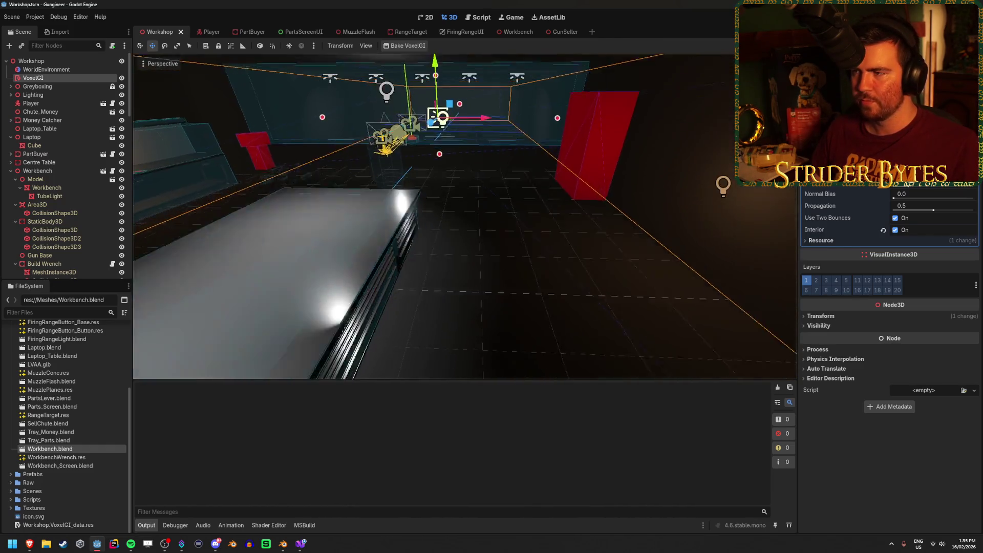
pyautogui.press('d')
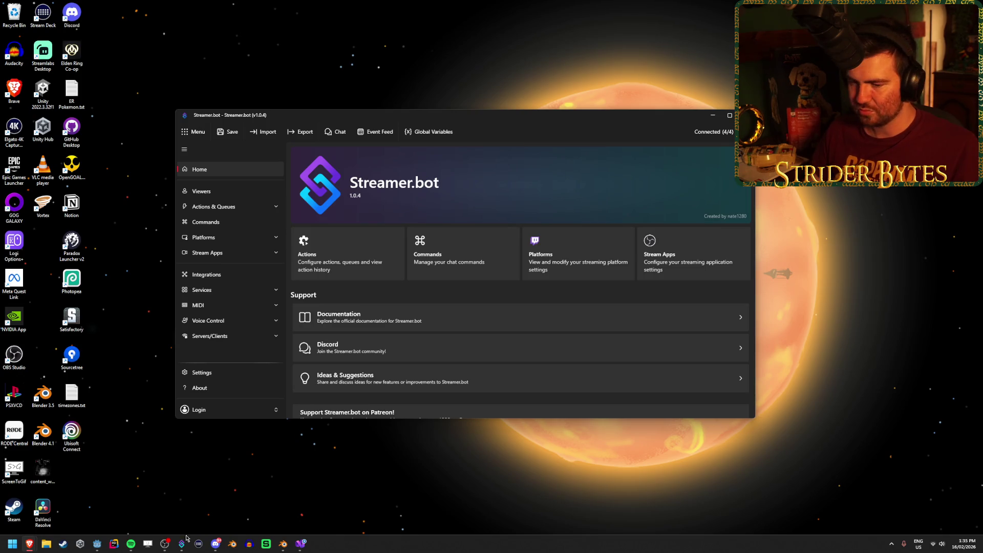
pyautogui.click(95, 549)
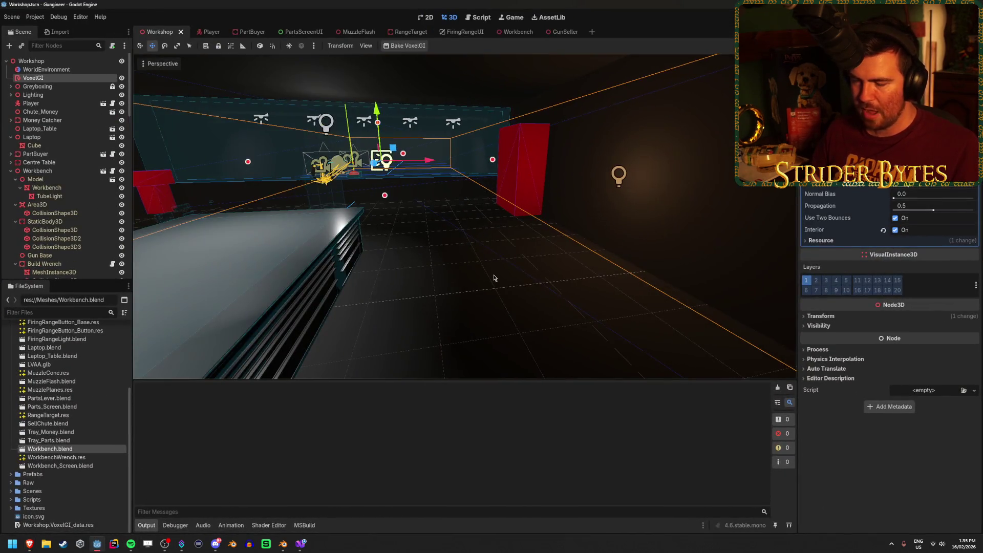
pyautogui.moveTo(286, 277); pyautogui.dragTo(350, 275)
pyautogui.click(16, 179)
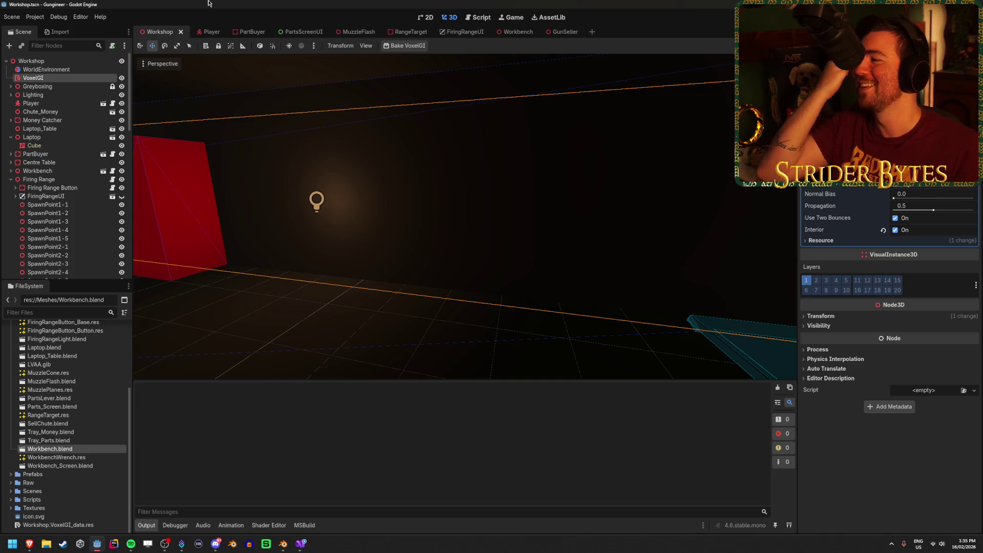
# Rebake the VoxelGI global illumination for the Workshop scene
pyautogui.click(404, 46)
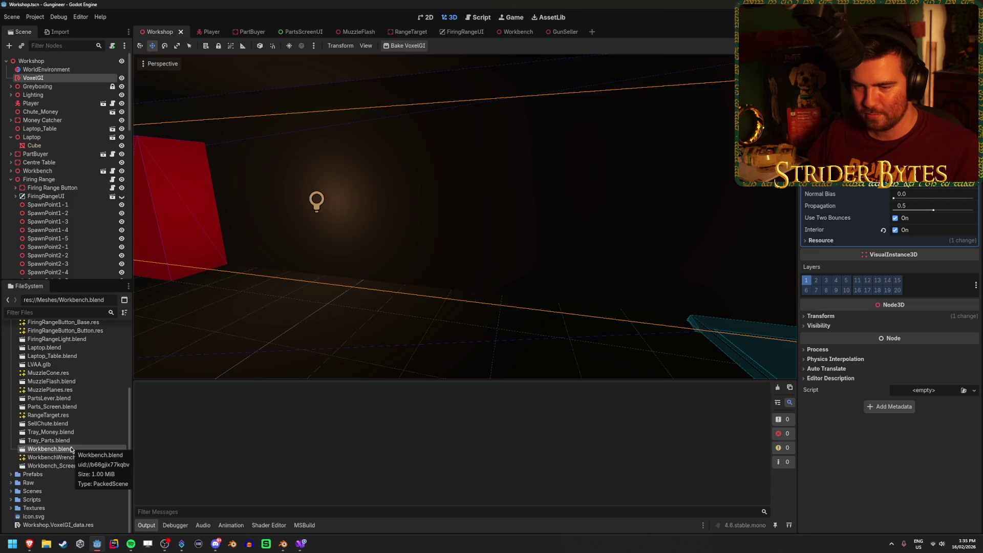
pyautogui.scroll(1, 71, 449)
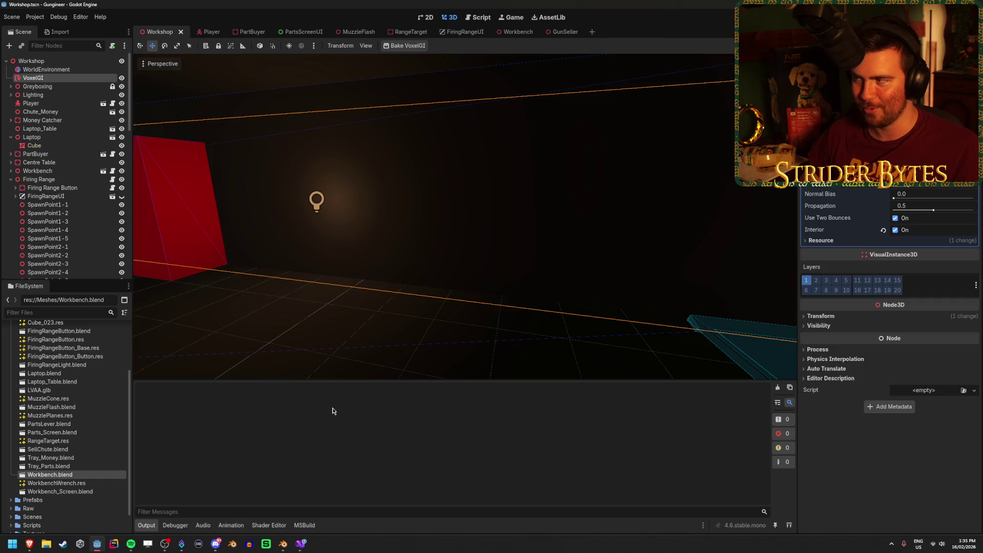
pyautogui.scroll(-1, 57, 415)
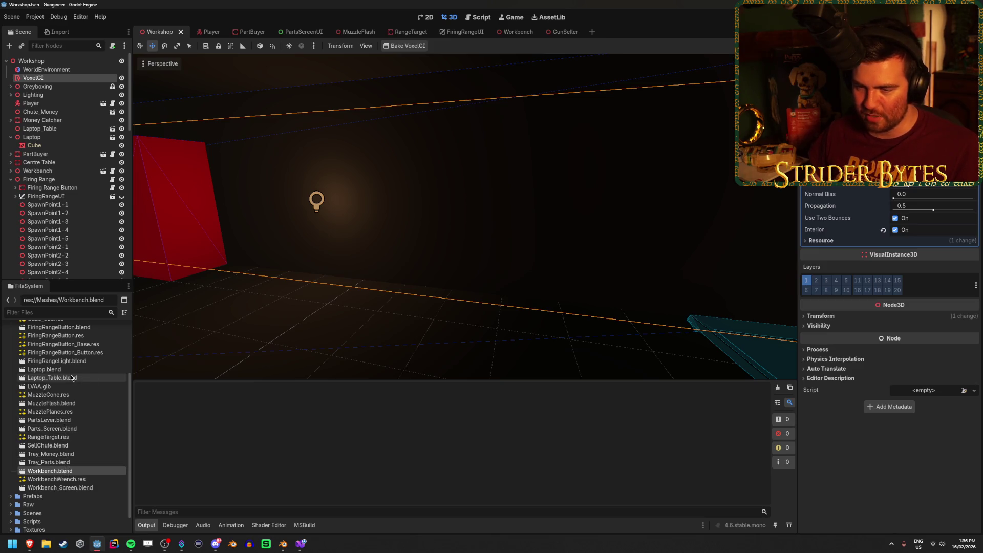
pyautogui.scroll(5, 56, 368)
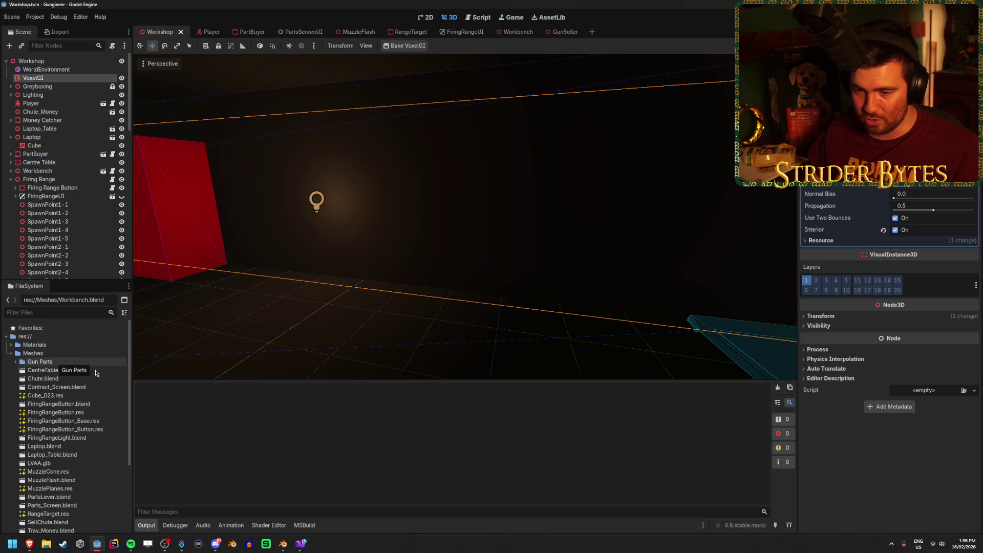
# Drag GunSeller.tscn from res://Prefabs into the Workshop viewport in front of the back wall
pyautogui.click(10, 353)
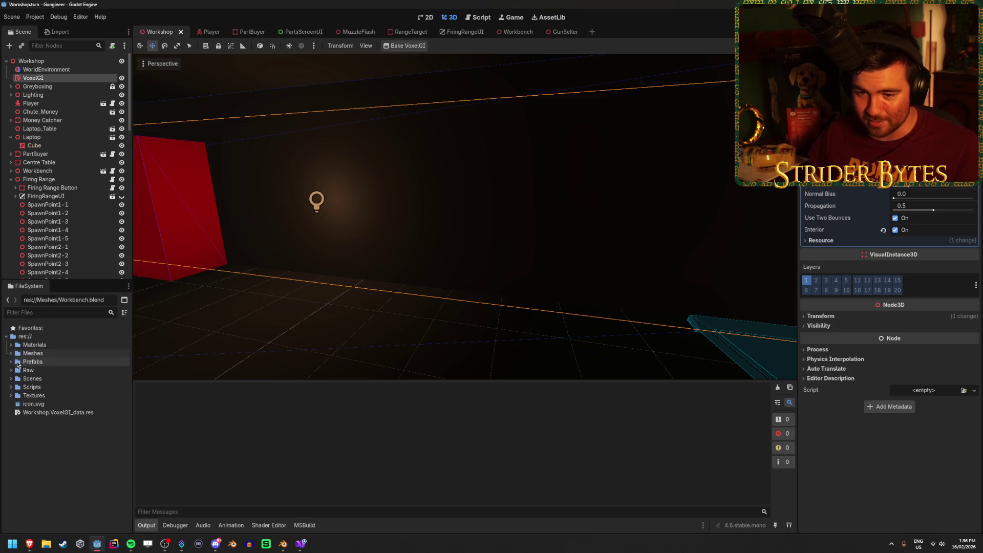
pyautogui.click(17, 362)
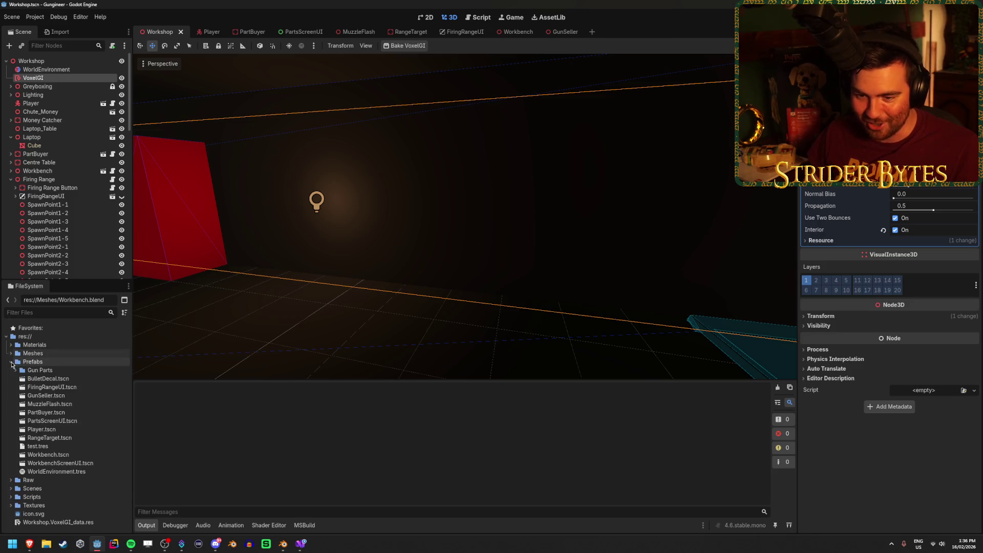
pyautogui.click(59, 398)
pyautogui.moveTo(70, 400)
pyautogui.mouseDown()
pyautogui.moveTo(364, 299)
pyautogui.moveTo(373, 268)
pyautogui.moveTo(372, 290)
pyautogui.moveTo(361, 282)
pyautogui.mouseUp()
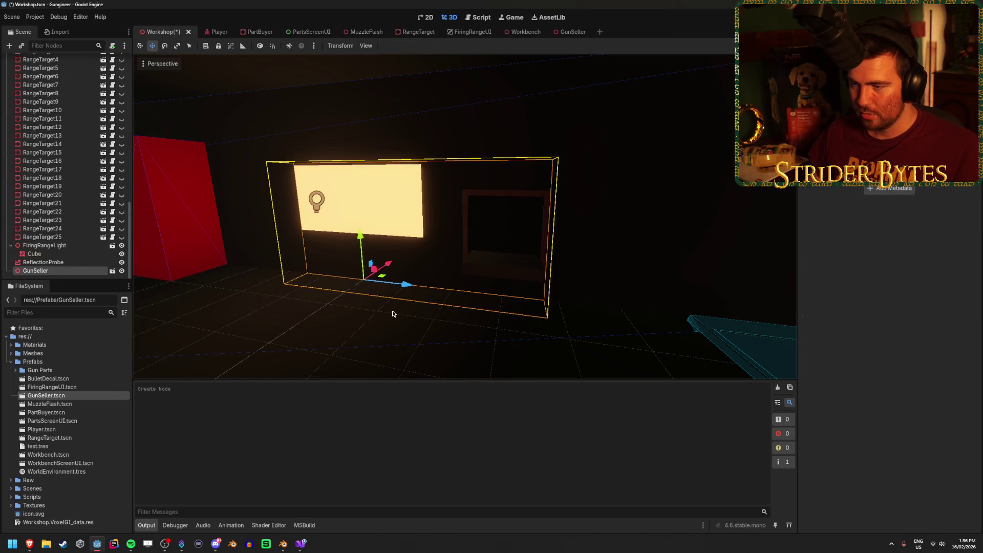
# Frame the new GunSeller instance, deselect it, and save Workshop
pyautogui.press('f')
pyautogui.scroll(-5, 489, 329)
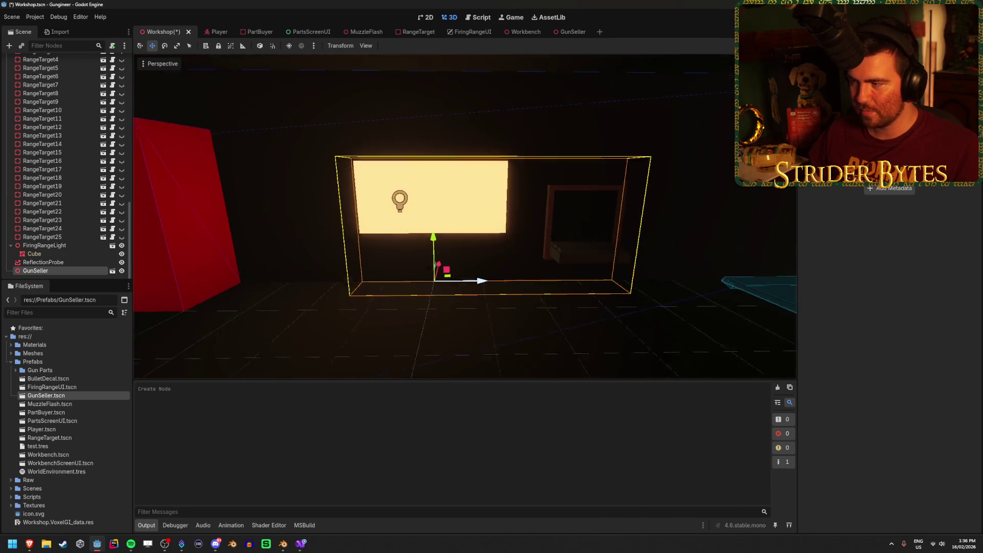
pyautogui.click(489, 329)
pyautogui.hotkey('ctrl', 's')
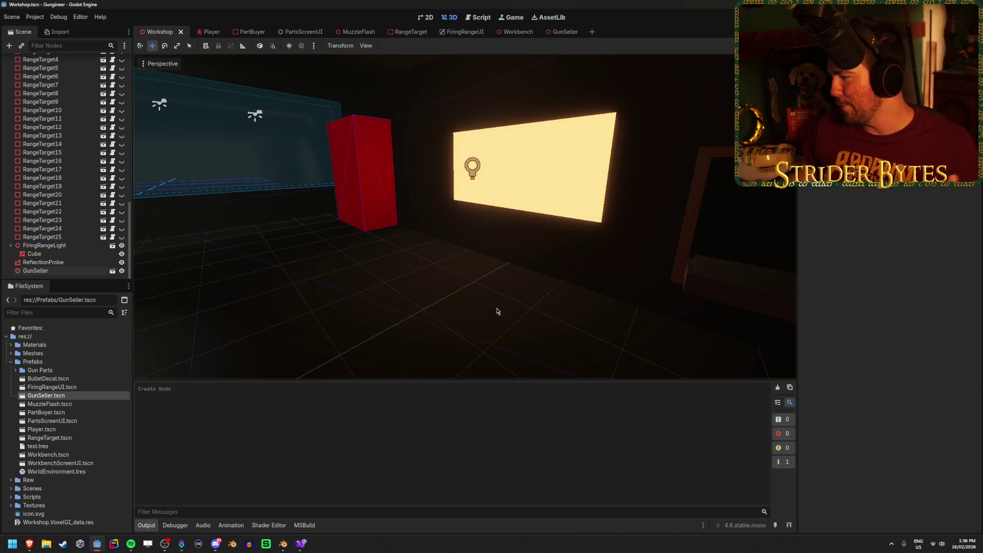
# Fly the camera around the room past the lit panel toward the firing range
pyautogui.press('w')
pyautogui.press('d')
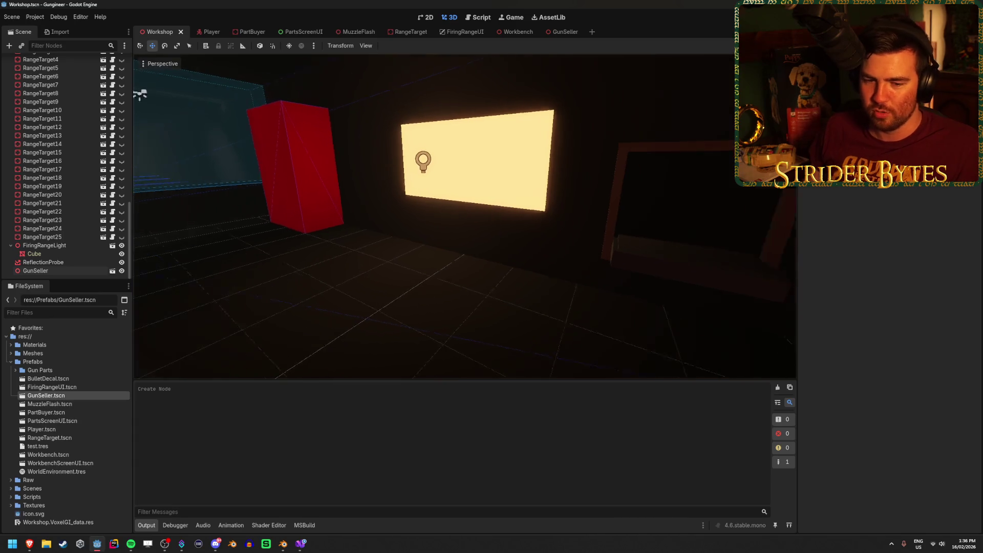
pyautogui.press('s')
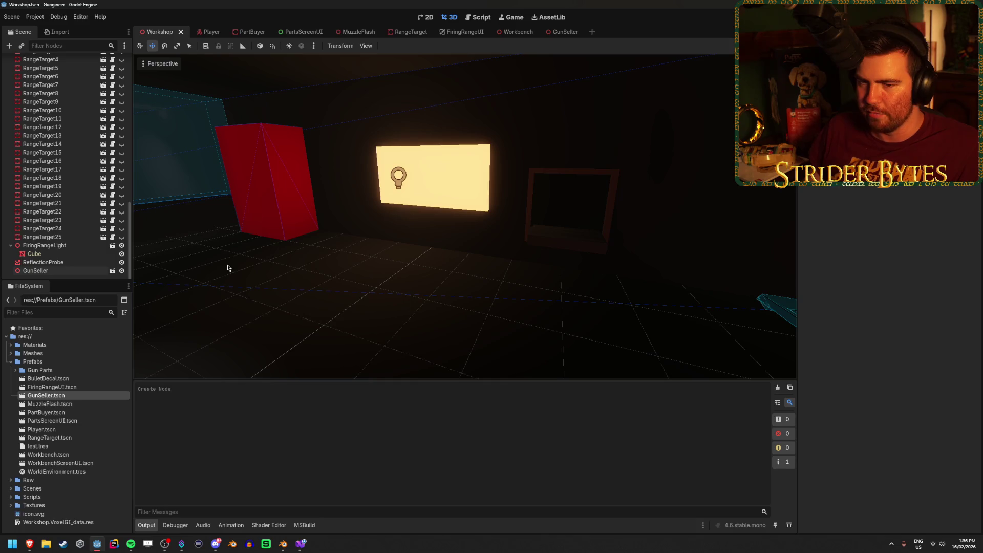
pyautogui.click(10, 245)
pyautogui.moveTo(504, 285)
pyautogui.mouseDown()
pyautogui.moveTo(466, 279)
pyautogui.moveTo(511, 276)
pyautogui.mouseUp()
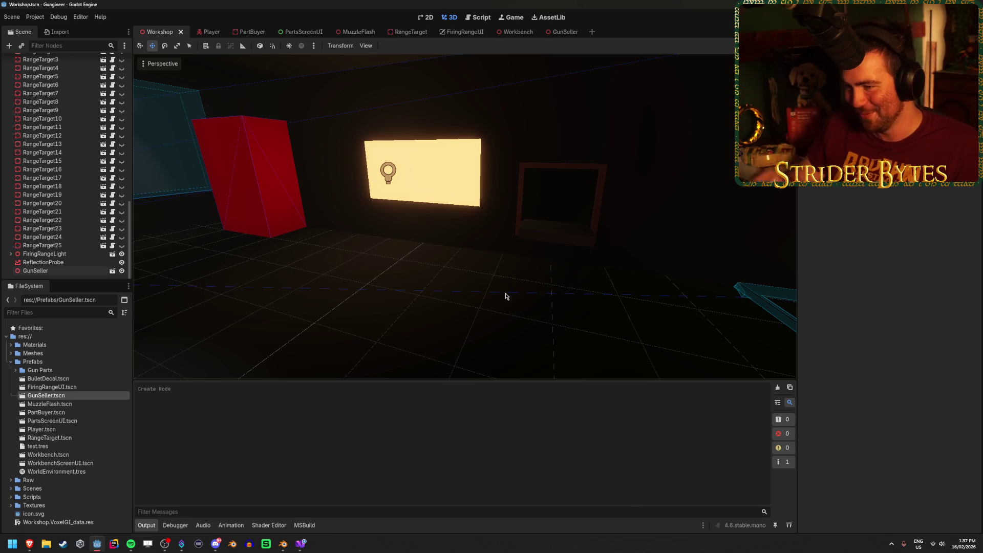
pyautogui.moveTo(495, 278); pyautogui.dragTo(451, 291)
pyautogui.press('d')
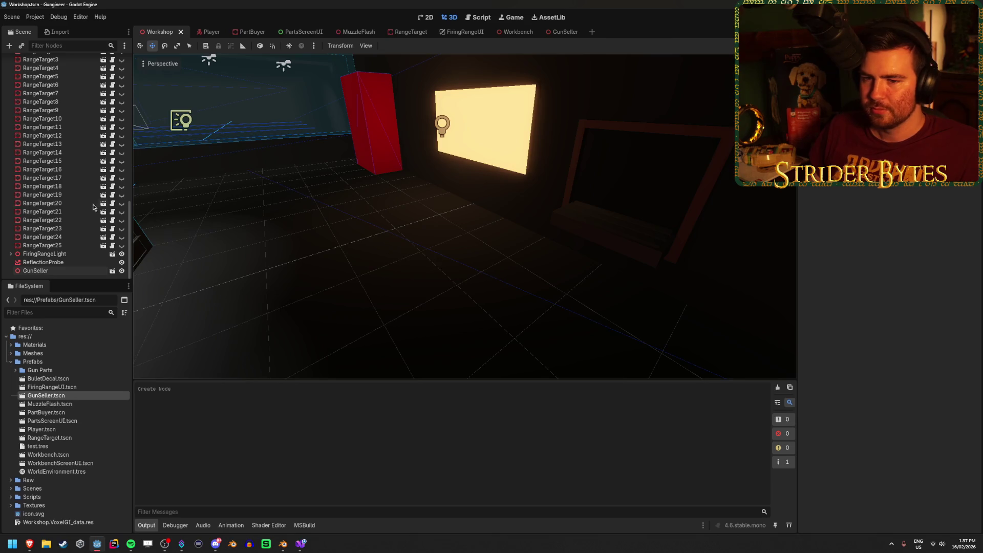
# Drag the GunSeller node up the Workshop tree beside Workbench, near Firing Range
pyautogui.moveTo(36, 270)
pyautogui.mouseDown()
pyautogui.moveTo(52, 32)
pyautogui.moveTo(23, 32)
pyautogui.moveTo(57, 67)
pyautogui.moveTo(61, 60)
pyautogui.moveTo(36, 134)
pyautogui.mouseUp()
pyautogui.click(11, 141)
# Save Workshop, frame Contract_Screen, then bring up the PartsScreenUI scene in 2D
pyautogui.hotkey('ctrl', 's')
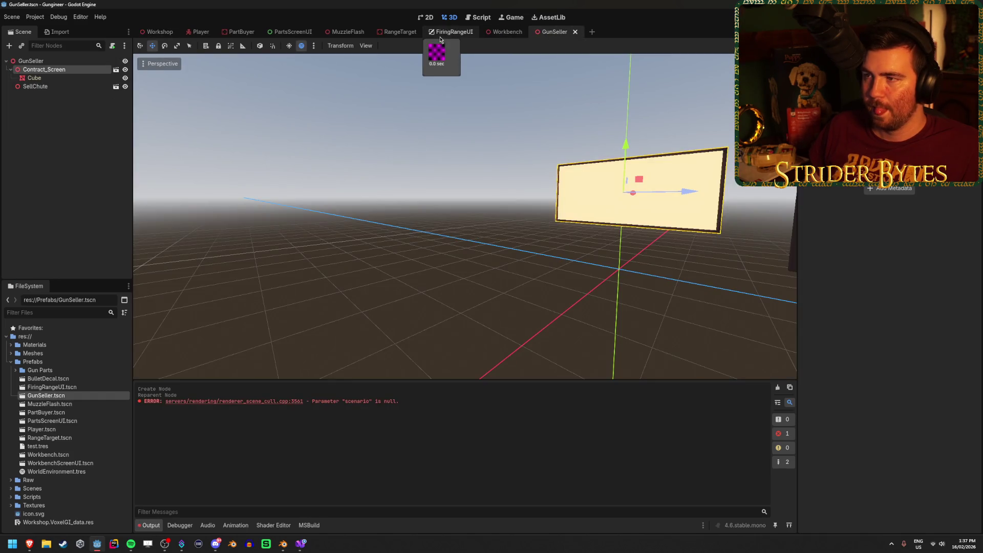
pyautogui.scroll(-5, 464, 216)
pyautogui.press('f')
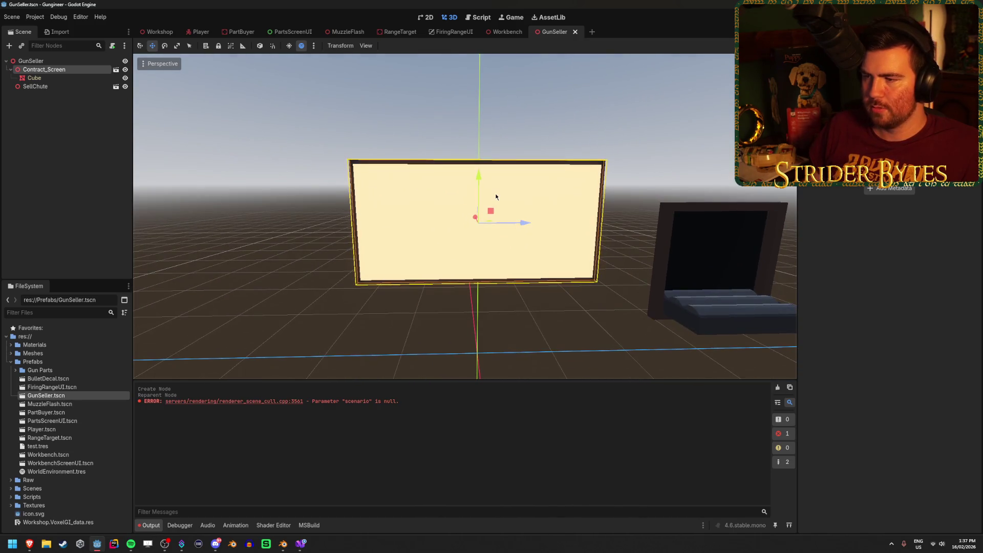
pyautogui.click(293, 32)
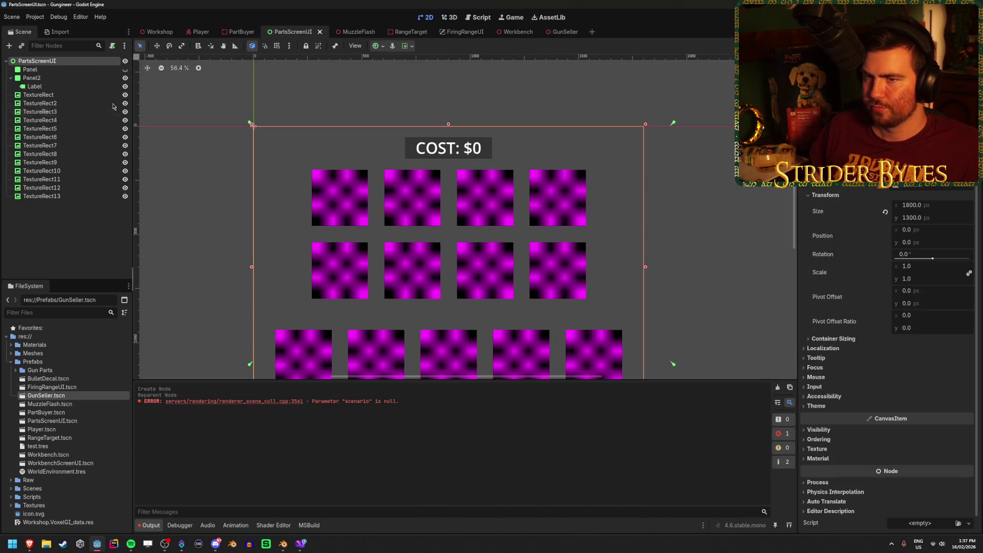
# Add an Area3D child node to PartsScreenUI
pyautogui.click(9, 49)
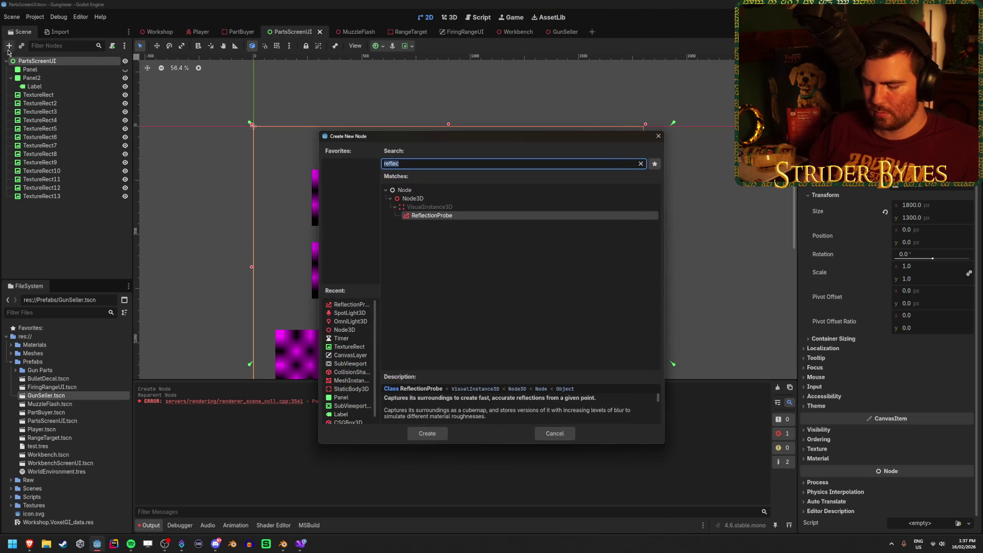
pyautogui.write('area3')
pyautogui.press('Return')
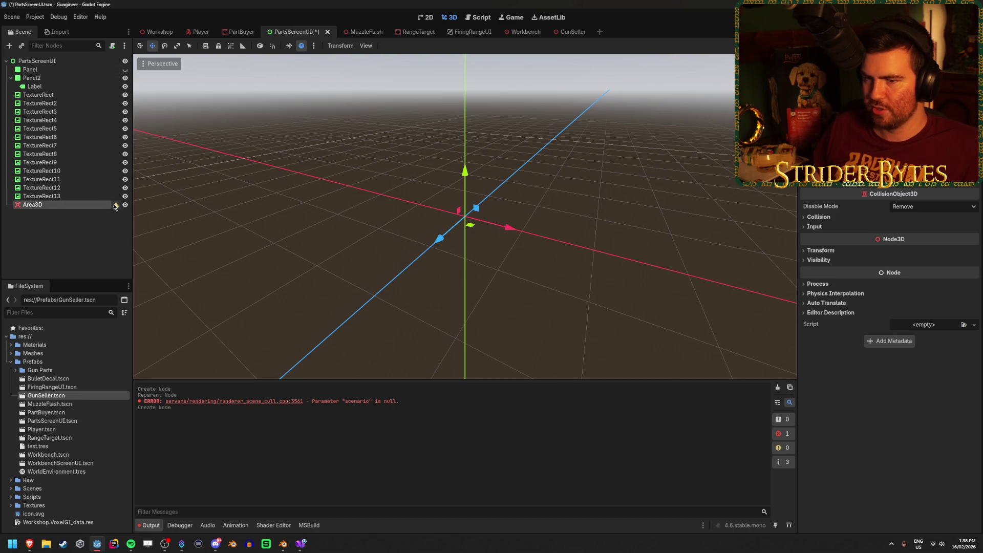
pyautogui.moveTo(115, 207)
pyautogui.moveTo(318, 231); pyautogui.dragTo(481, 194)
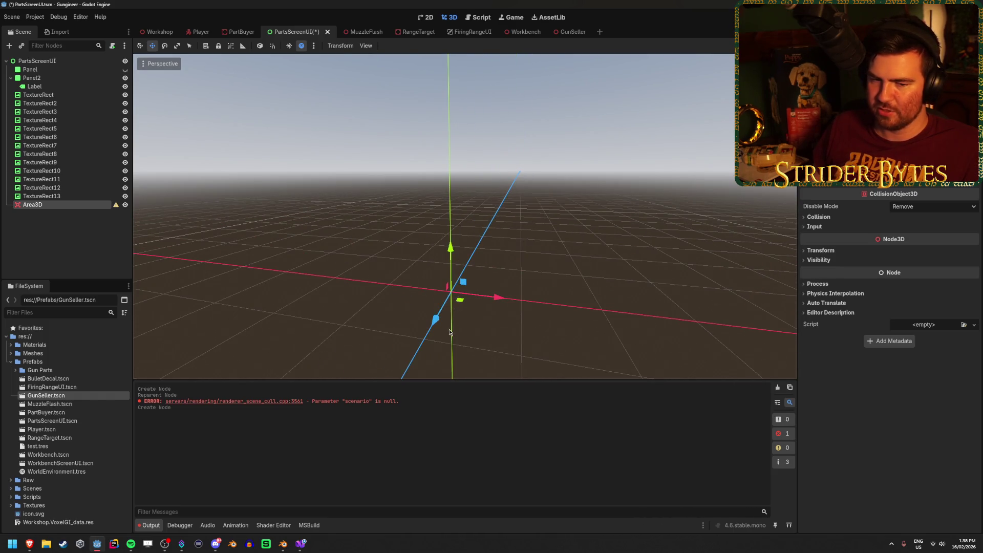
# Delete the Area3D node again and save PartsScreenUI
pyautogui.click(64, 217)
pyautogui.click(64, 204)
pyautogui.press('Delete')
pyautogui.press('Return')
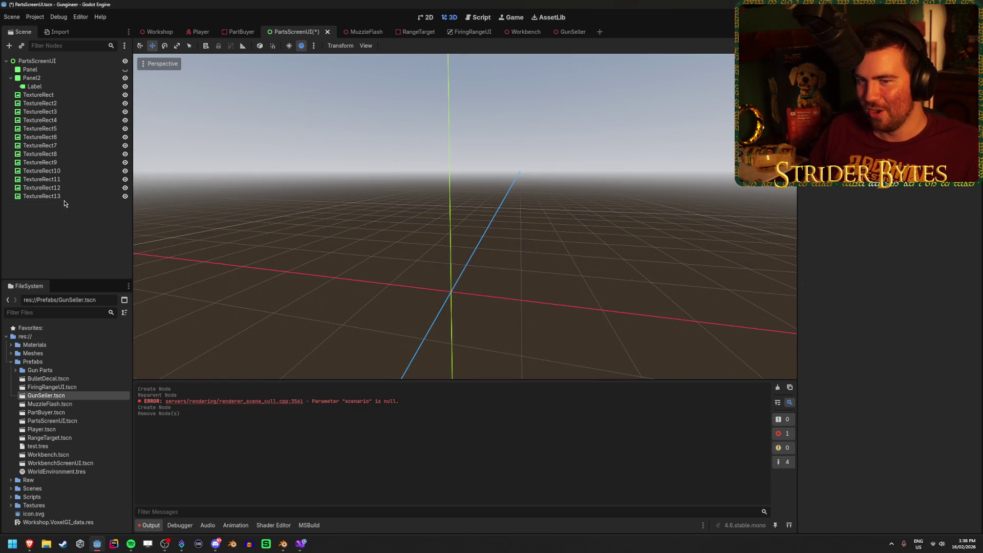
pyautogui.hotkey('ctrl', 's')
pyautogui.click(11, 78)
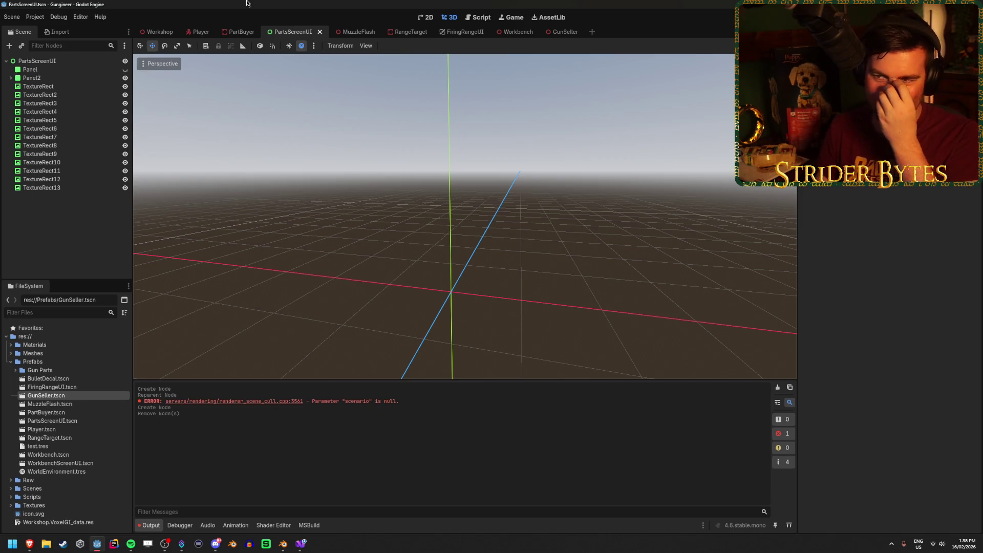
# Inspect the parts screen in the PartBuyer scene from the front
pyautogui.click(249, 35)
pyautogui.moveTo(526, 197); pyautogui.dragTo(437, 207)
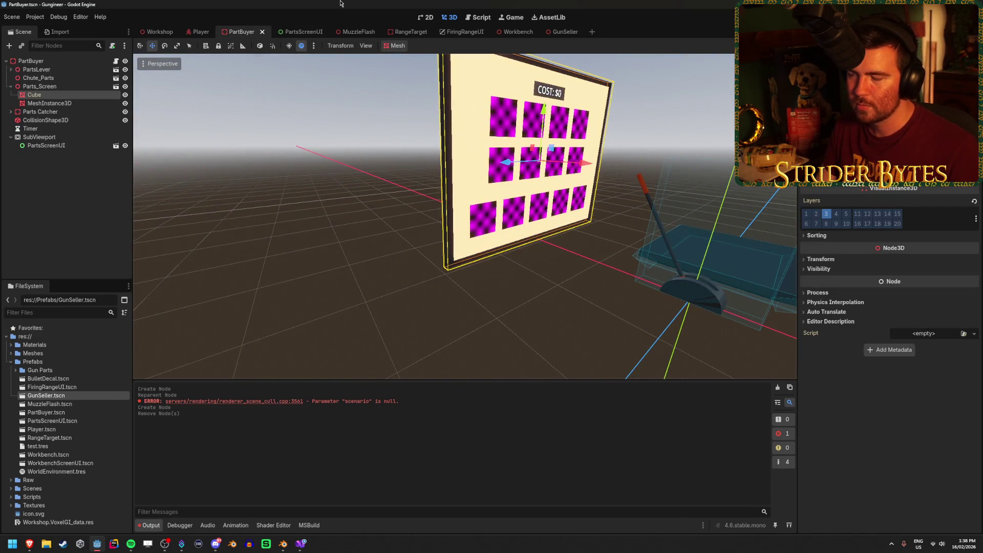
pyautogui.press('f')
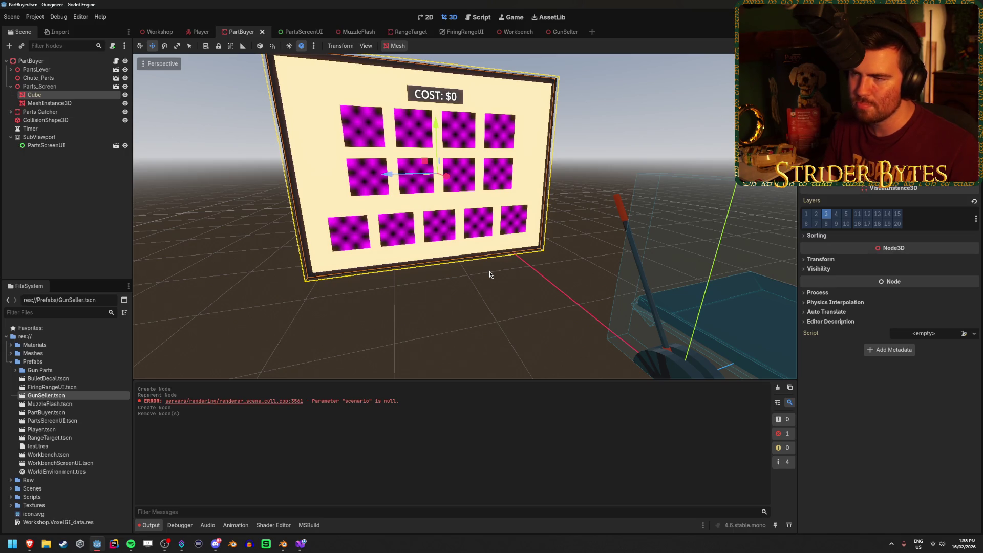
pyautogui.moveTo(490, 271); pyautogui.dragTo(317, 277)
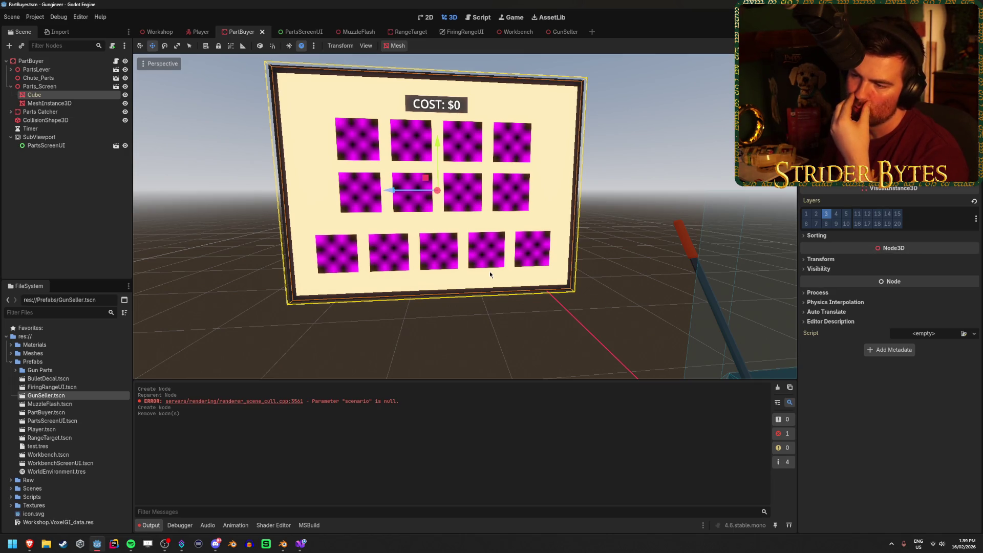
pyautogui.click(540, 328)
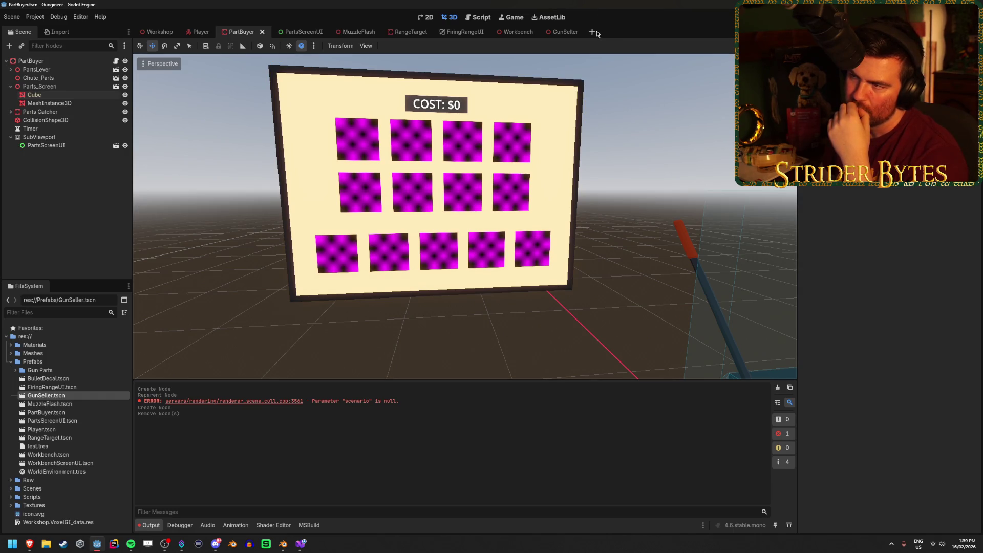
# Close the FiringRangeUI scene tab and start a new empty scene
pyautogui.click(295, 32)
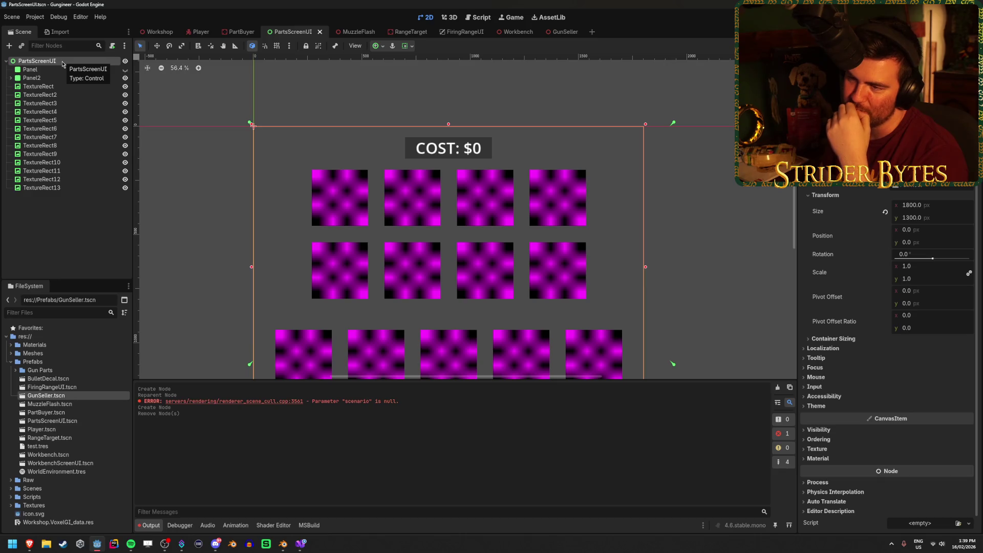
pyautogui.click(86, 228)
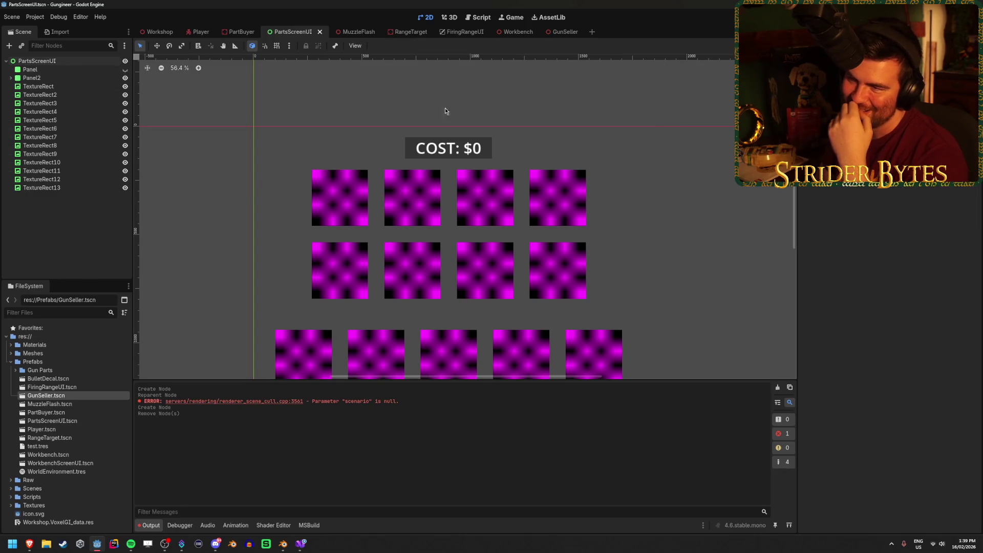
pyautogui.click(469, 33)
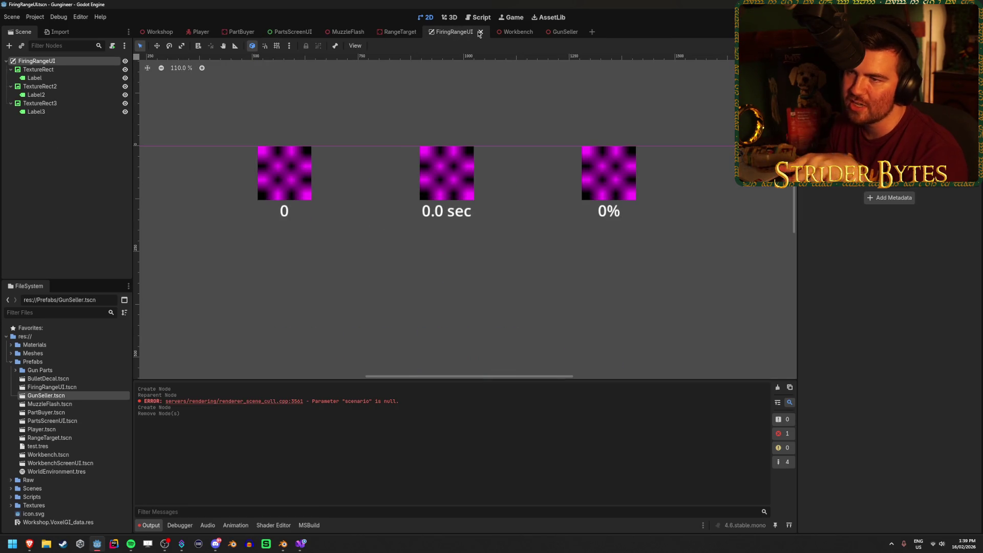
pyautogui.click(480, 32)
pyautogui.click(292, 32)
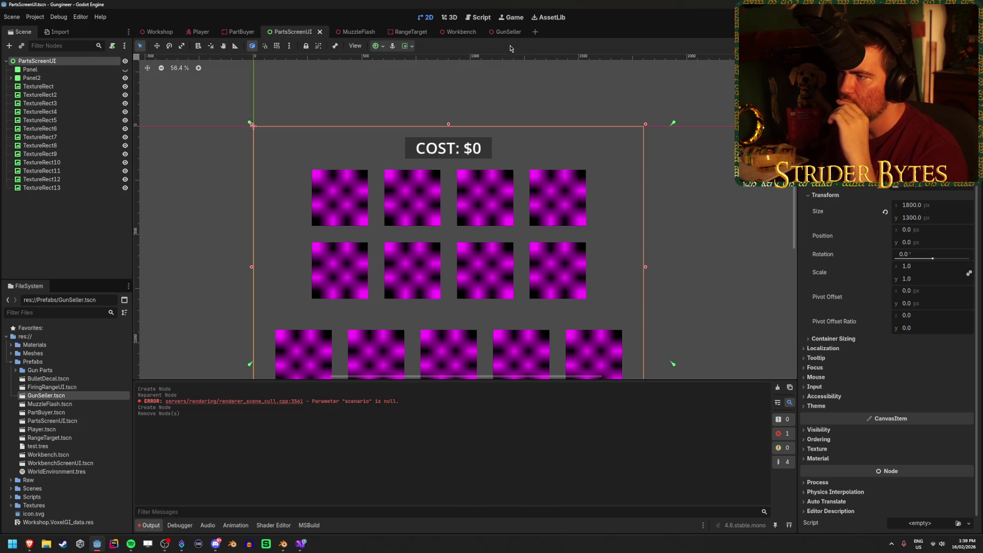
pyautogui.hotkey('ctrl', 'n')
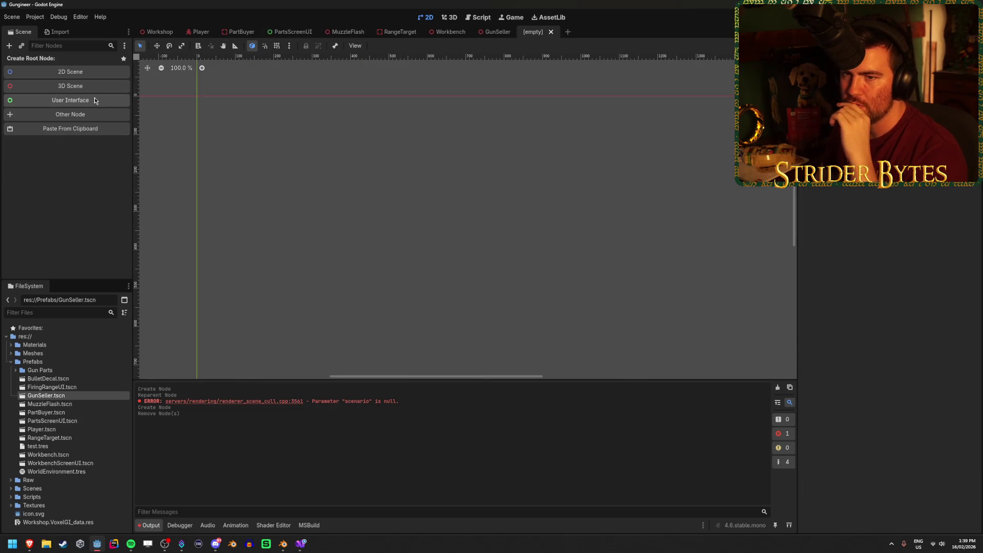
# Create a User Interface root and rename the Control node to ContractScreenUI
pyautogui.click(94, 99)
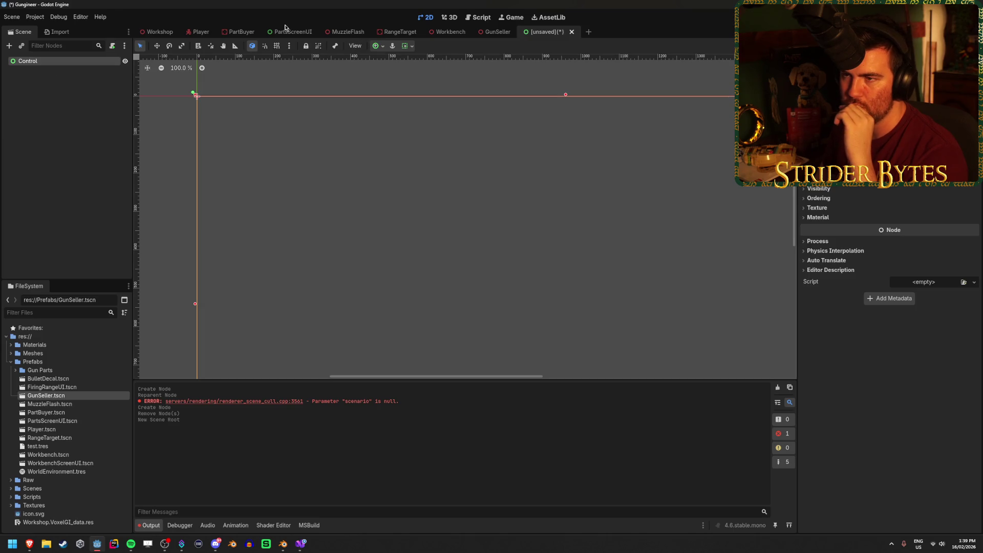
pyautogui.click(287, 32)
pyautogui.click(545, 32)
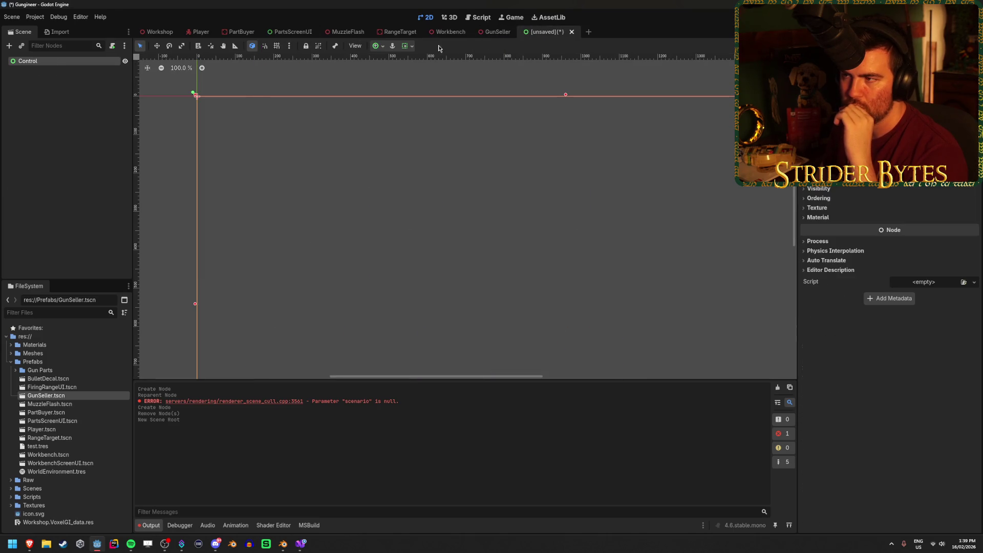
pyautogui.doubleClick(106, 63)
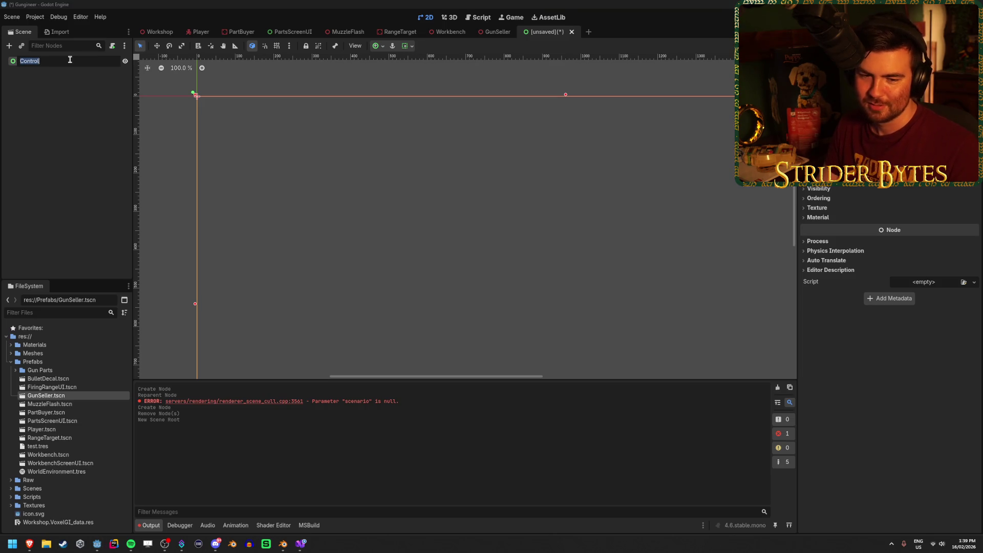
pyautogui.press('BackSpace')
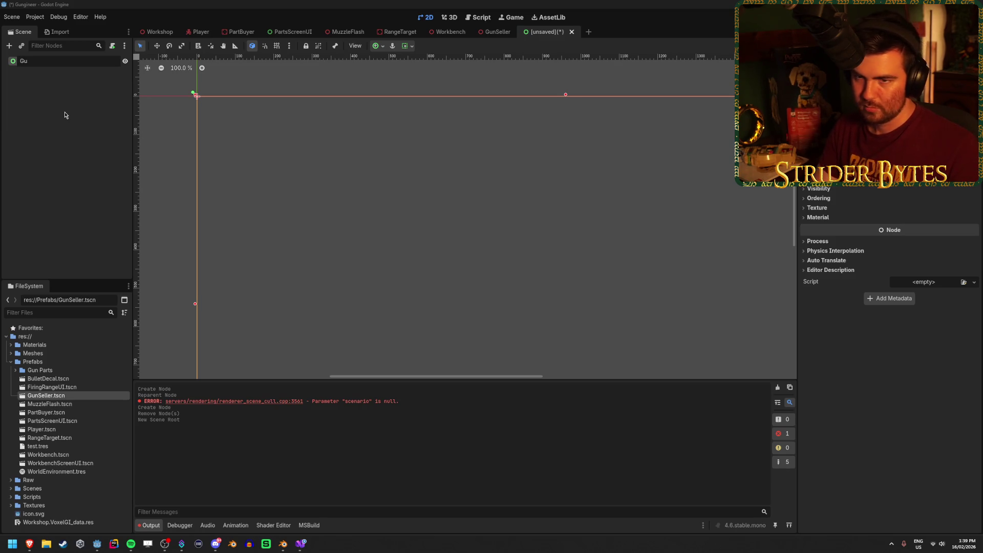
pyautogui.write('Cont')
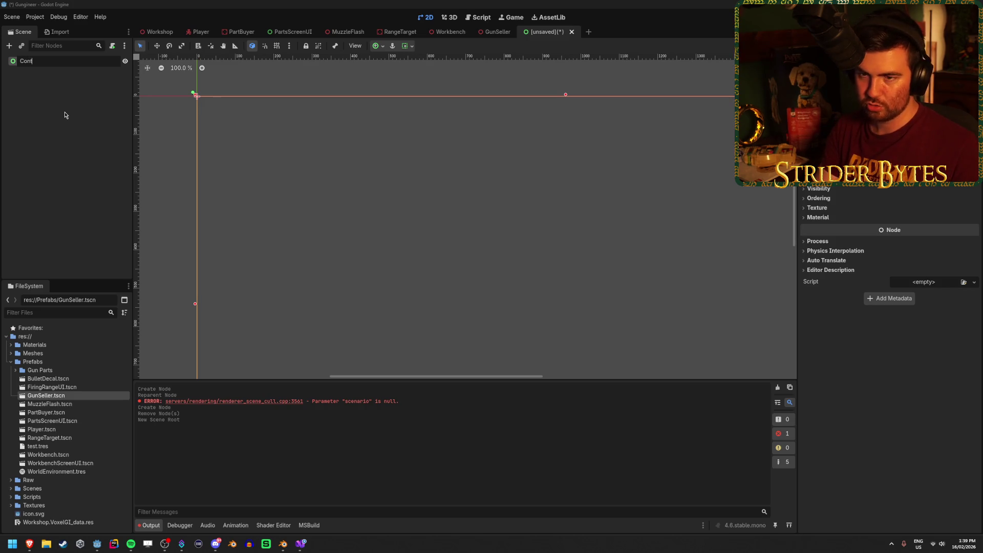
pyautogui.write('UI')
pyautogui.press('Return')
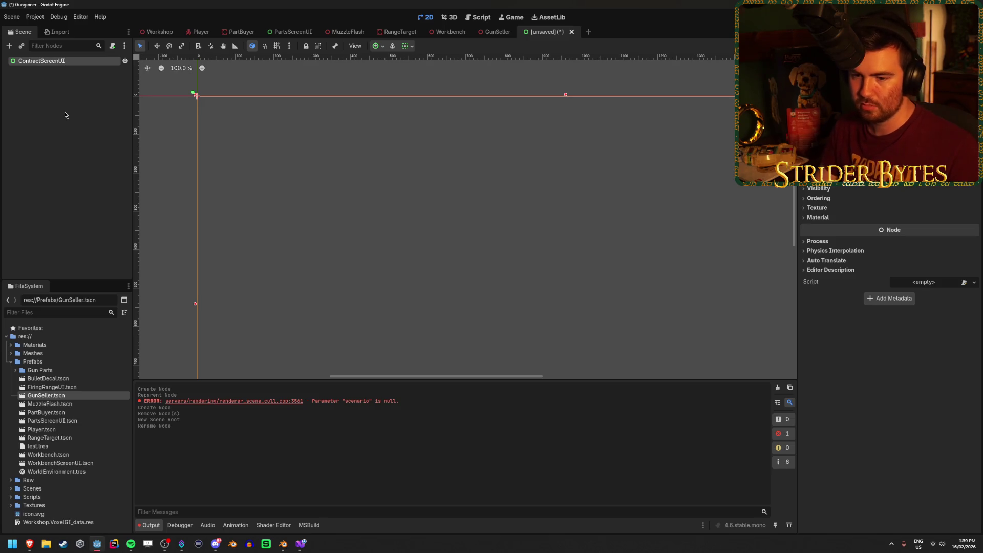
# Save the new scene as ContractScreenUI.tscn
pyautogui.hotkey('ctrl', 's')
pyautogui.write('ContractScreenUI')
pyautogui.press('Return')
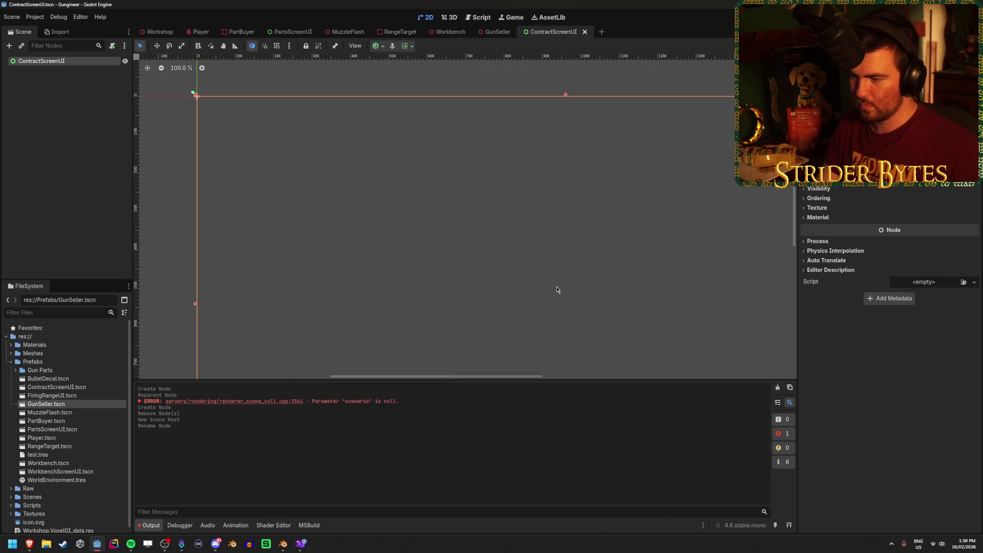
pyautogui.rightClick(79, 63)
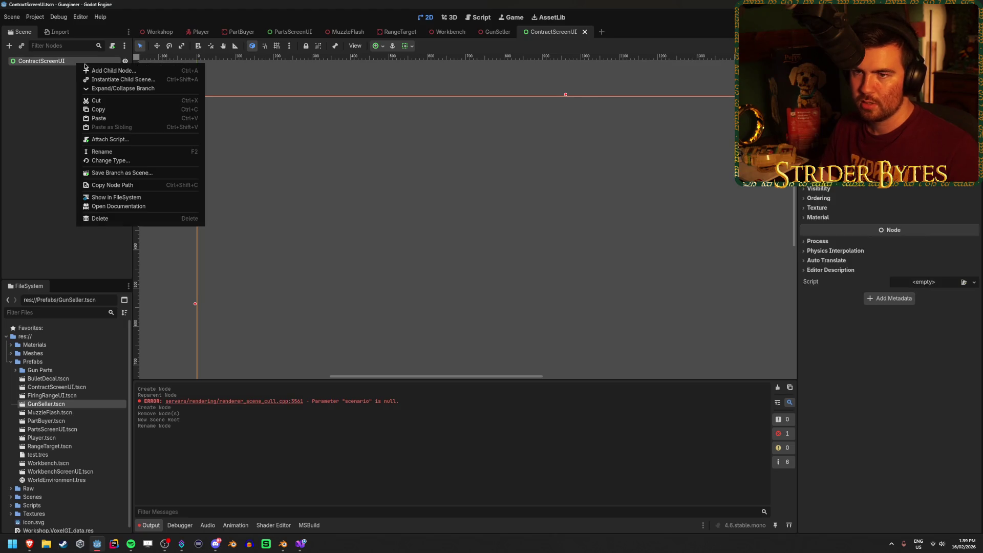
# Review the PartsScreenUI, Workshop and GunSeller scenes, and move GunSeller's tab beside PartBuyer
pyautogui.scroll(-4, 455, 272)
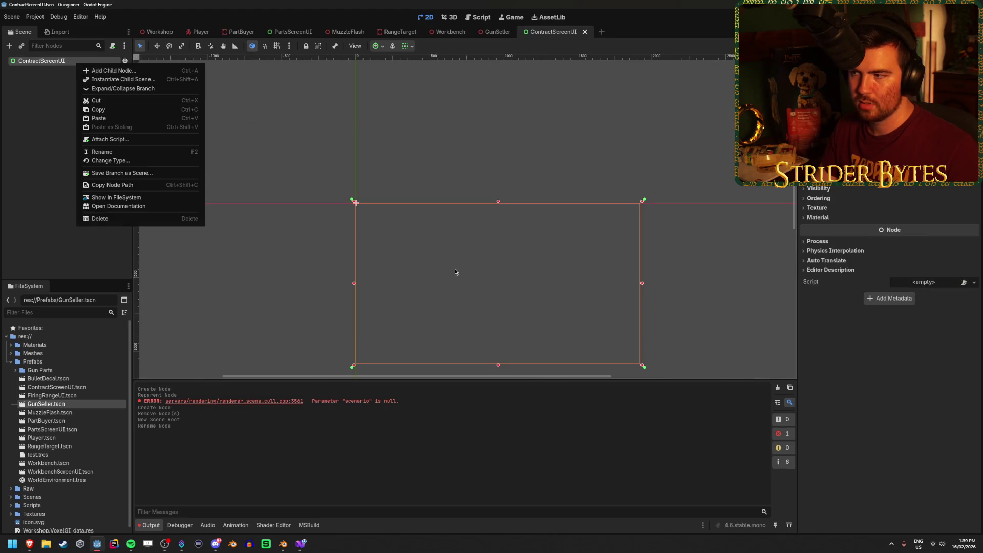
pyautogui.click(461, 256)
pyautogui.click(300, 35)
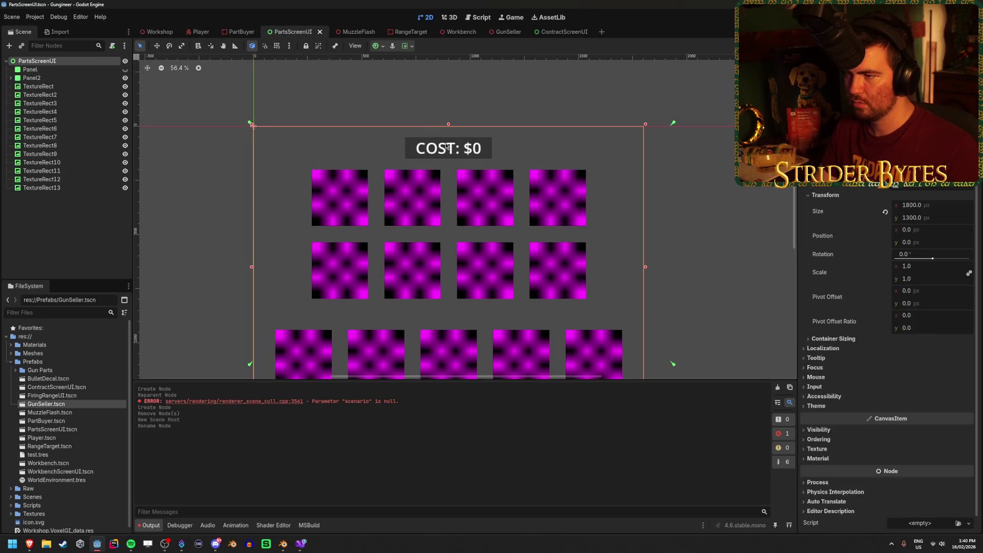
pyautogui.scroll(-3, 444, 145)
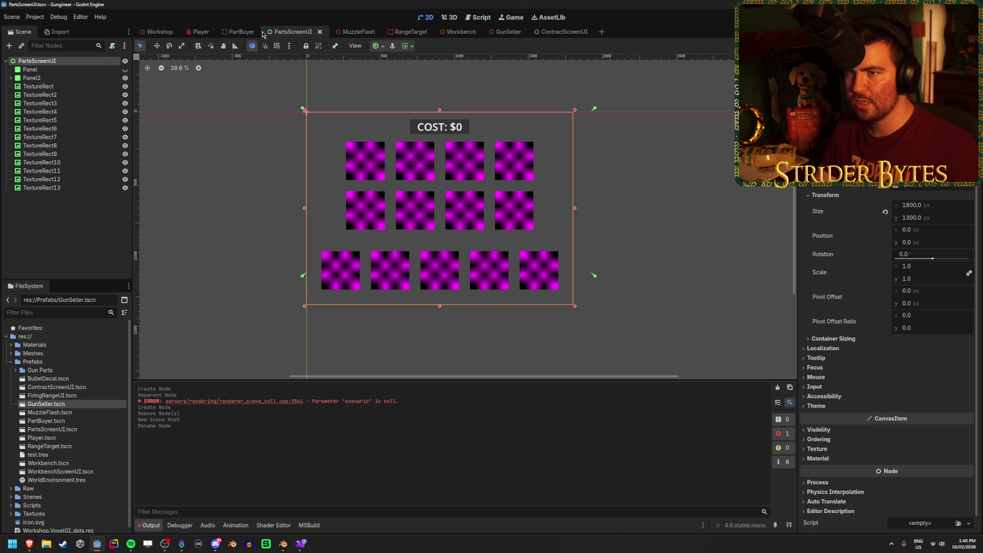
pyautogui.click(156, 31)
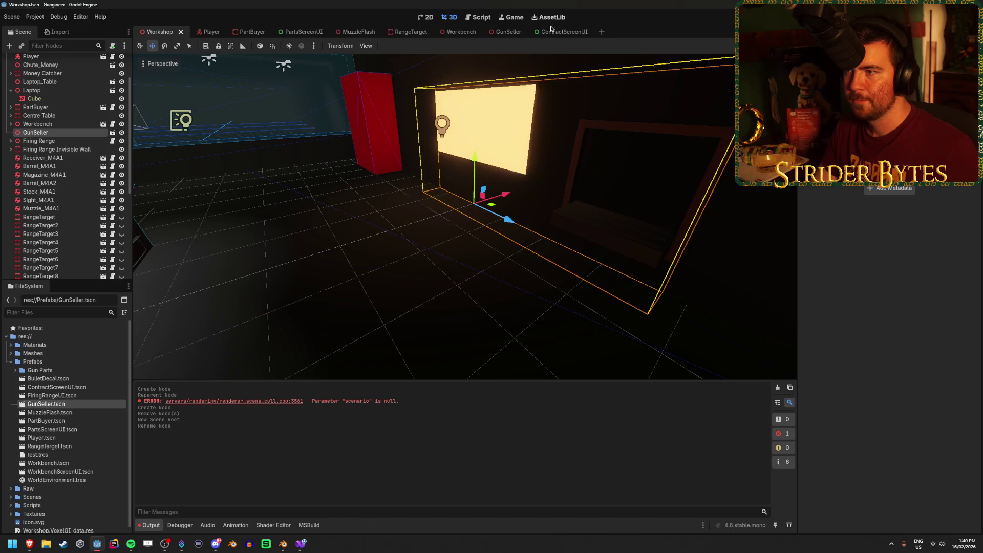
pyautogui.click(504, 32)
pyautogui.click(72, 127)
pyautogui.click(10, 69)
pyautogui.click(240, 32)
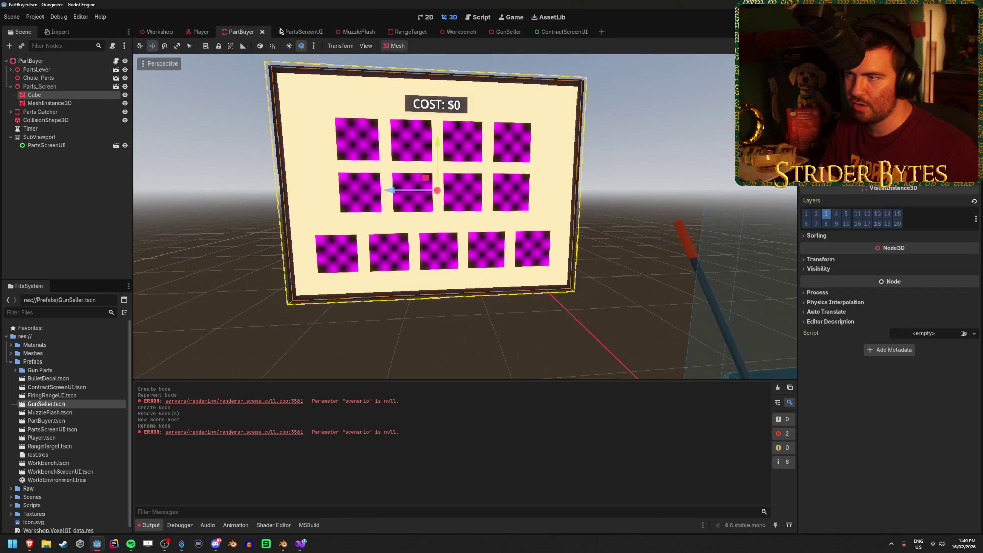
pyautogui.moveTo(498, 32); pyautogui.dragTo(303, 35)
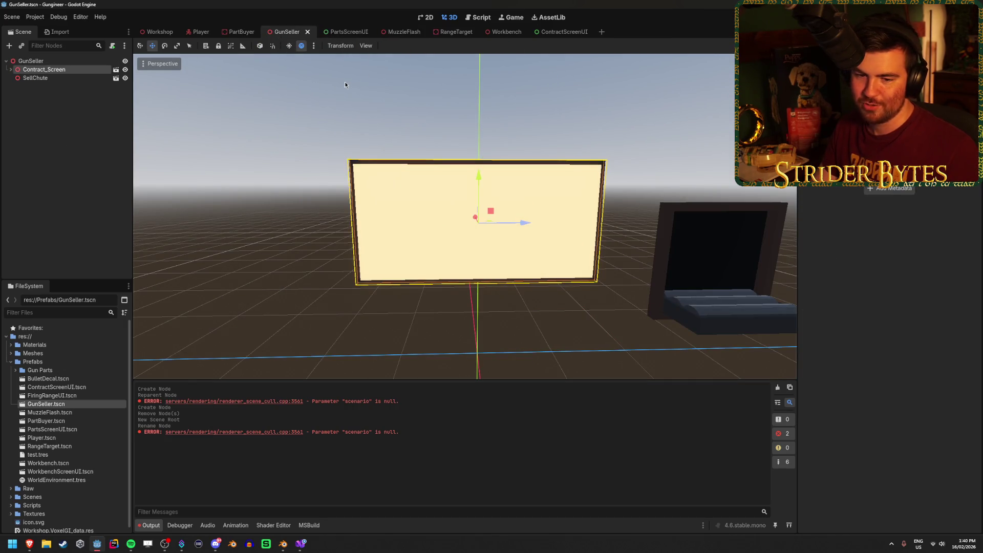
# Close the PartsScreenUI, MuzzleFlash, RangeTarget, Workbench and Player scene tabs
pyautogui.middleClick(342, 32)
pyautogui.middleClick(342, 32)
pyautogui.middleClick(342, 32)
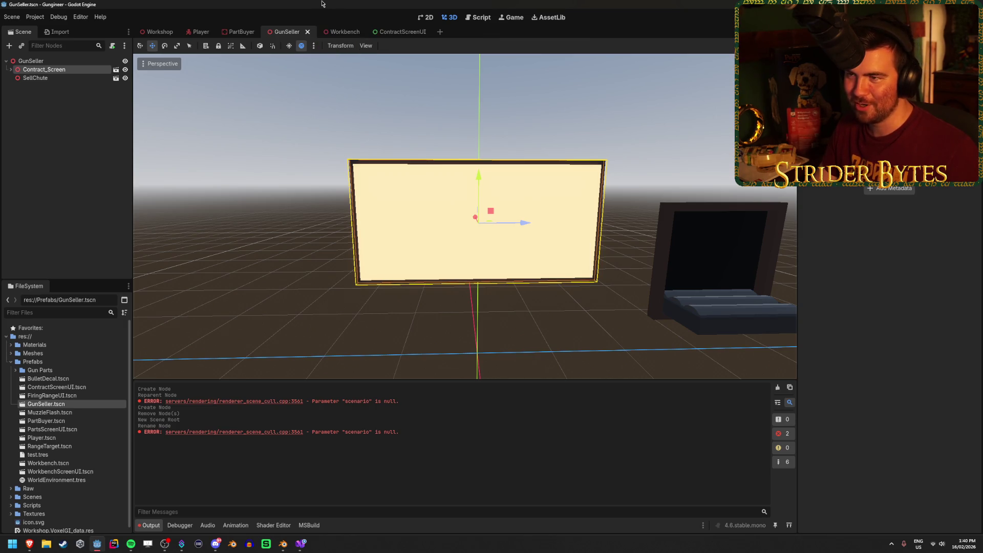
pyautogui.middleClick(342, 32)
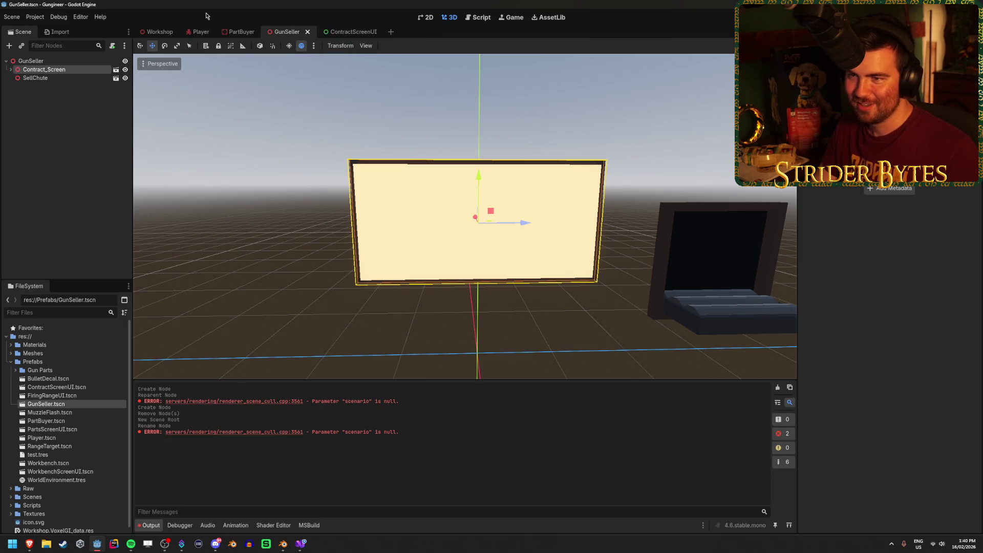
pyautogui.click(198, 32)
pyautogui.middleClick(198, 32)
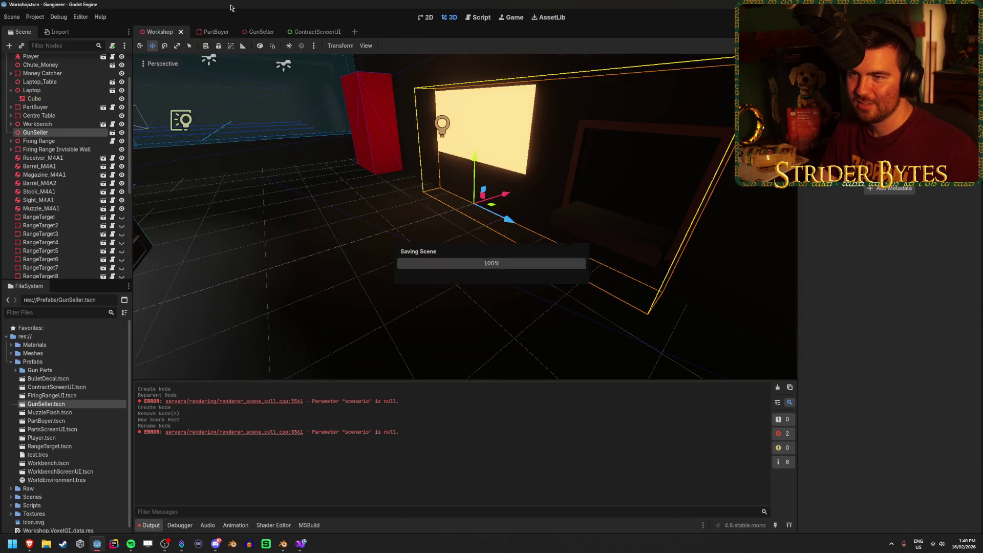
# Bring up the GunSeller scene and select its Contract_Screen node
pyautogui.click(205, 31)
pyautogui.click(261, 33)
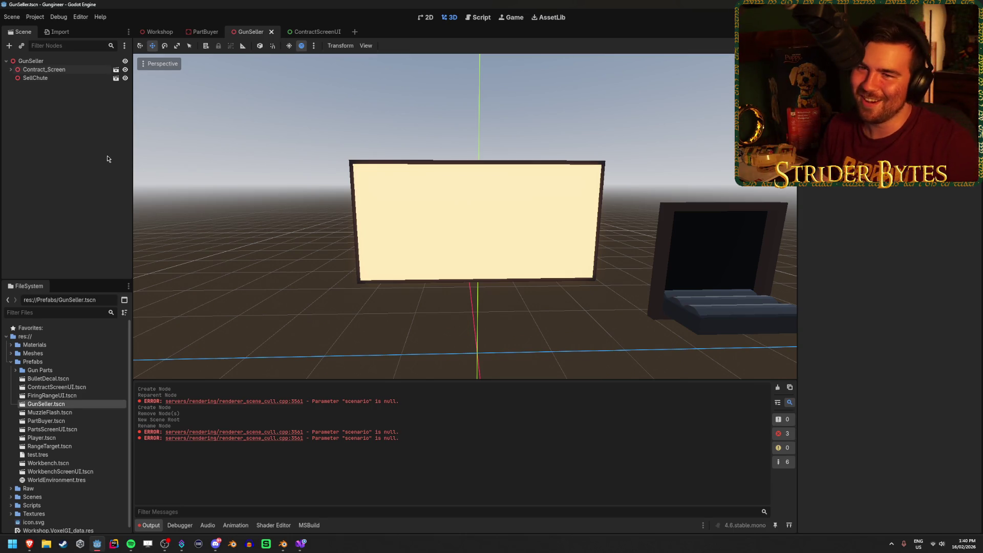
pyautogui.click(48, 70)
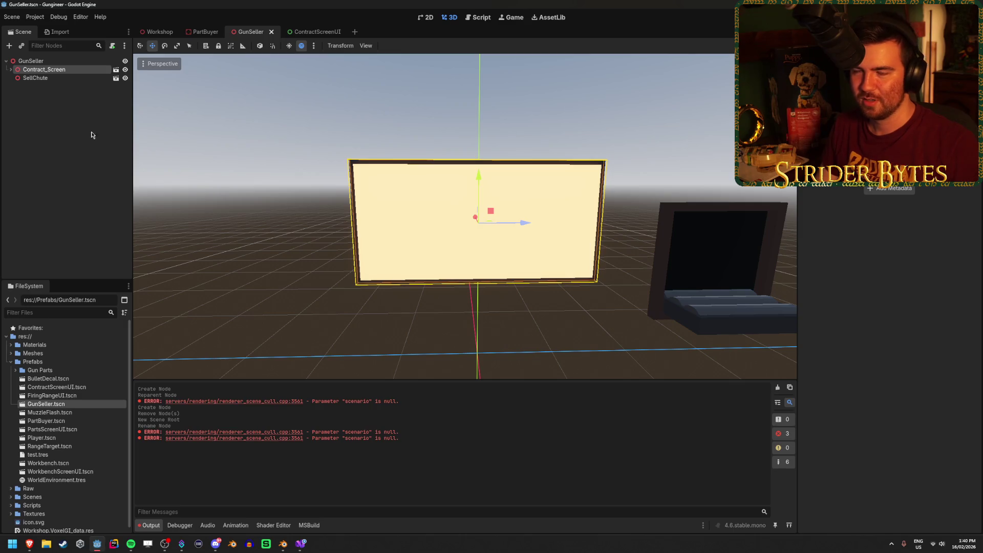
# Compare the PartBuyer and GunSeller screens from other angles, then reselect Contract_Screen
pyautogui.hotkey('ctrl', 'shift', 'Tab')
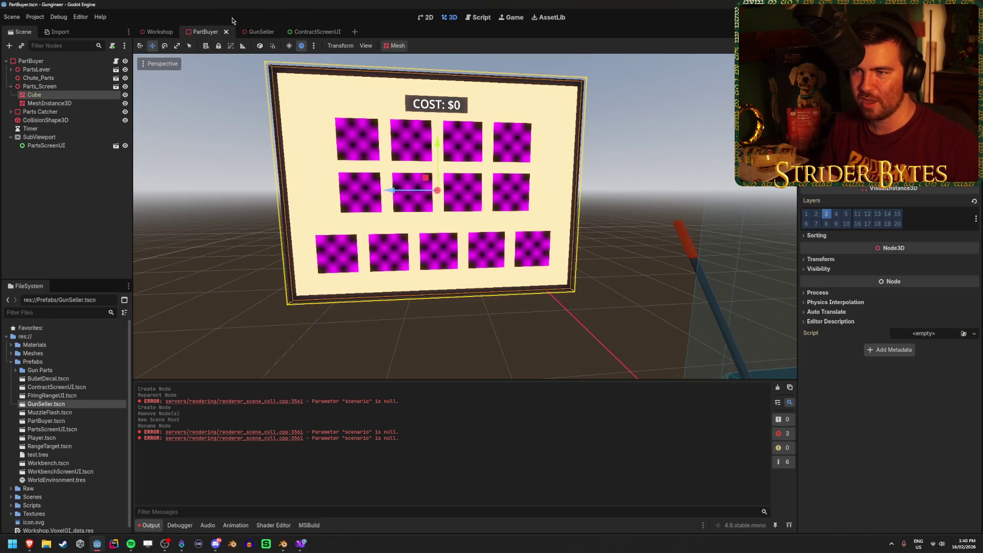
pyautogui.moveTo(266, 153); pyautogui.dragTo(202, 142)
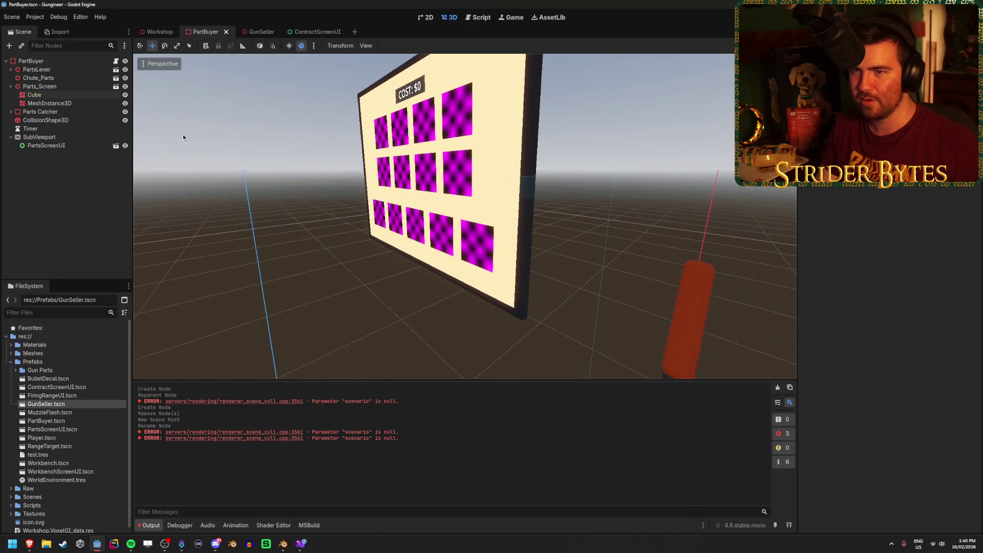
pyautogui.click(251, 32)
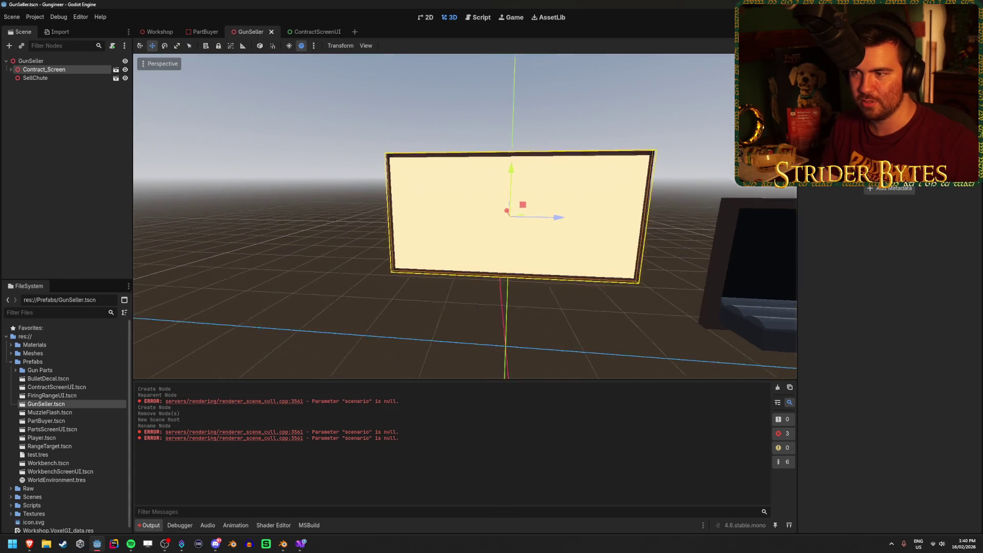
pyautogui.moveTo(287, 128); pyautogui.dragTo(257, 93)
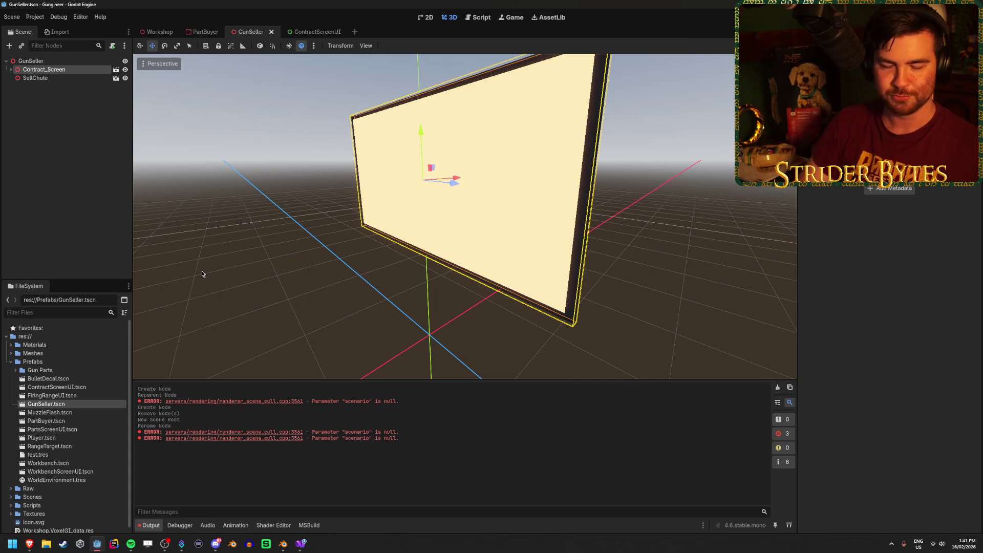
pyautogui.click(84, 143)
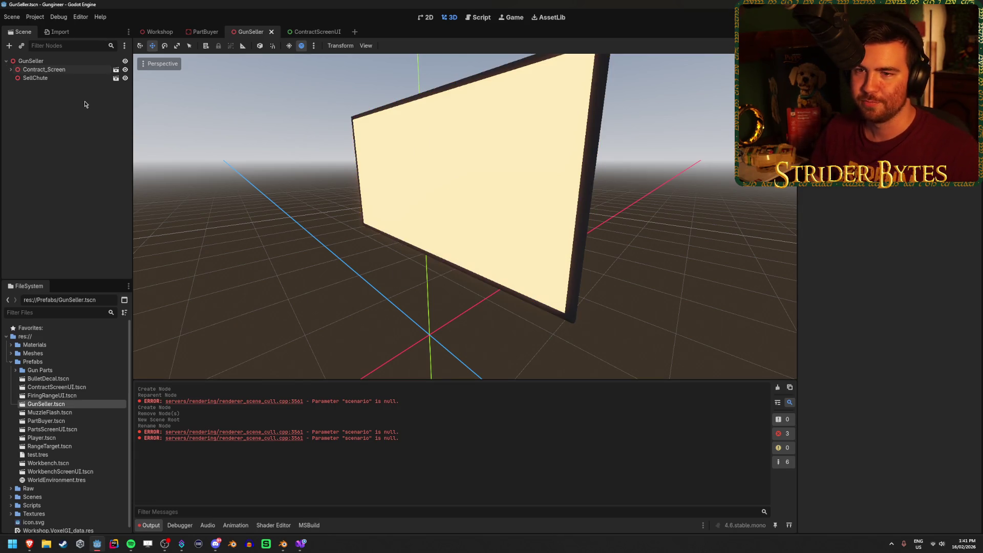
pyautogui.click(84, 70)
# Inspect PartBuyer's SubViewport, Parts Catcher and Parts_Screen with its MeshInstance3D
pyautogui.hotkey('ctrl', 'shift', 'Tab')
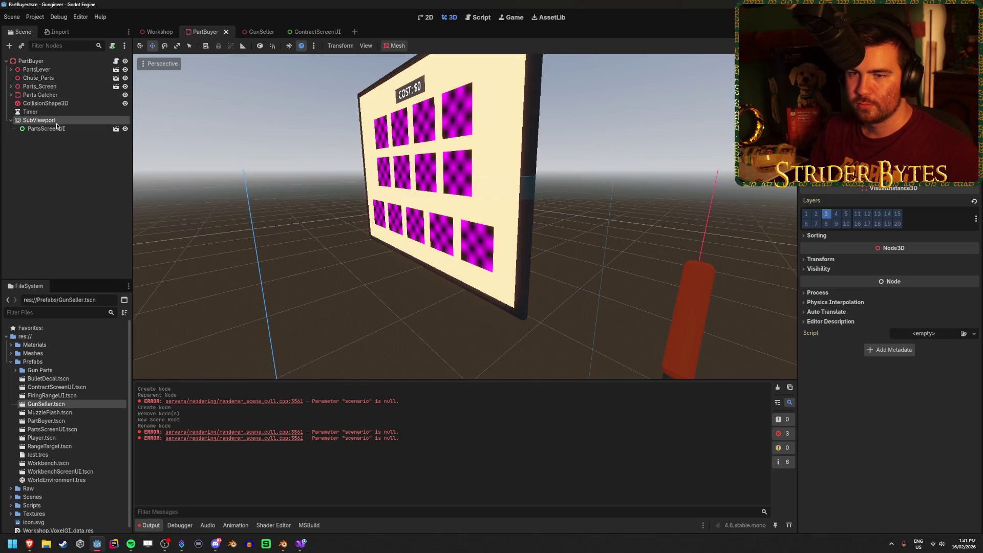
pyautogui.click(57, 121)
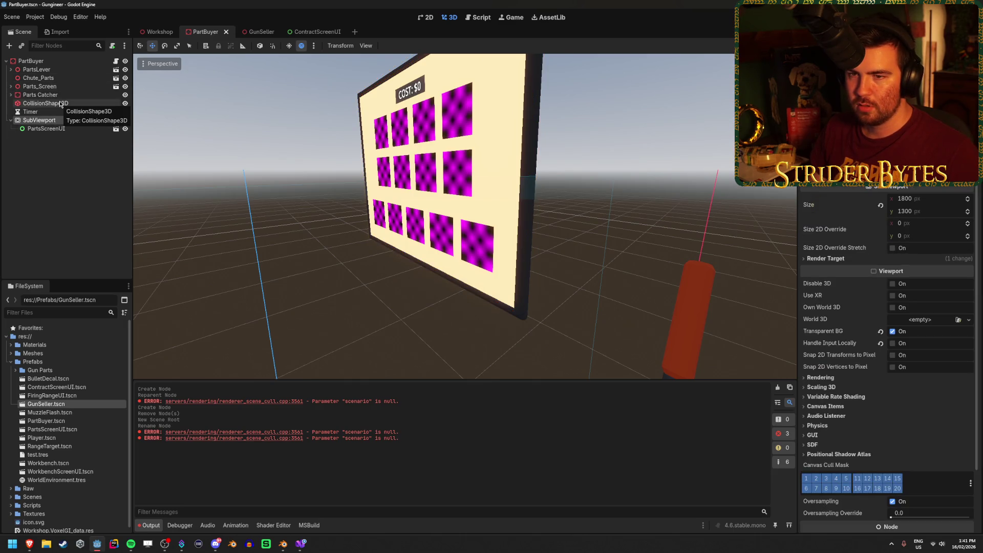
pyautogui.click(60, 100)
pyautogui.click(62, 93)
pyautogui.click(62, 85)
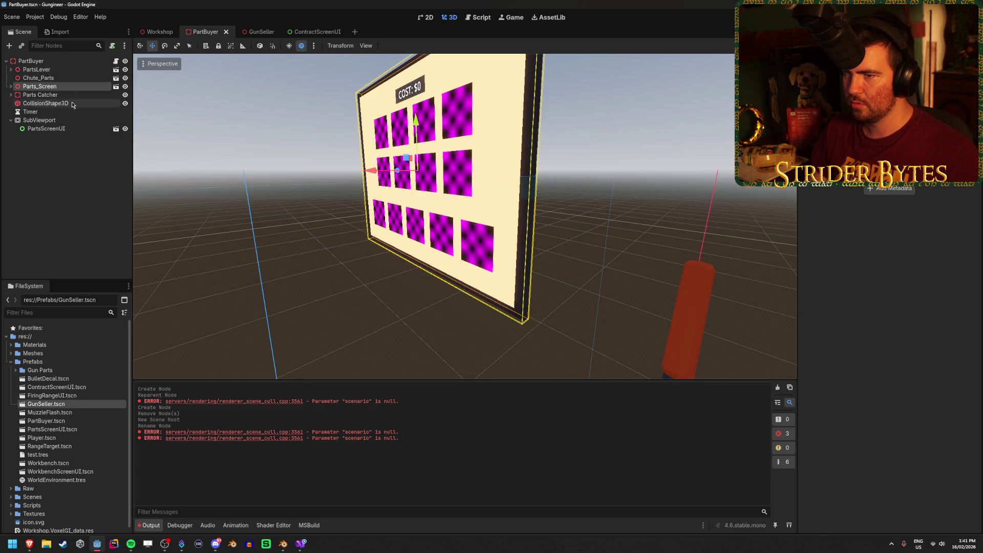
pyautogui.moveTo(272, 221)
pyautogui.mouseDown()
pyautogui.moveTo(259, 213)
pyautogui.moveTo(373, 293)
pyautogui.mouseUp()
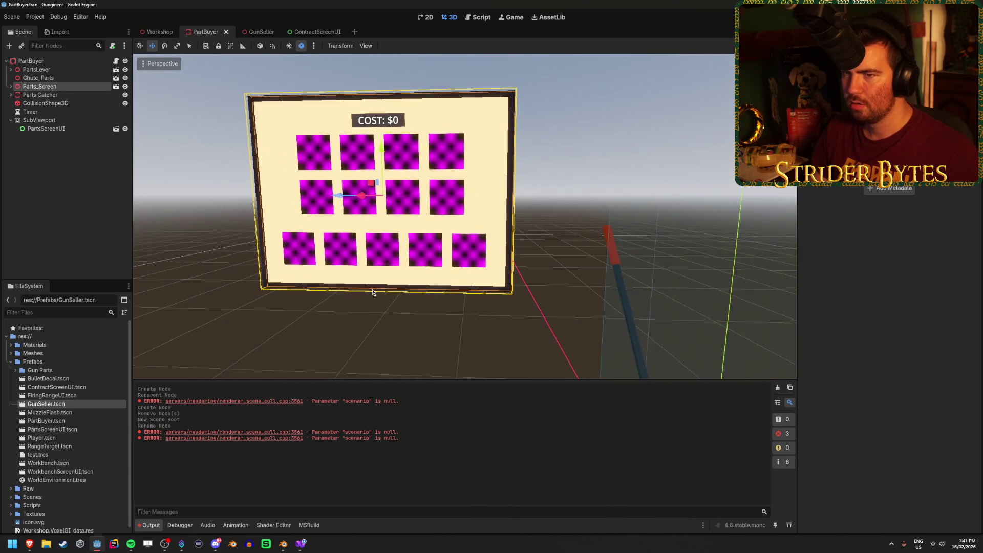
pyautogui.click(11, 87)
pyautogui.click(46, 103)
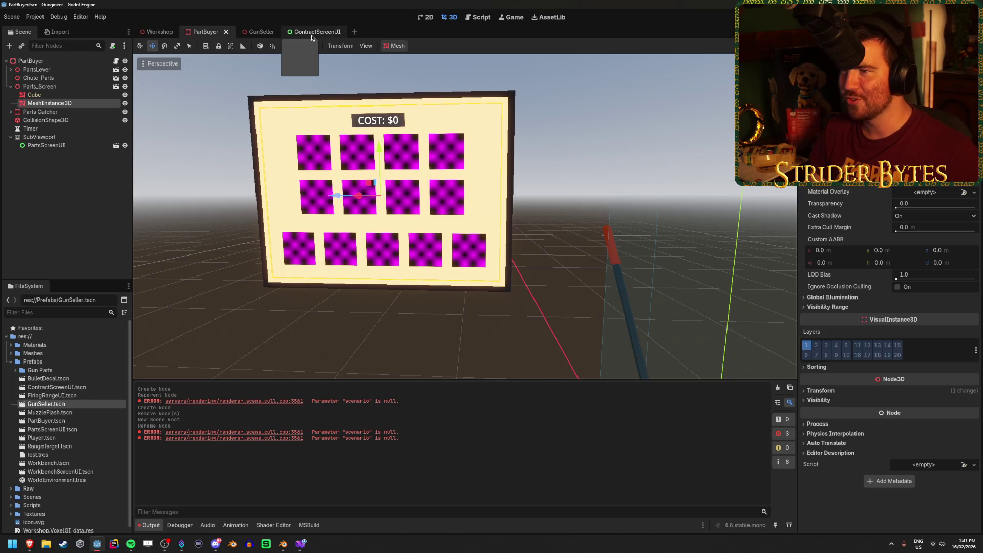
pyautogui.scroll(5, 888, 333)
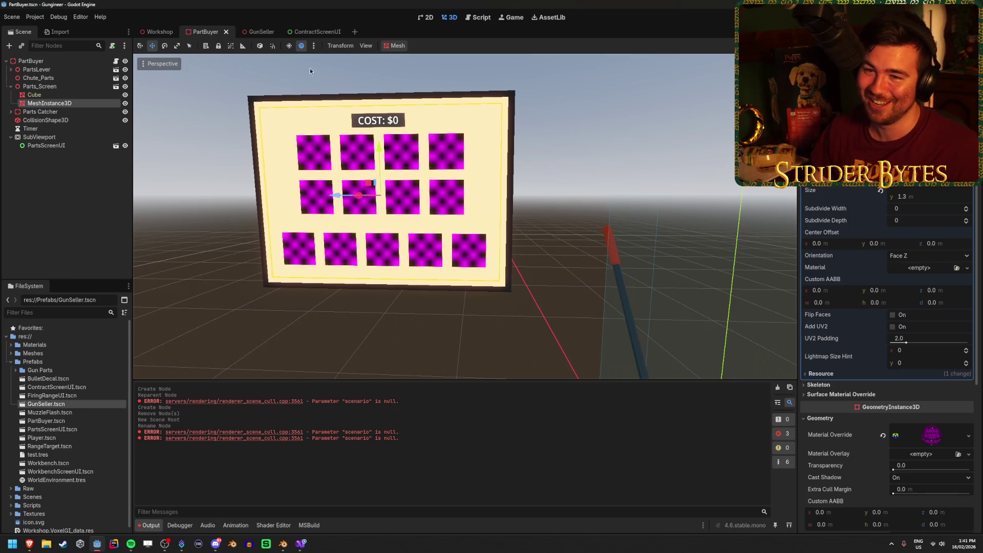
pyautogui.moveTo(283, 545)
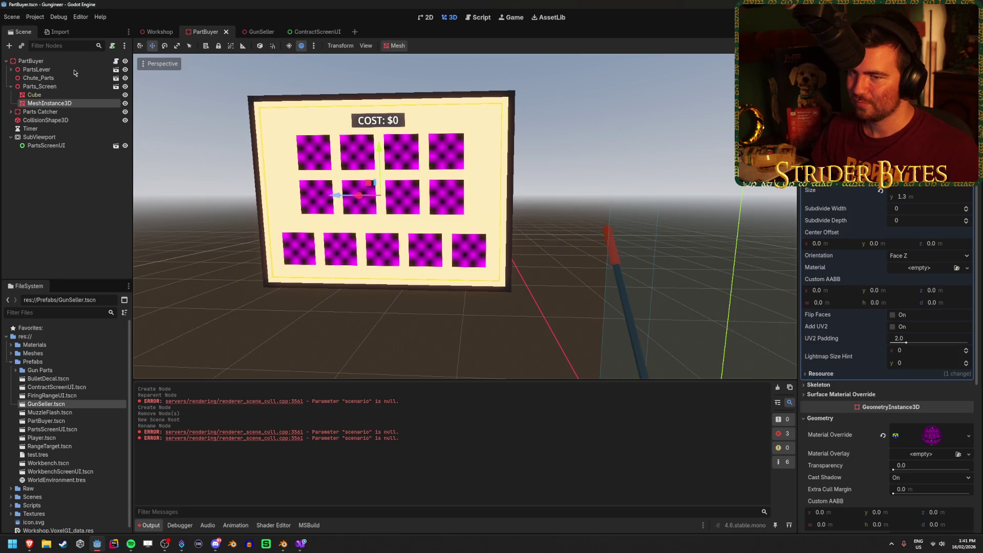
# Review PartBuyer's SubViewport and PartsScreenUI nodes, then return to GunSeller's root
pyautogui.click(58, 138)
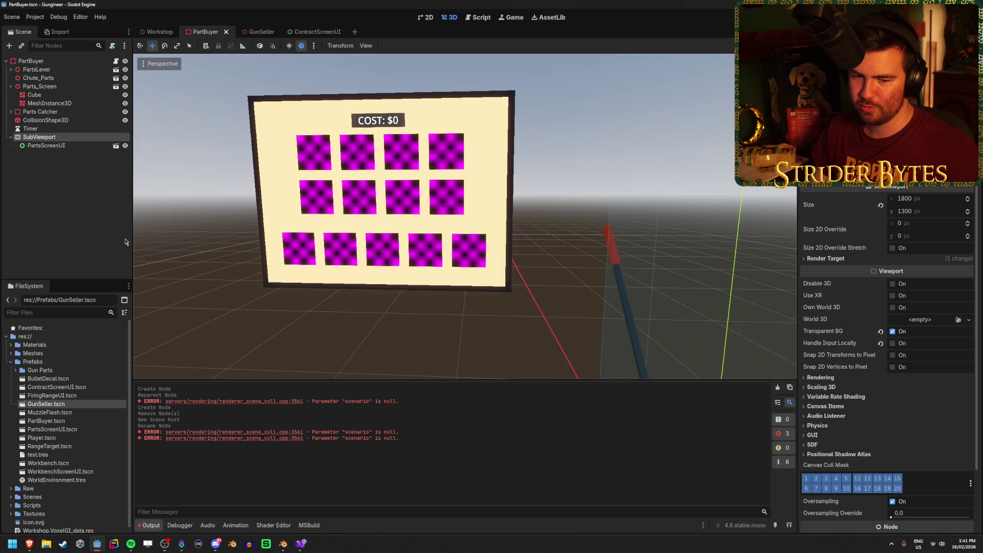
pyautogui.click(88, 146)
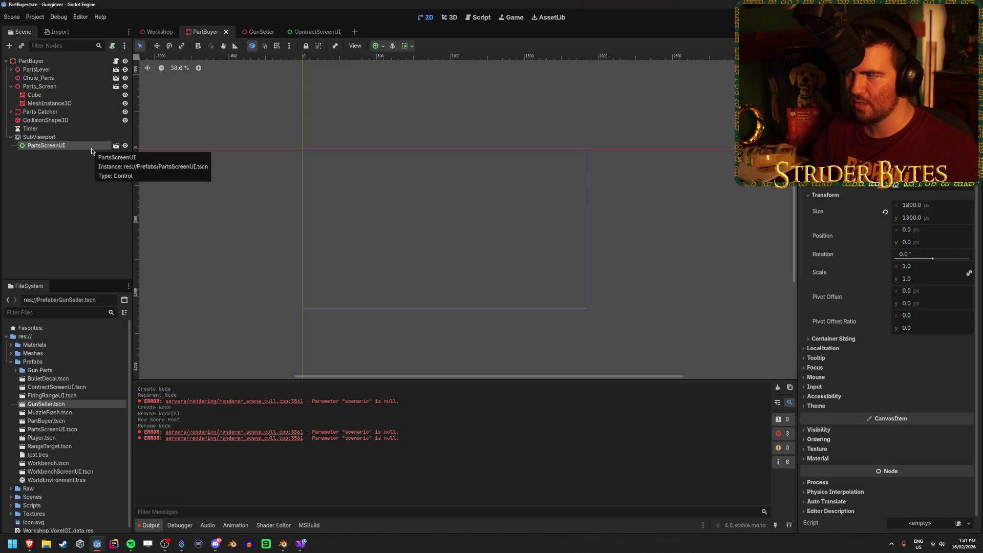
pyautogui.click(15, 137)
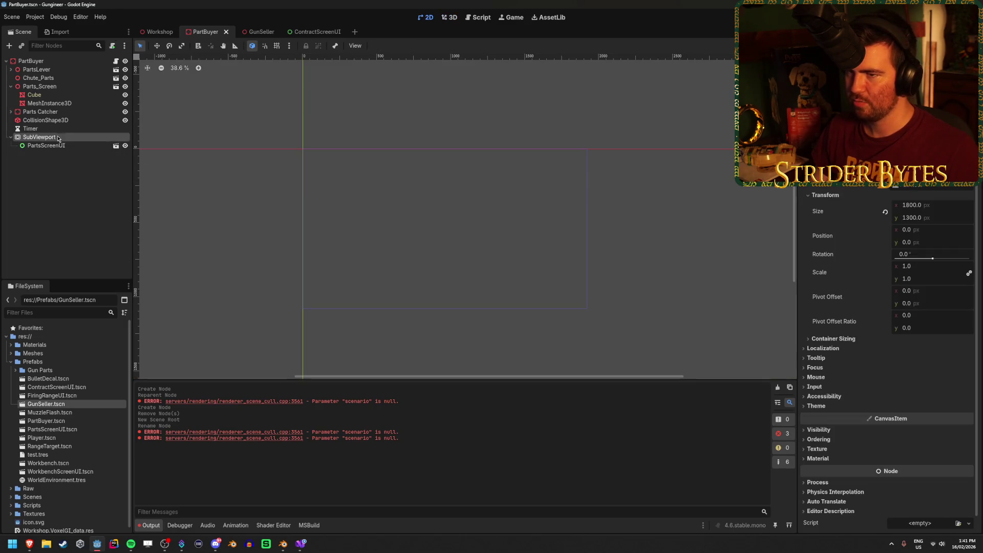
pyautogui.click(258, 32)
pyautogui.rightClick(40, 61)
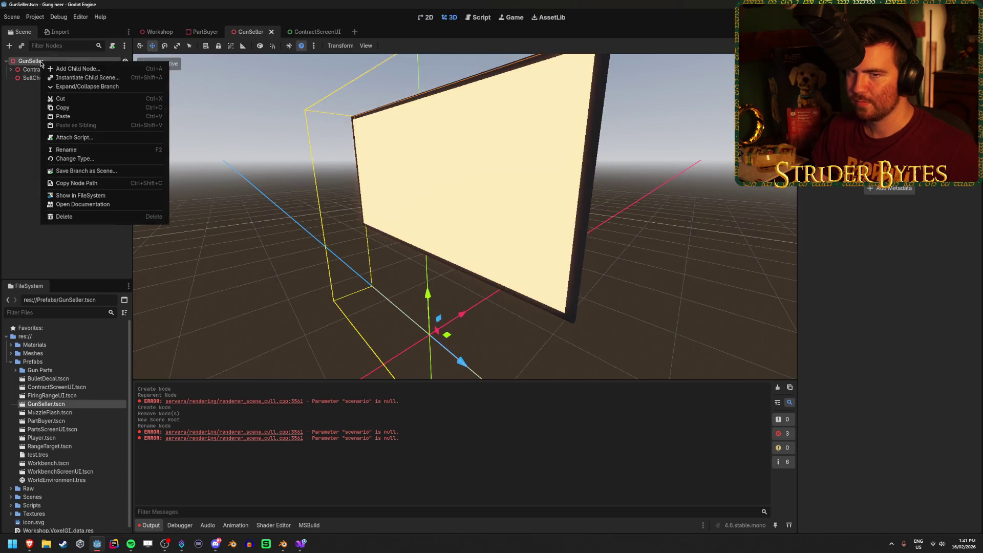
# Add a SubViewport child node under the GunSeller root
pyautogui.click(72, 69)
pyautogui.write('subvie')
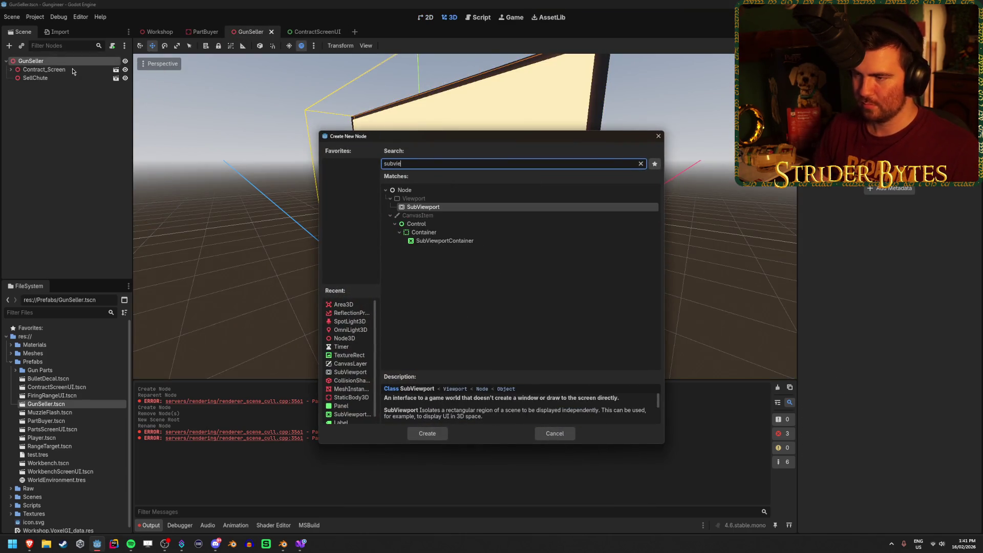
pyautogui.press('Return')
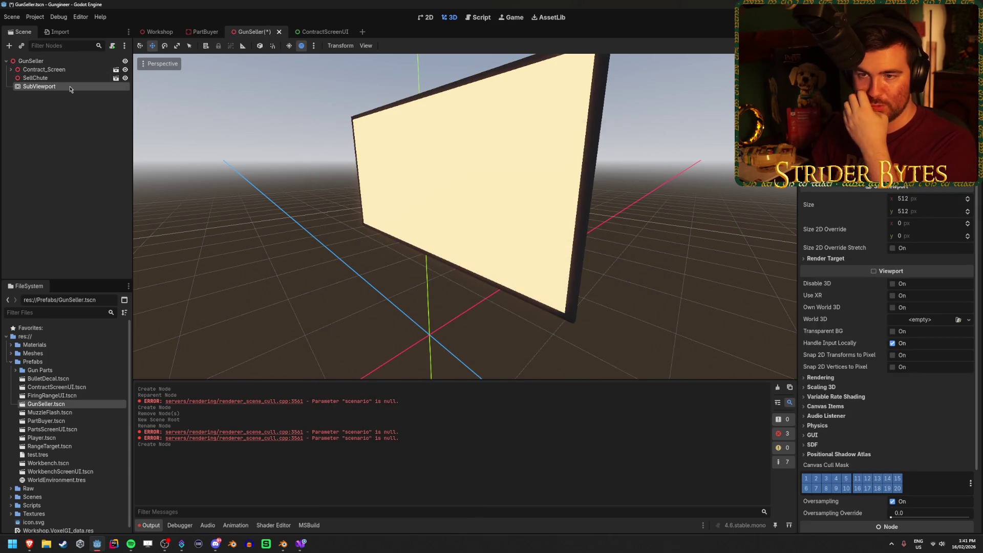
# Instance the ContractScreenUI scene inside the new SubViewport
pyautogui.click(325, 33)
pyautogui.moveTo(260, 36)
pyautogui.mouseDown()
pyautogui.moveTo(252, 35)
pyautogui.moveTo(246, 72)
pyautogui.mouseUp()
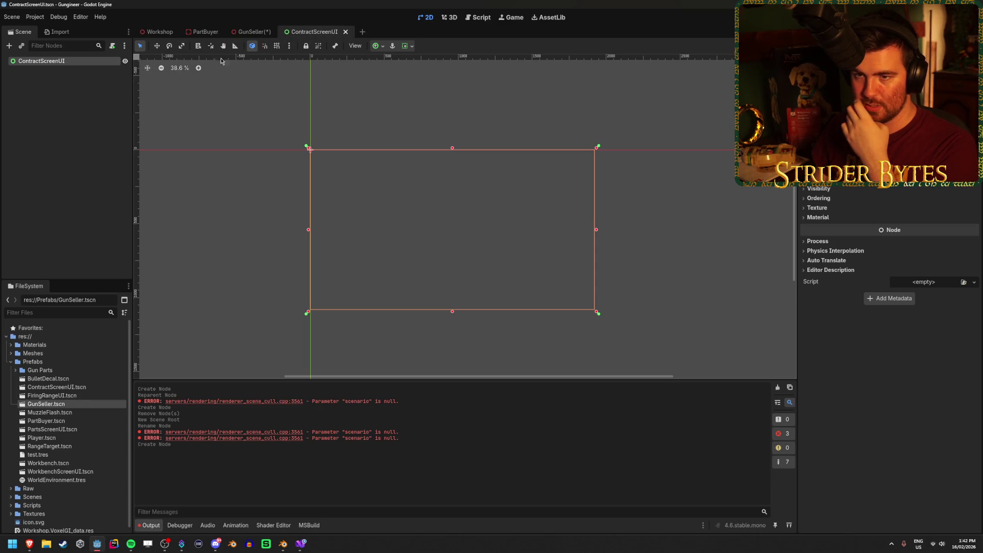
pyautogui.click(253, 32)
pyautogui.moveTo(56, 381); pyautogui.dragTo(48, 89)
pyautogui.click(47, 86)
# Add a MeshInstance3D child under Contract_Screen
pyautogui.click(54, 69)
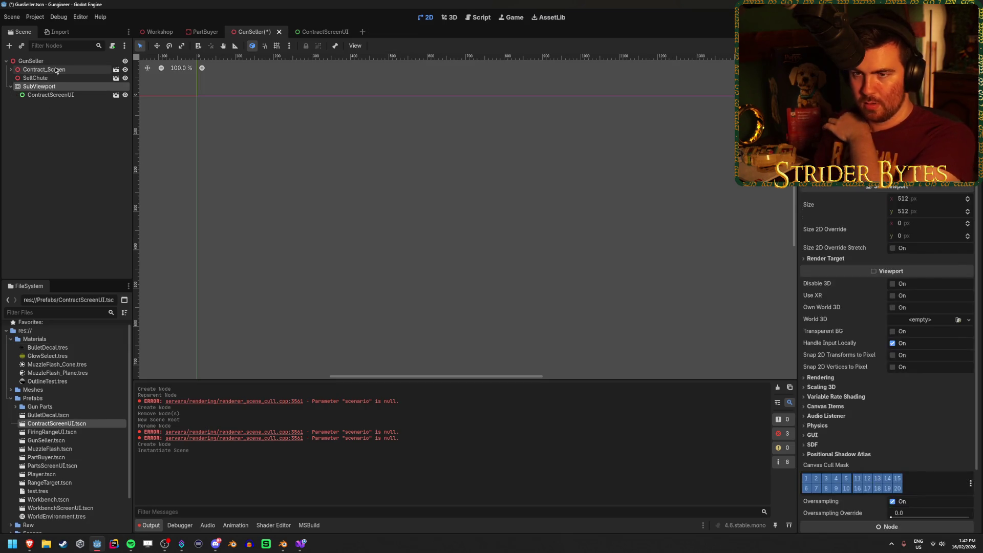
pyautogui.rightClick(57, 69)
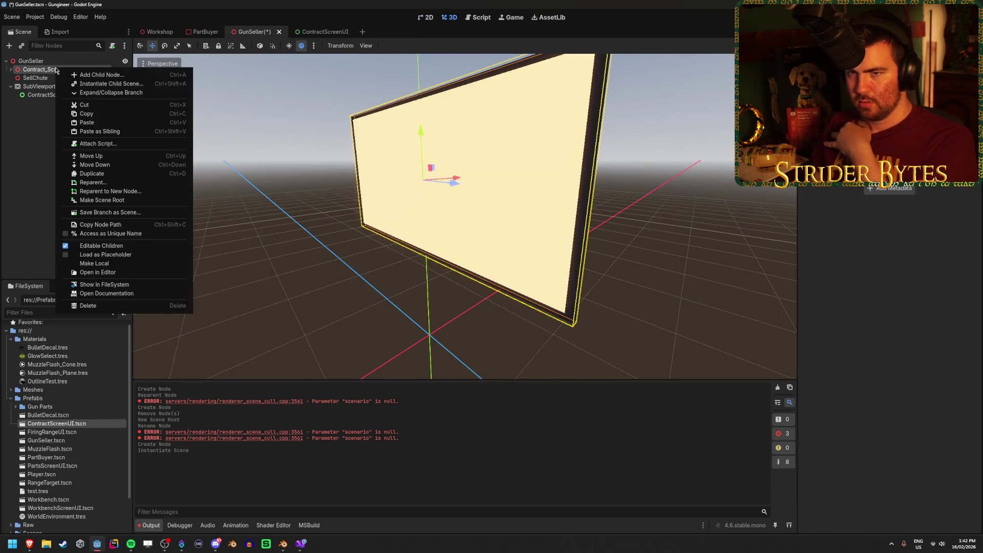
pyautogui.click(28, 70)
pyautogui.rightClick(28, 69)
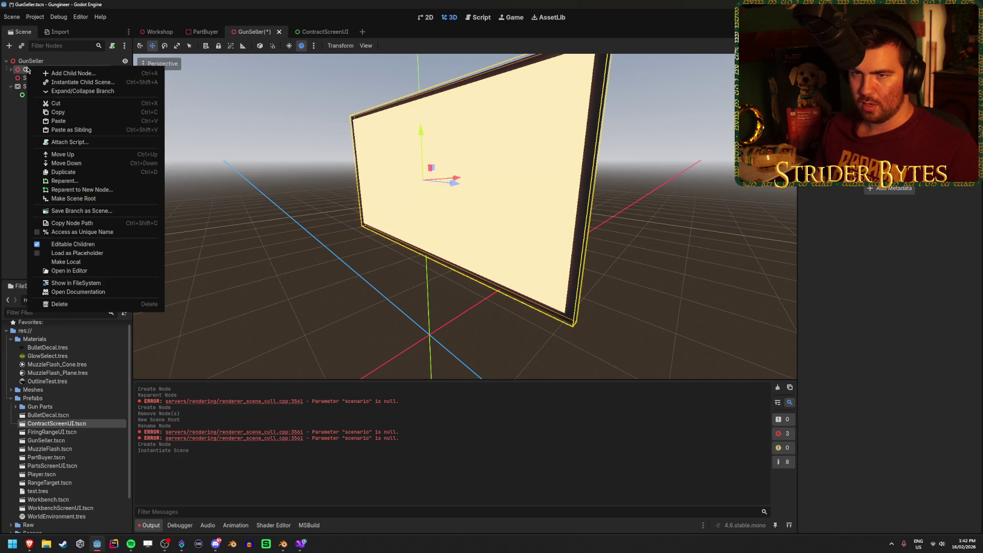
pyautogui.click(60, 74)
pyautogui.write('meshins')
pyautogui.press('Return')
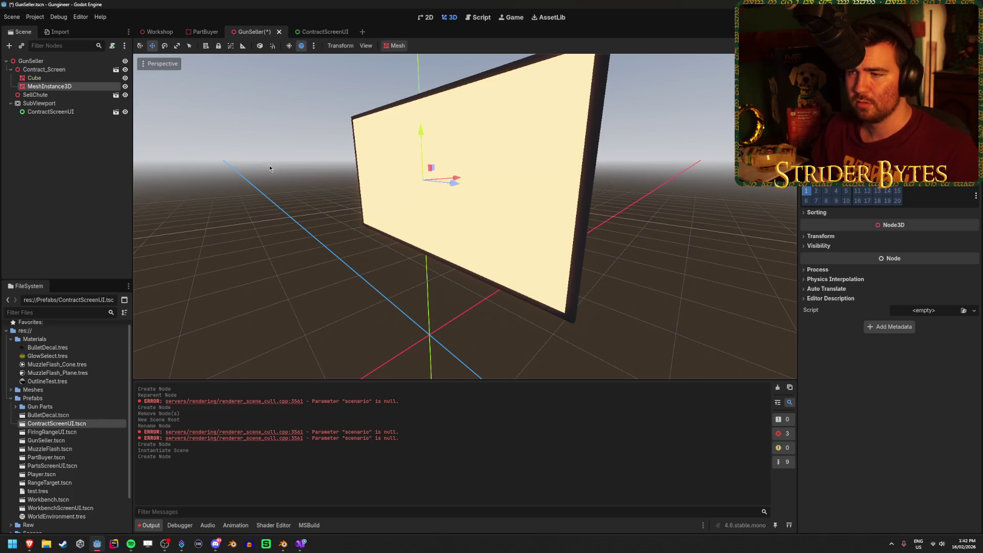
# Give the MeshInstance3D a new PlaneMesh and narrow its width slightly
pyautogui.moveTo(638, 226); pyautogui.dragTo(584, 228)
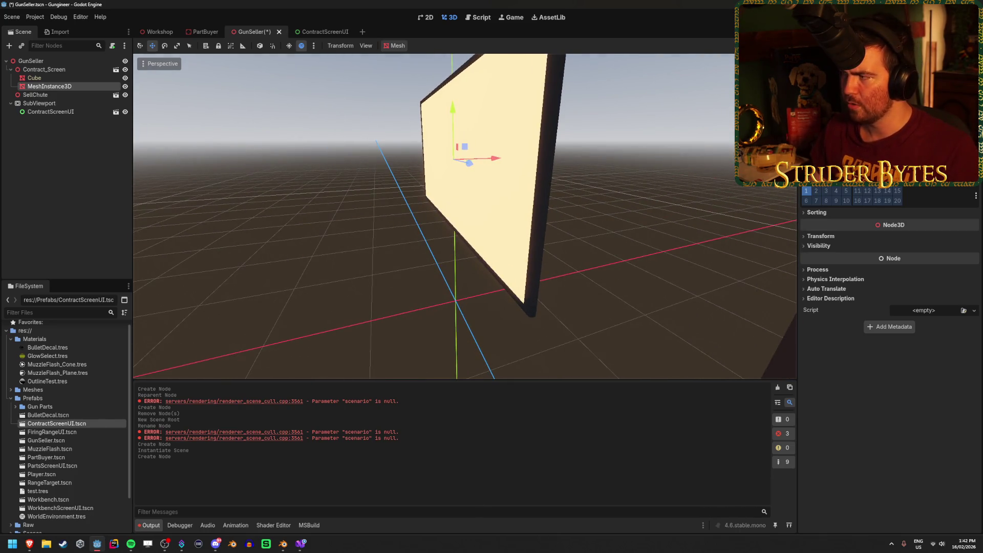
pyautogui.click(973, 110)
pyautogui.click(955, 191)
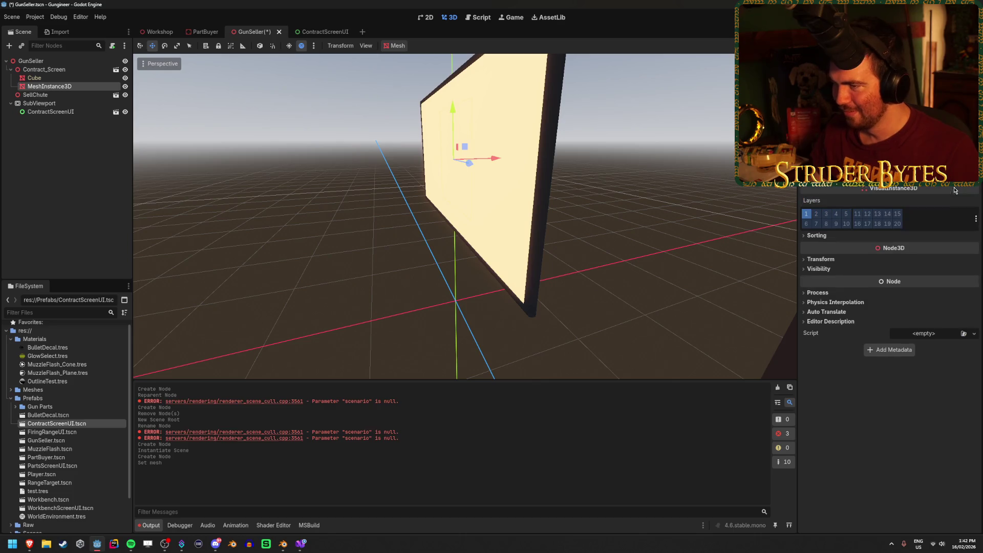
pyautogui.moveTo(482, 165)
pyautogui.mouseDown()
pyautogui.moveTo(497, 158)
pyautogui.moveTo(492, 172)
pyautogui.mouseUp()
pyautogui.press('f')
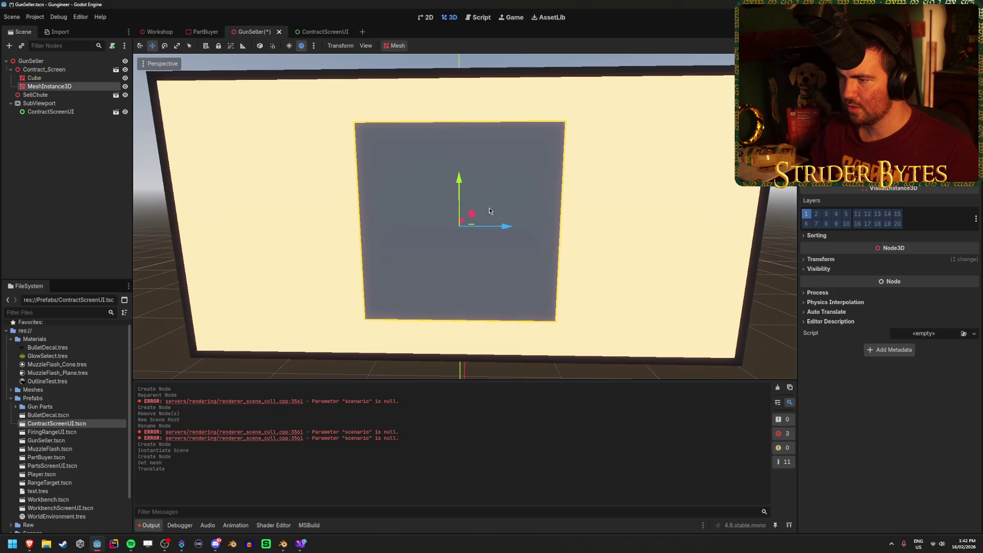
pyautogui.scroll(5, 888, 322)
pyautogui.moveTo(840, 184)
pyautogui.mouseDown()
pyautogui.moveTo(871, 184)
pyautogui.moveTo(857, 185)
pyautogui.mouseUp()
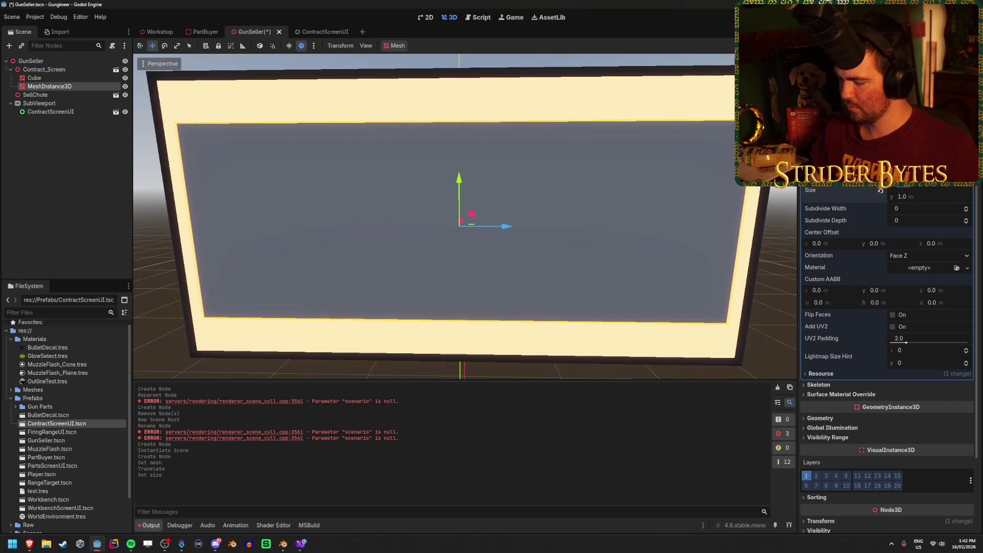
pyautogui.moveTo(858, 184); pyautogui.dragTo(881, 184)
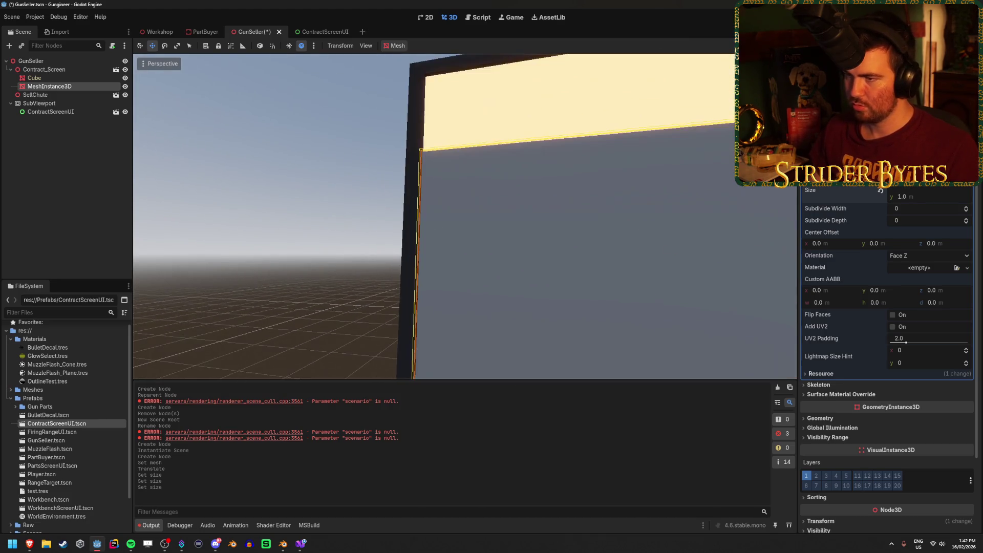
# Set the plane mesh height to 1.3
pyautogui.press('f')
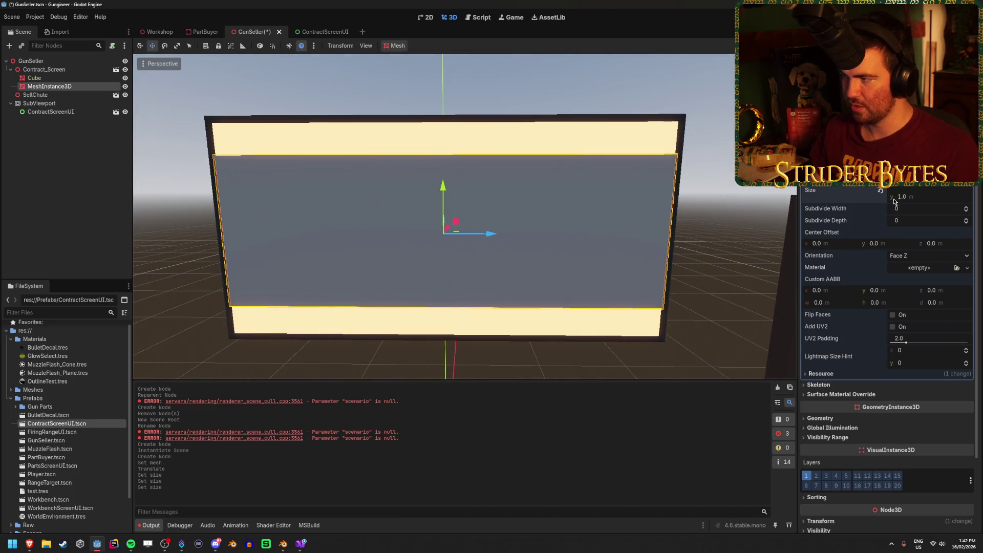
pyautogui.moveTo(865, 190); pyautogui.dragTo(895, 191)
pyautogui.click(904, 197)
pyautogui.write('1.3')
pyautogui.press('Return')
# Move the plane forward to Transform Position z 0.05 over the screen face
pyautogui.click(697, 205)
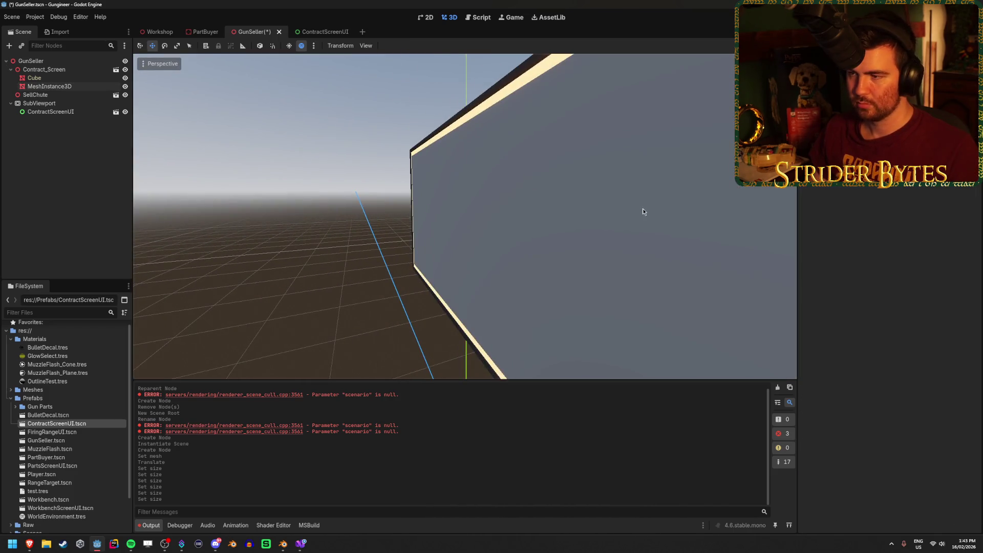
pyautogui.click(460, 233)
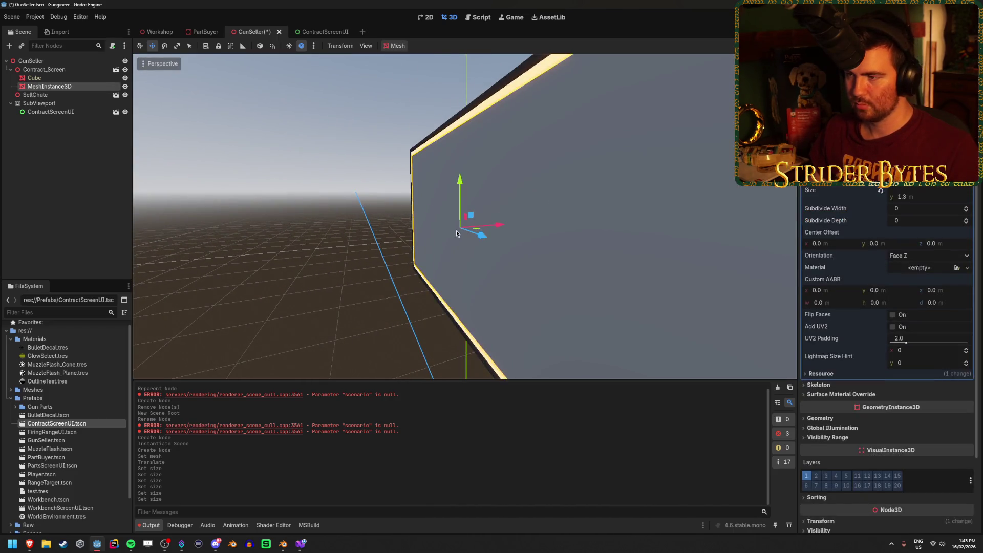
pyautogui.moveTo(496, 226); pyautogui.dragTo(501, 226)
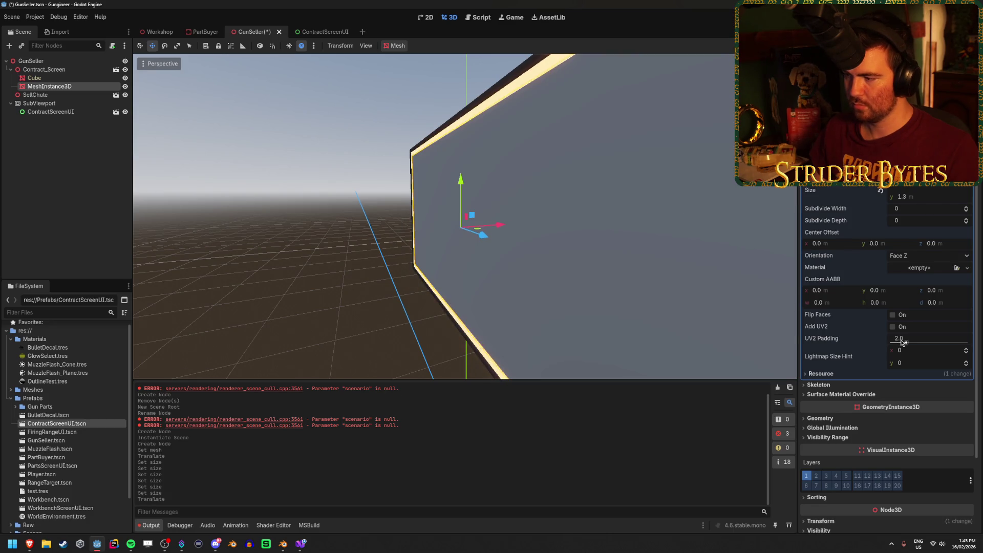
pyautogui.scroll(-3, 895, 348)
pyautogui.click(821, 433)
pyautogui.click(956, 454)
pyautogui.press('Return')
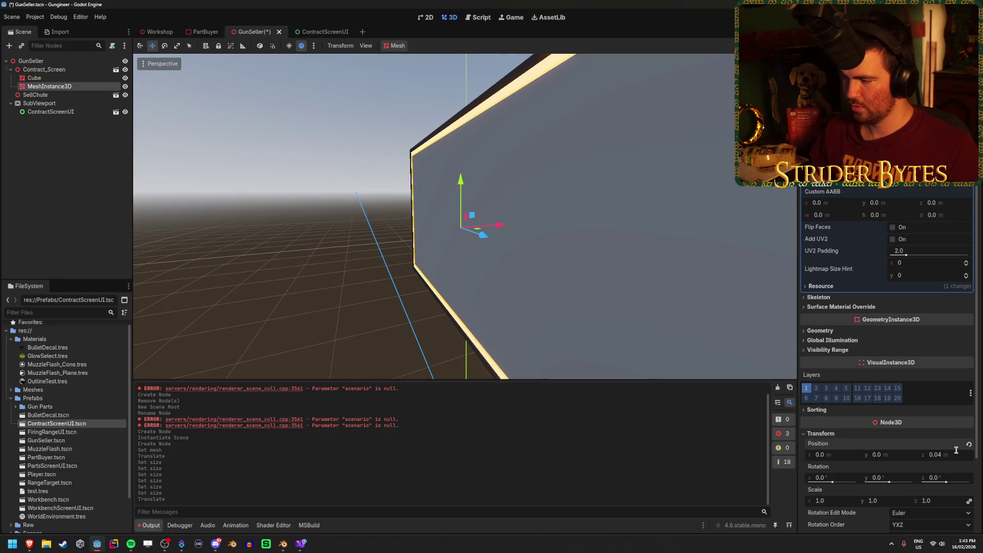
pyautogui.press('Return')
pyautogui.click(270, 262)
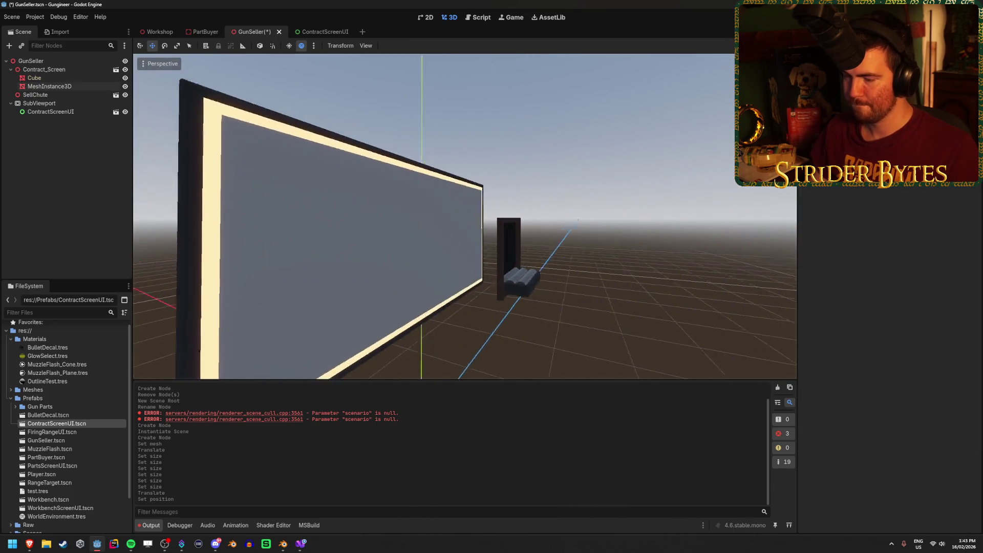
# Save the GunSeller scene and refocus the view on the screen plane
pyautogui.hotkey('ctrl', 's')
pyautogui.click(50, 86)
pyautogui.press('f')
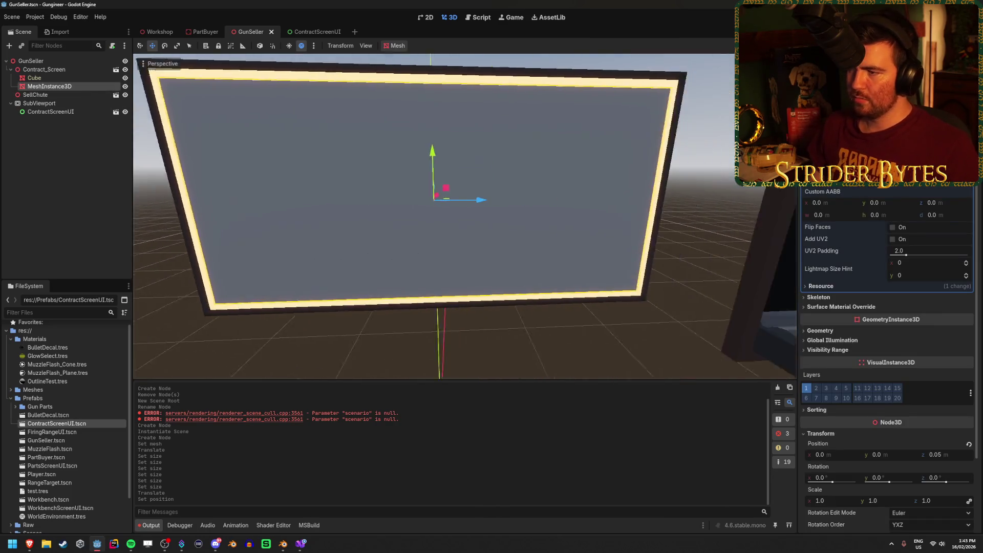
pyautogui.click(830, 307)
# Give the plane a new StandardMaterial3D as its material override
pyautogui.click(831, 306)
pyautogui.click(820, 331)
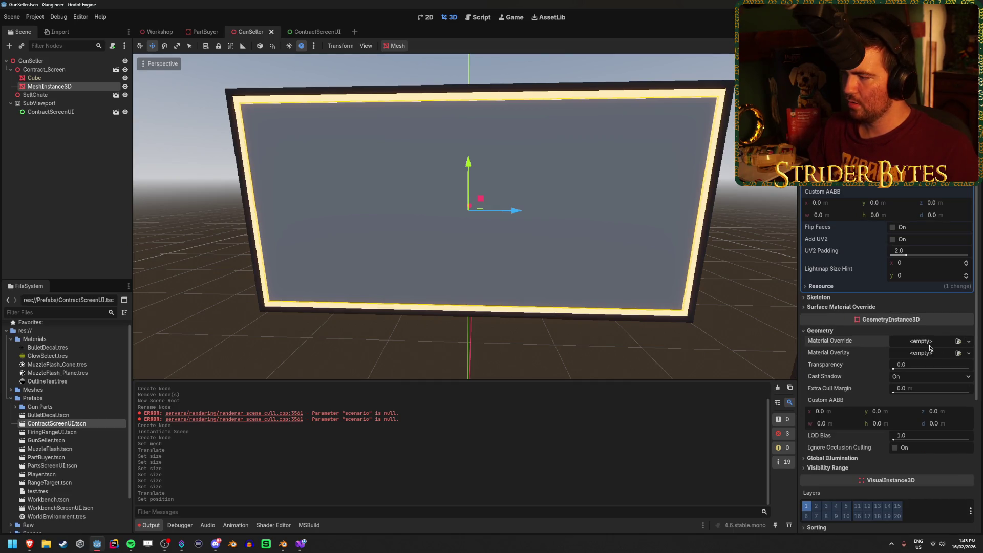
pyautogui.click(968, 341)
pyautogui.click(931, 350)
pyautogui.scroll(-5, 891, 400)
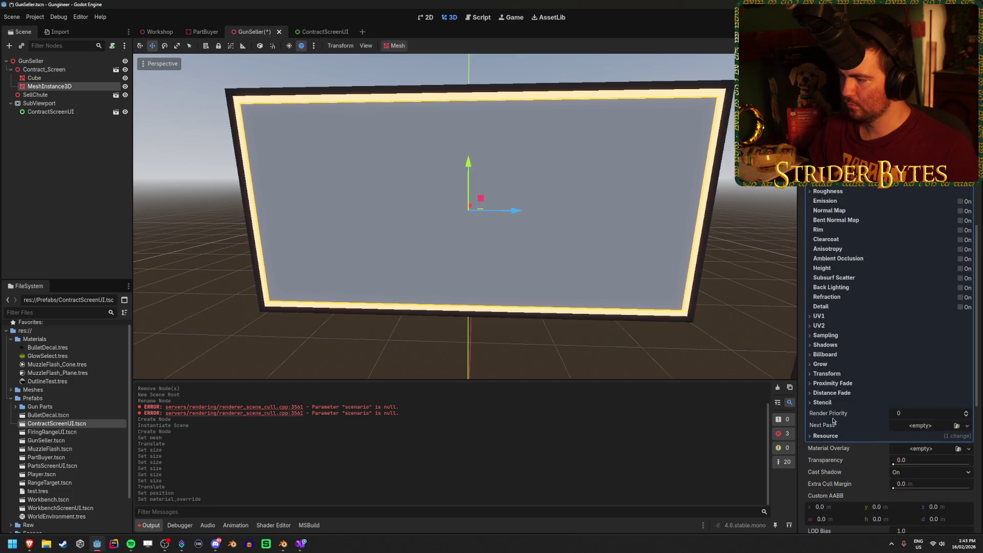
pyautogui.scroll(1, 891, 425)
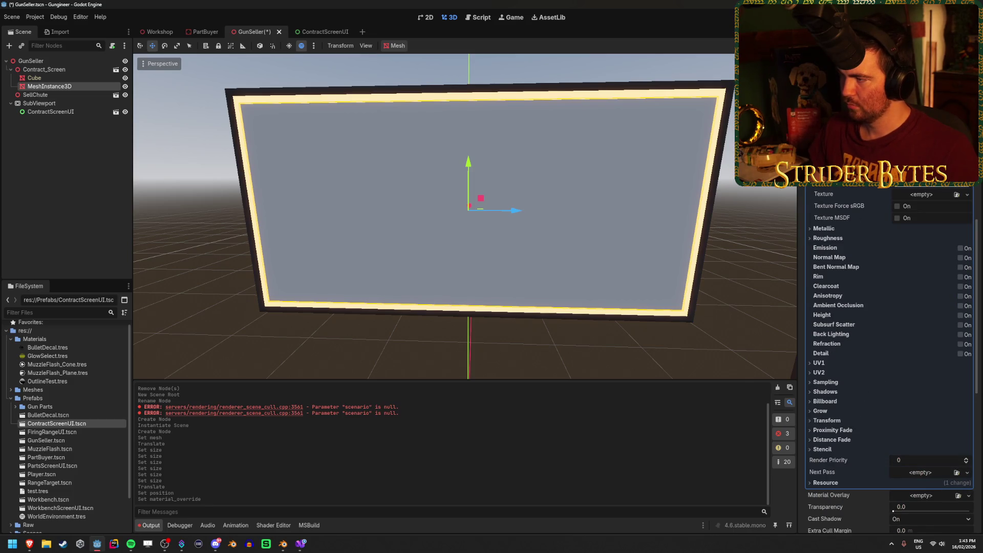
# Dismiss the viewport texture warning and make the material Local to Scene
pyautogui.click(967, 195)
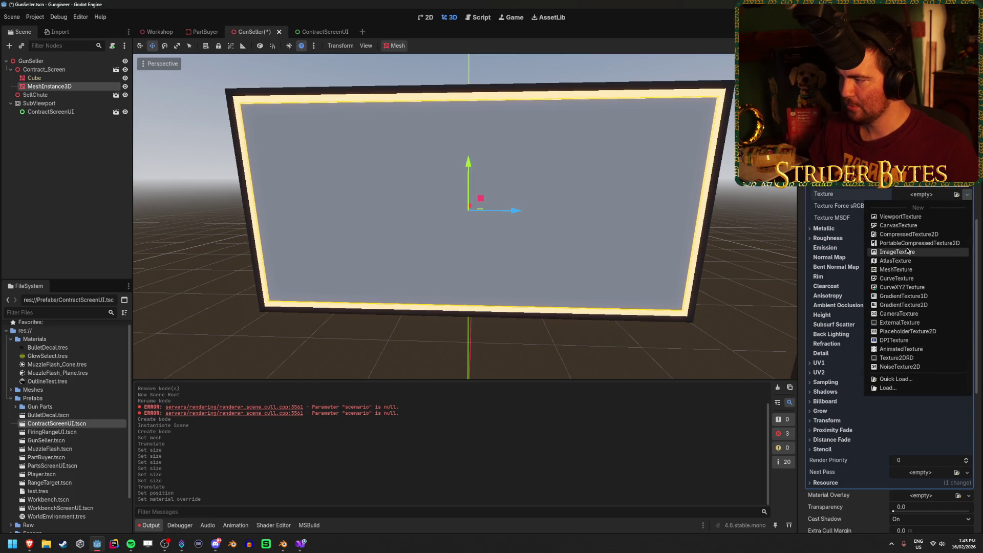
pyautogui.click(901, 217)
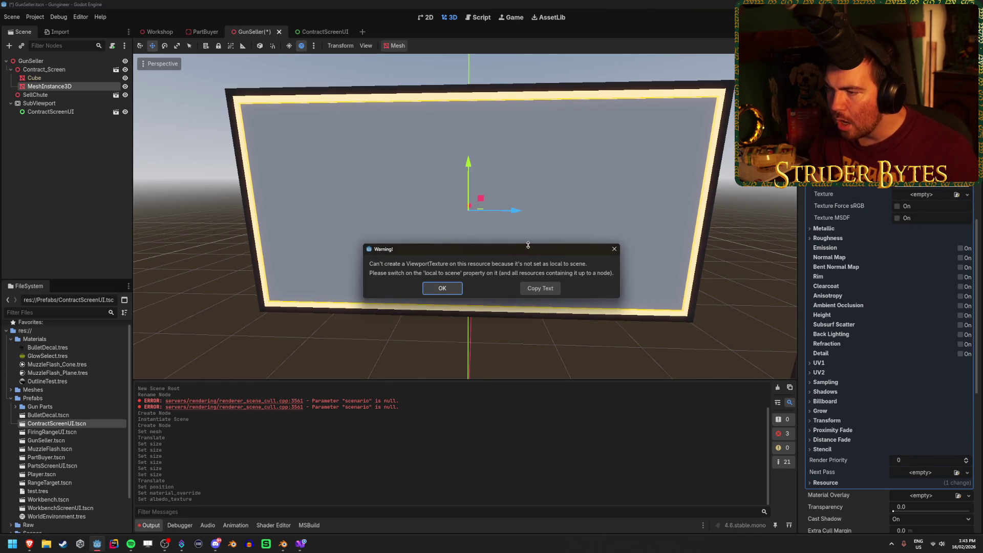
pyautogui.click(443, 288)
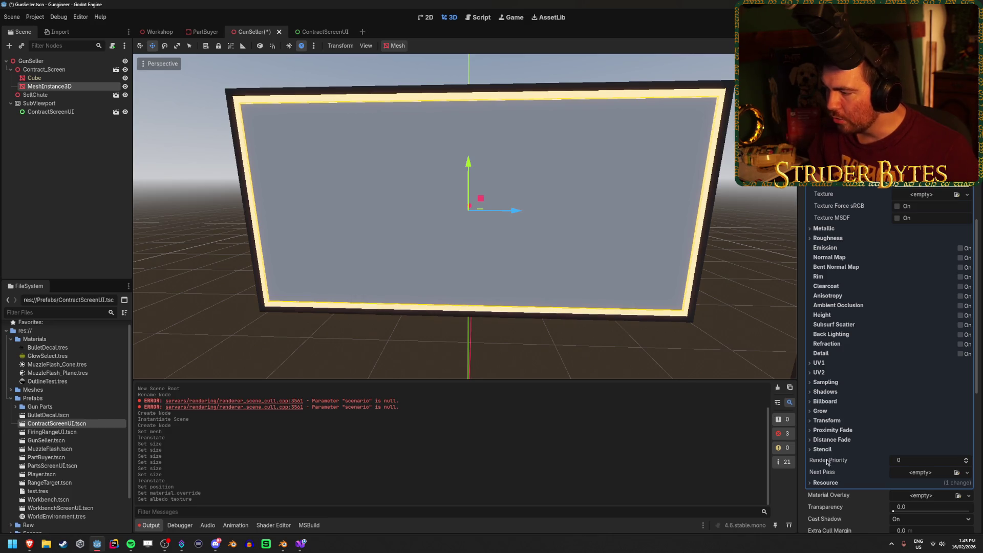
pyautogui.scroll(-5, 846, 455)
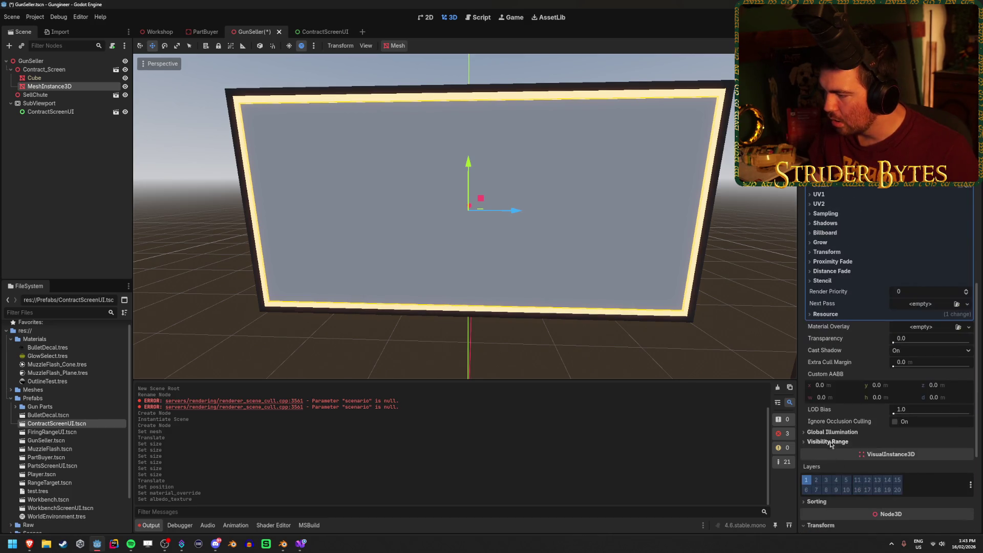
pyautogui.click(833, 371)
pyautogui.click(897, 380)
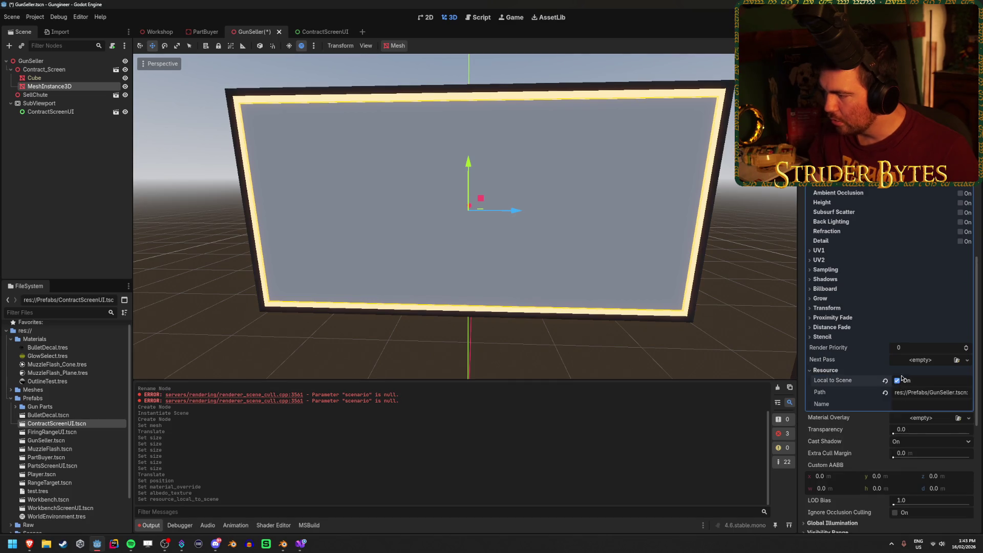
# Set the albedo texture to a ViewportTexture with the SubViewport as its path
pyautogui.scroll(5, 897, 382)
pyautogui.click(967, 196)
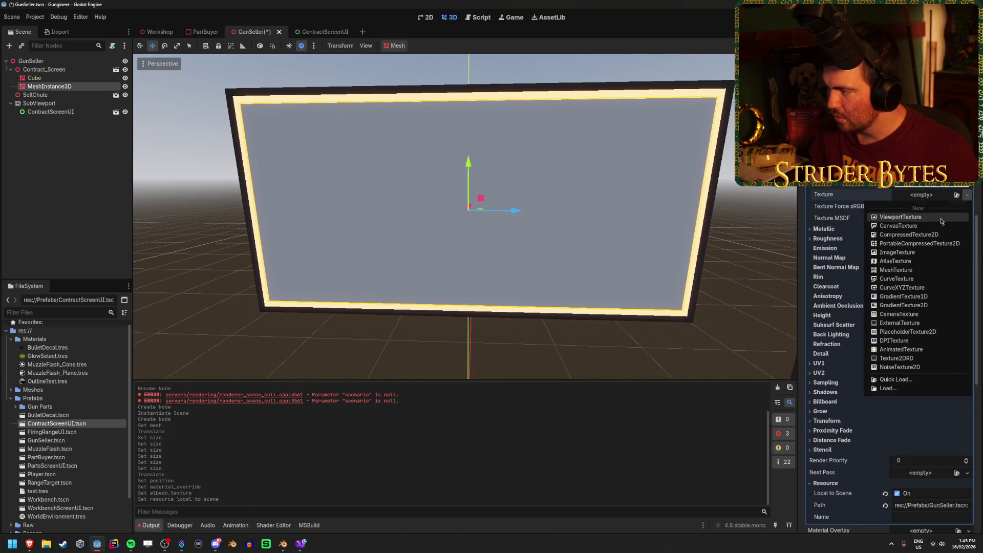
pyautogui.click(901, 217)
pyautogui.click(938, 195)
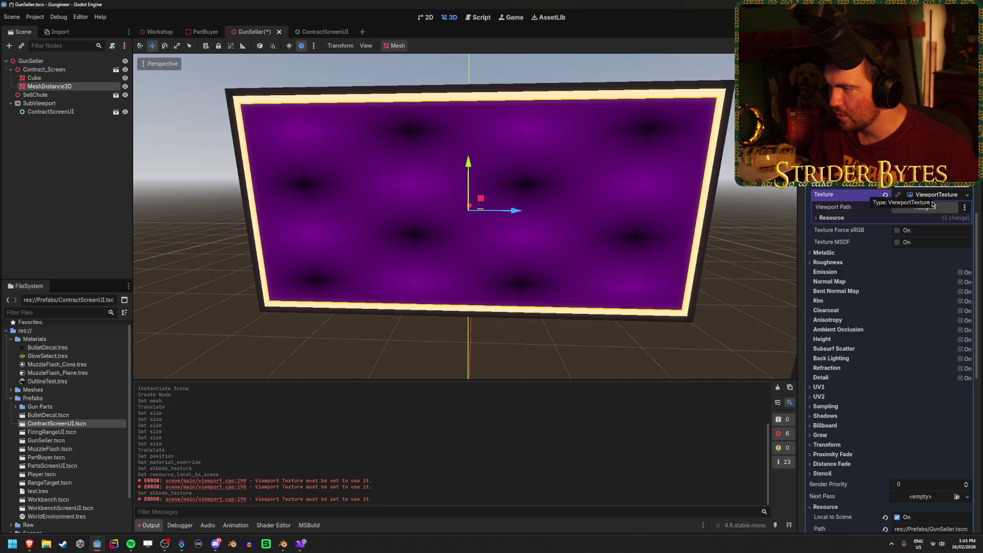
pyautogui.click(929, 208)
pyautogui.click(462, 189)
pyautogui.click(464, 401)
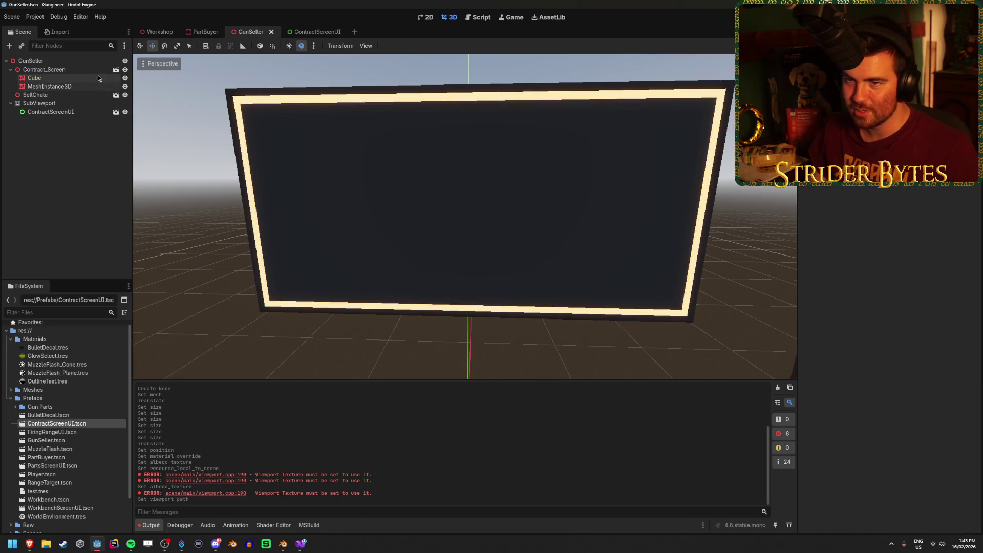
# Check the SubViewport's properties and the screen material, then reselect the SubViewport
pyautogui.click(88, 105)
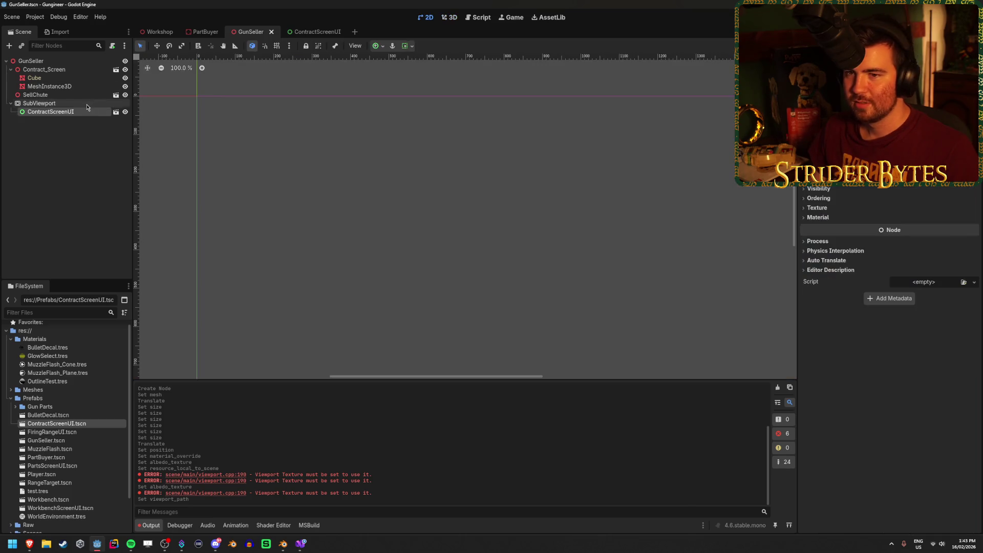
pyautogui.click(50, 86)
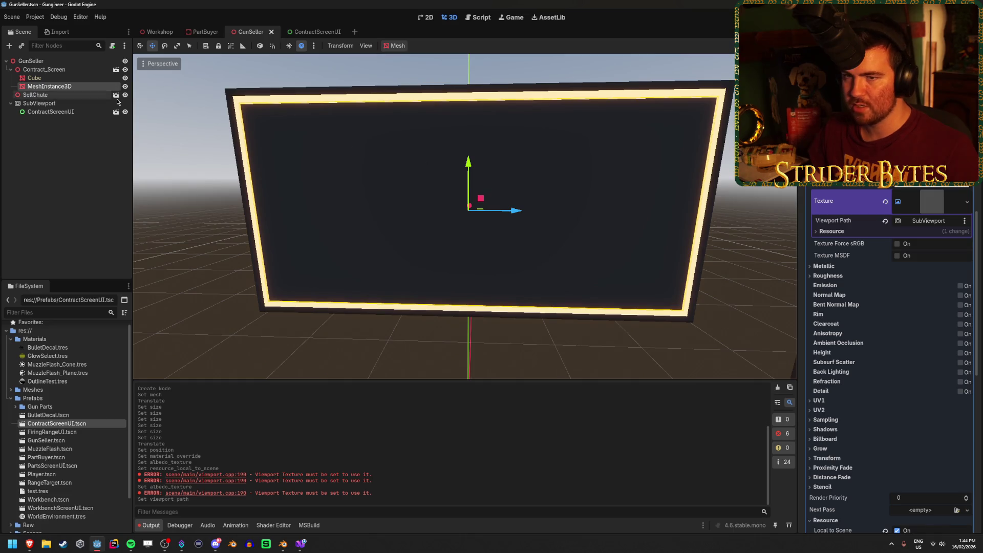
pyautogui.scroll(4, 888, 307)
pyautogui.scroll(3, 864, 244)
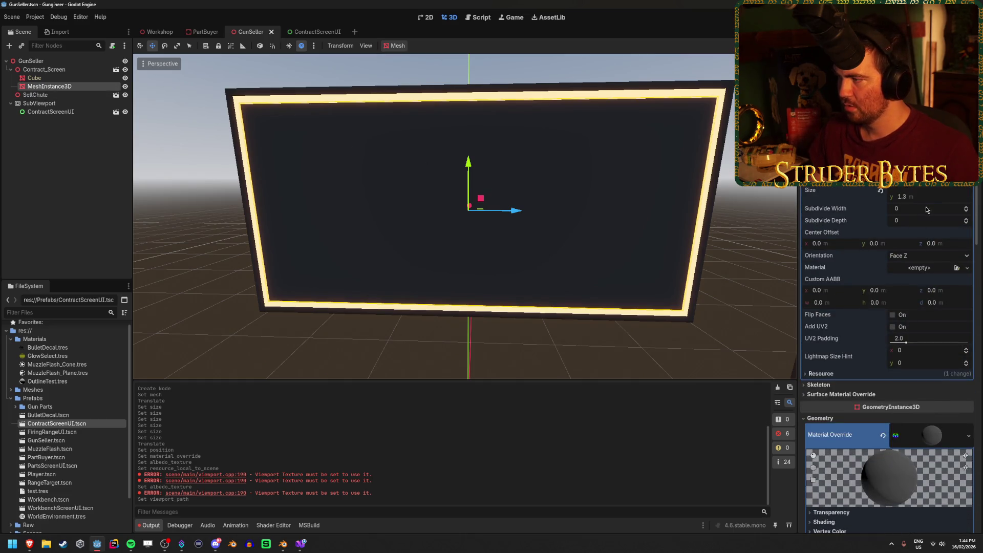
pyautogui.click(39, 103)
pyautogui.write('2800')
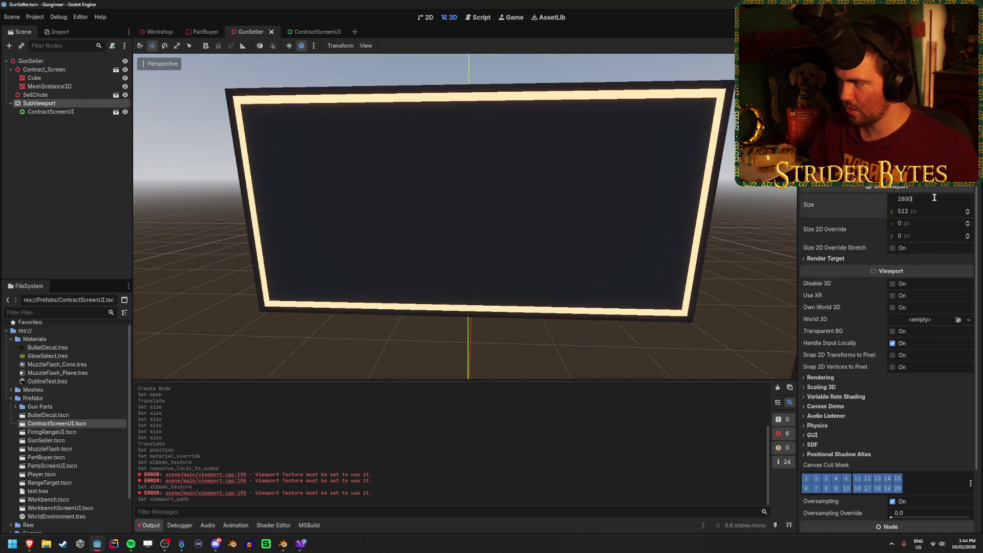
# Resize the SubViewport to 2800 × 1300 and save GunSeller
pyautogui.press('Tab')
pyautogui.write('1')
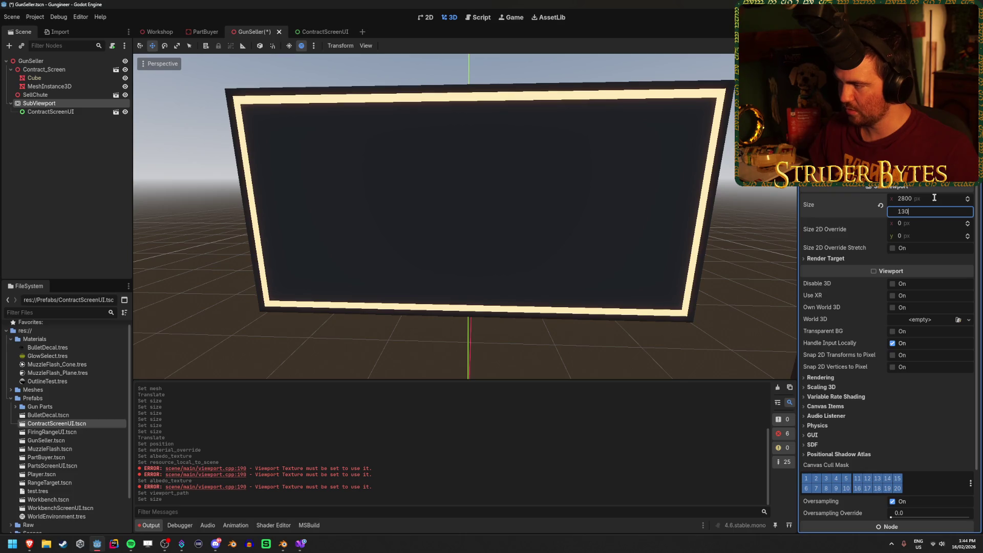
pyautogui.press('Return')
pyautogui.click(51, 111)
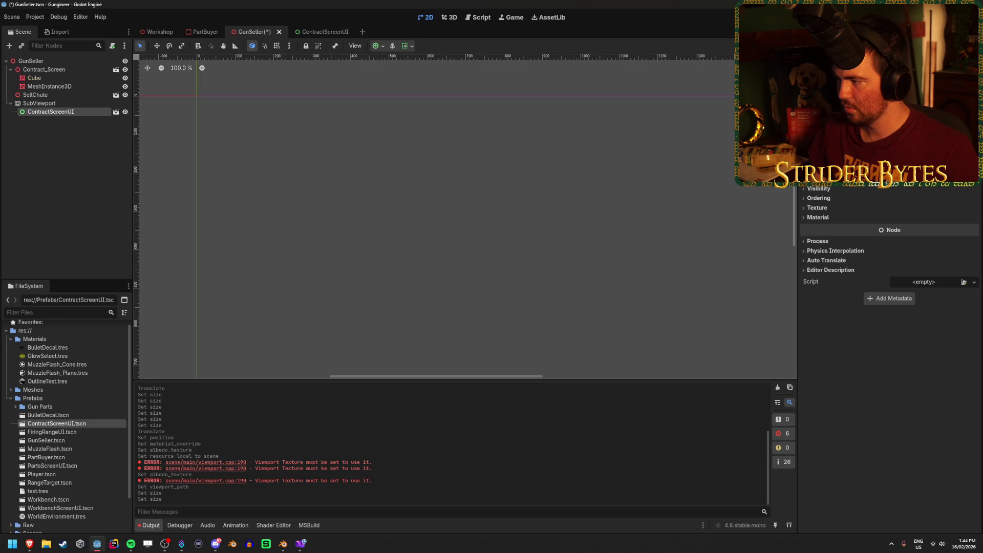
pyautogui.scroll(3, 889, 281)
pyautogui.click(826, 195)
pyautogui.hotkey('ctrl', 's')
# Set the ContractScreenUI root size to 2800 × 1300 and save that scene
pyautogui.click(307, 32)
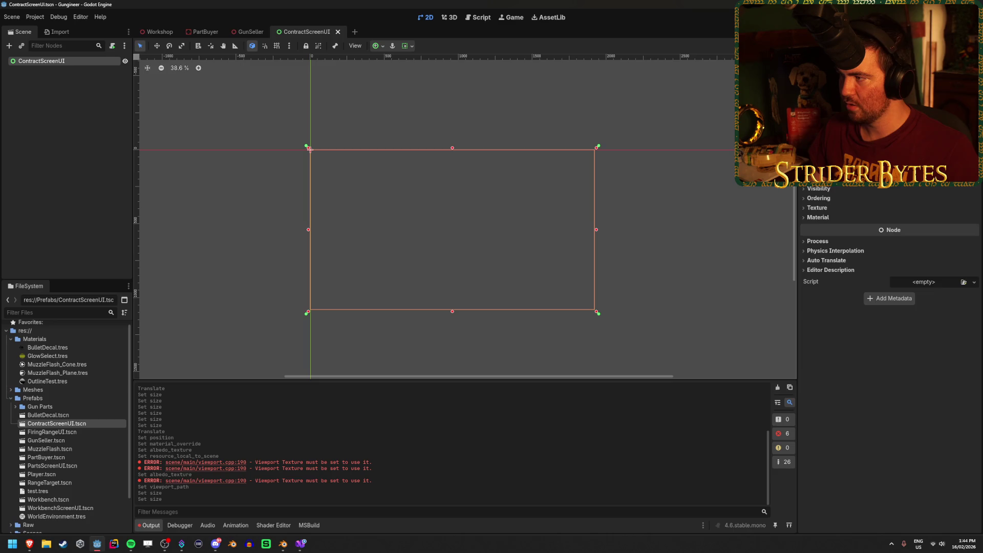
pyautogui.scroll(3, 890, 281)
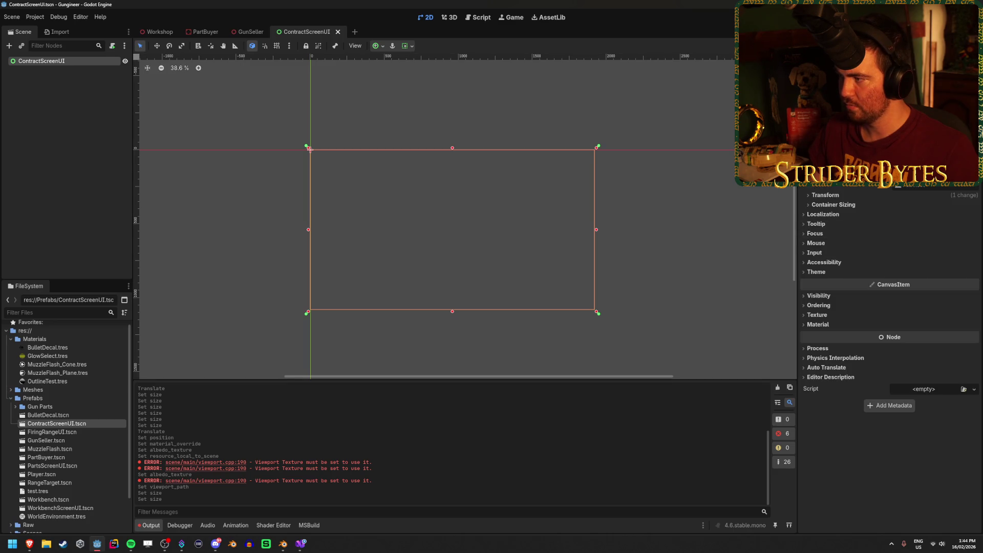
pyautogui.click(838, 194)
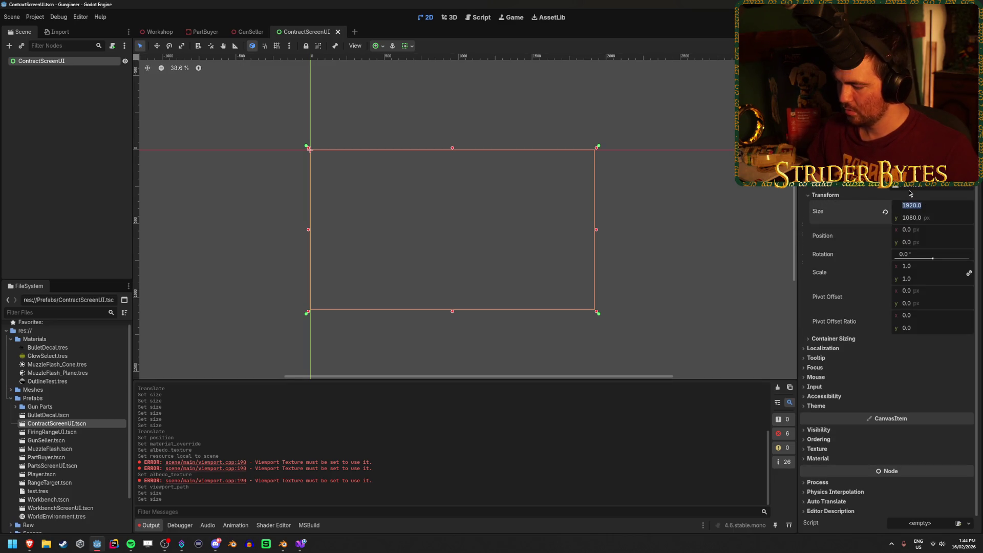
pyautogui.write('00')
pyautogui.press('Tab')
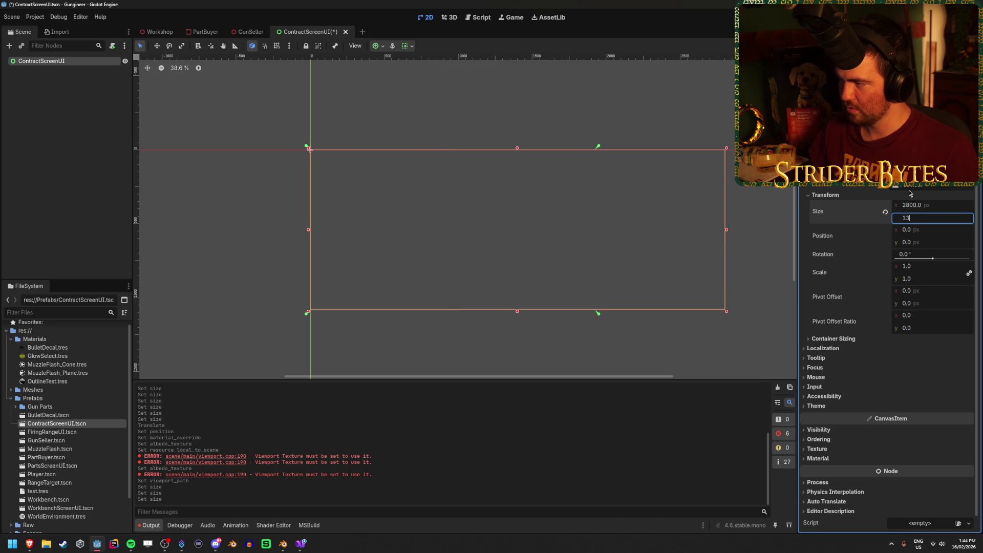
pyautogui.write('00')
pyautogui.press('Return')
pyautogui.hotkey('ctrl', 's')
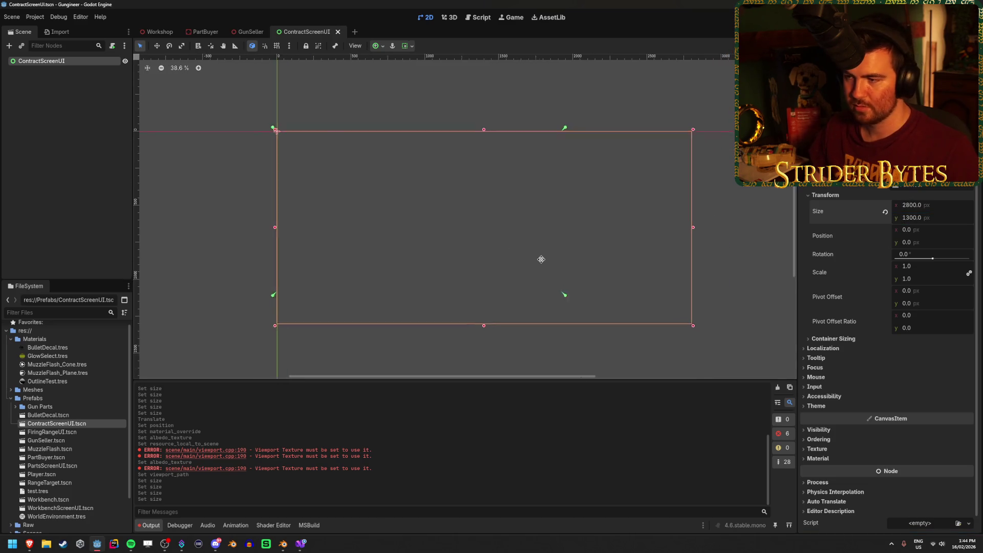
pyautogui.click(75, 75)
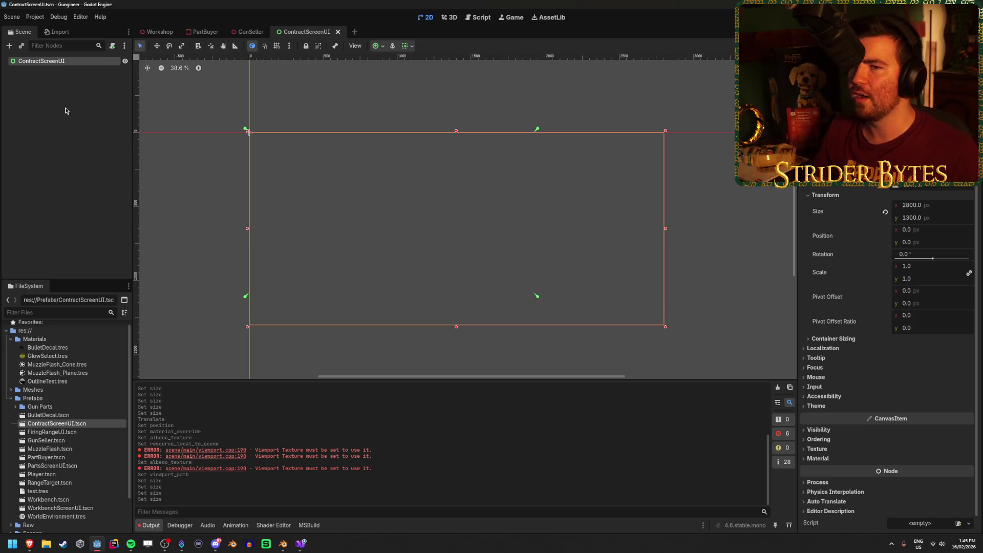
pyautogui.click(65, 110)
pyautogui.click(74, 62)
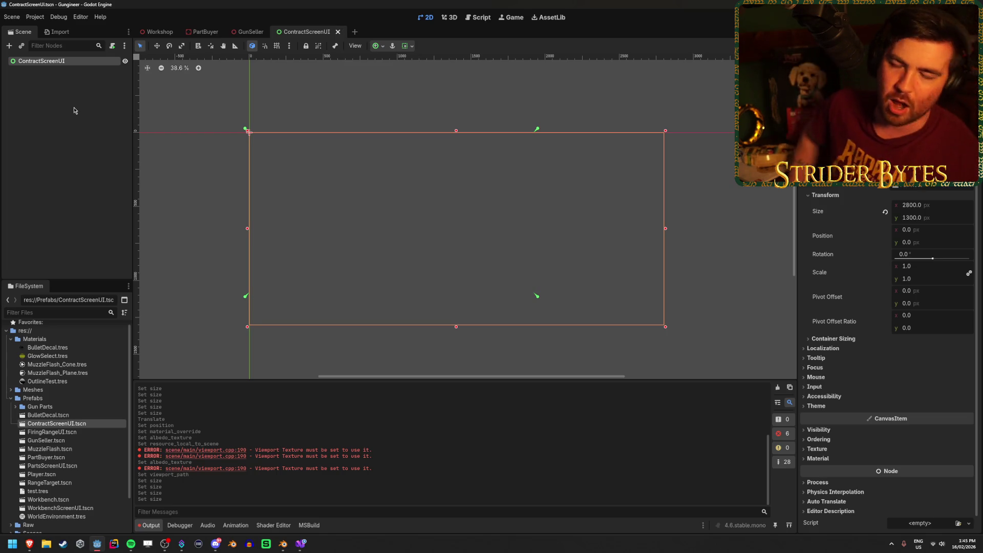
pyautogui.click(75, 110)
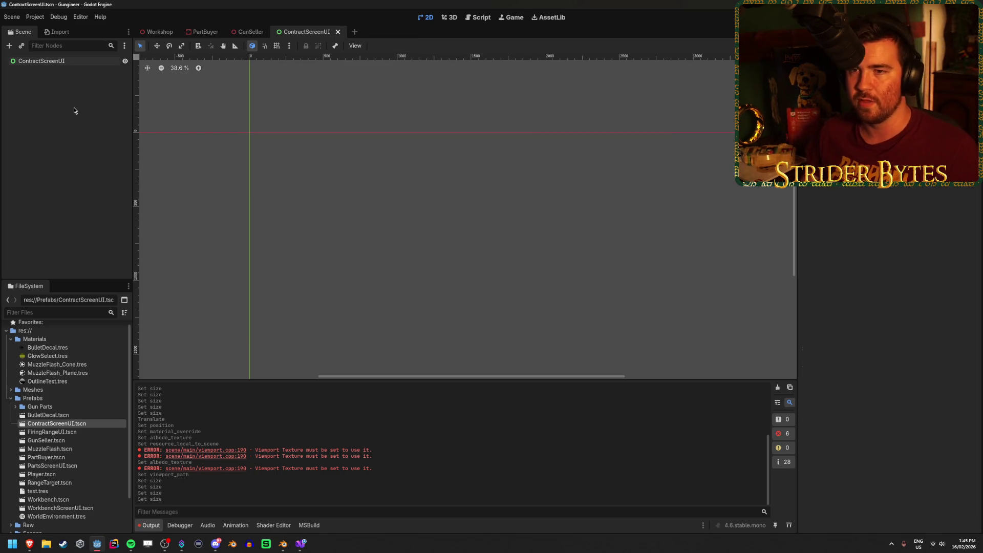
pyautogui.click(62, 61)
pyautogui.scroll(1, 305, 266)
pyautogui.scroll(1, 358, 238)
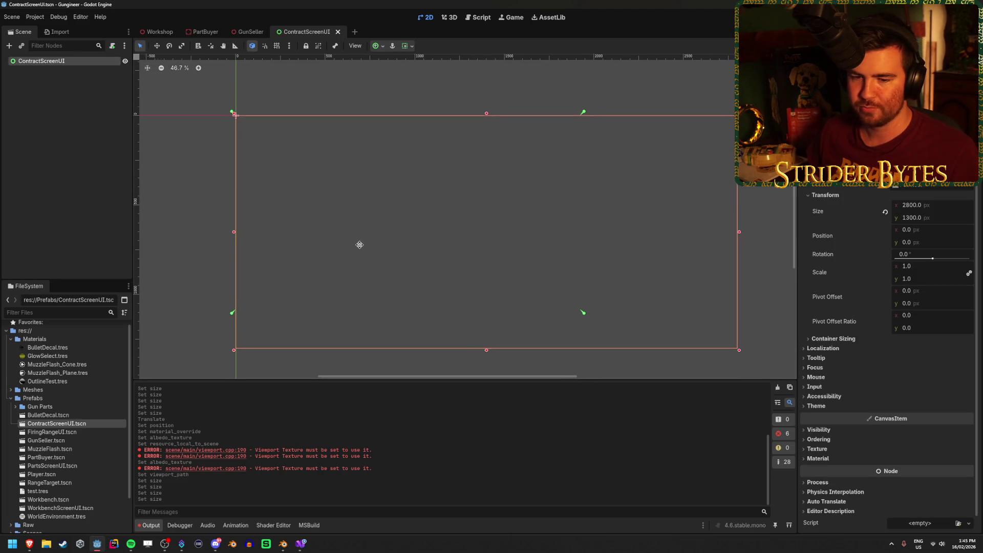
pyautogui.moveTo(361, 247); pyautogui.dragTo(350, 242)
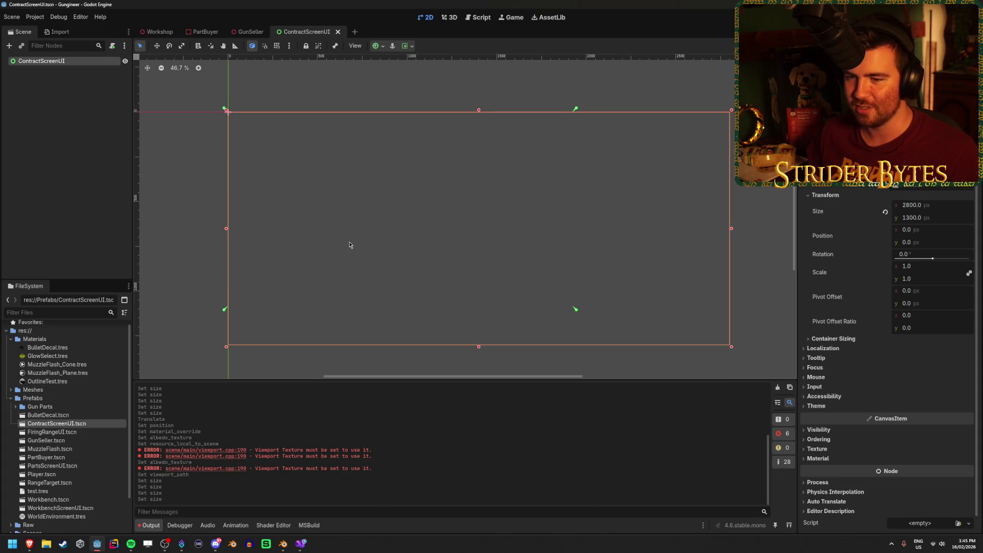
pyautogui.hscroll(2, 348, 241)
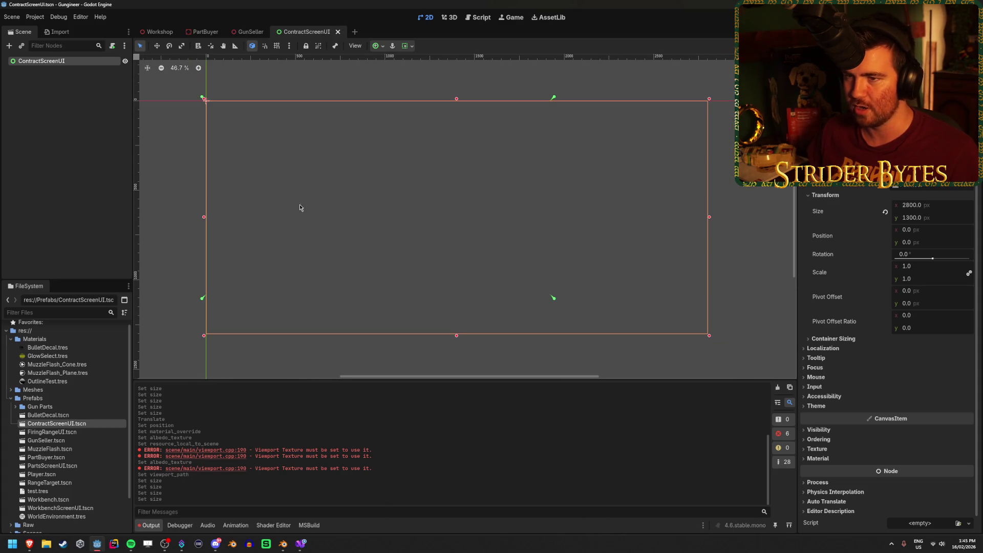
pyautogui.scroll(1, 315, 220)
pyautogui.scroll(-1, 317, 215)
pyautogui.moveTo(314, 213); pyautogui.dragTo(405, 222)
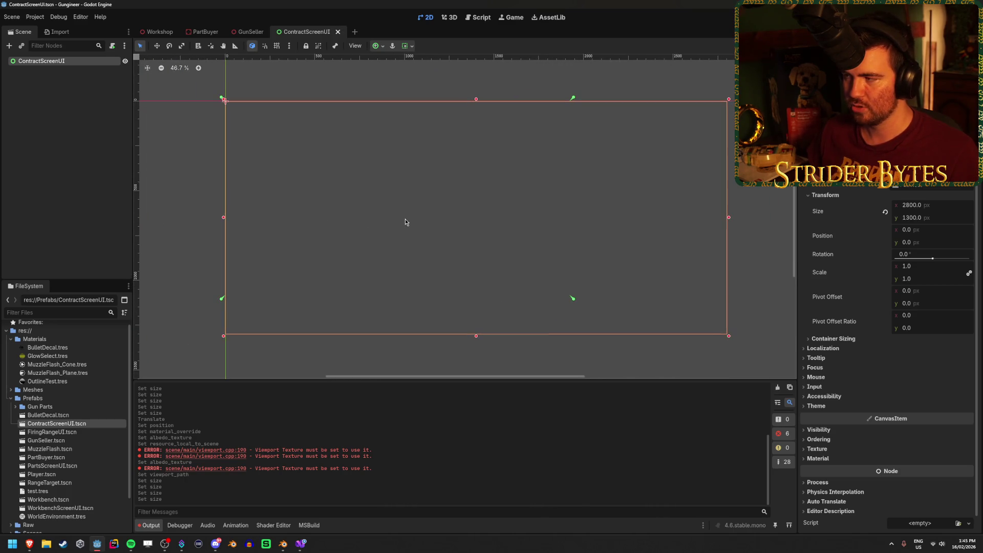
pyautogui.hotkey('ctrl', 's')
pyautogui.click(80, 71)
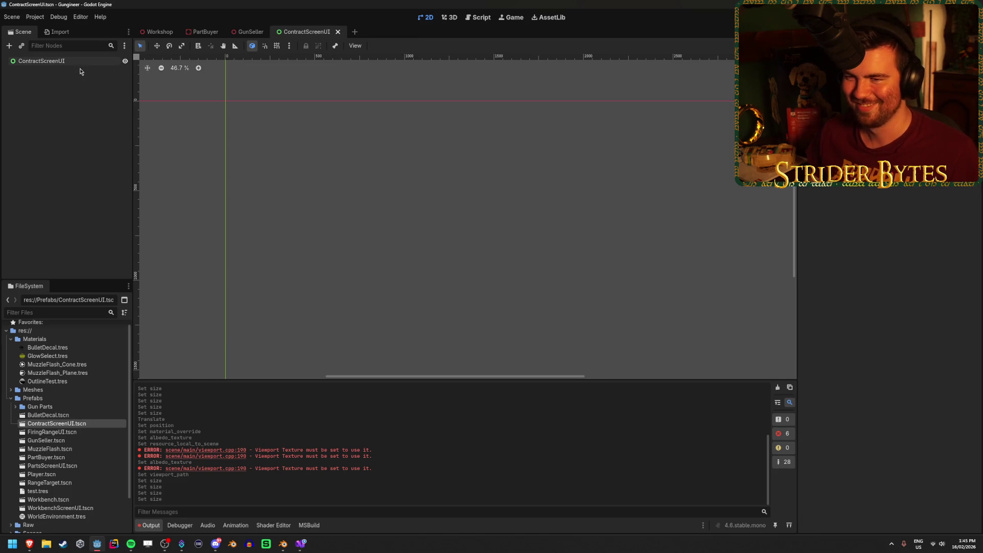
pyautogui.click(83, 62)
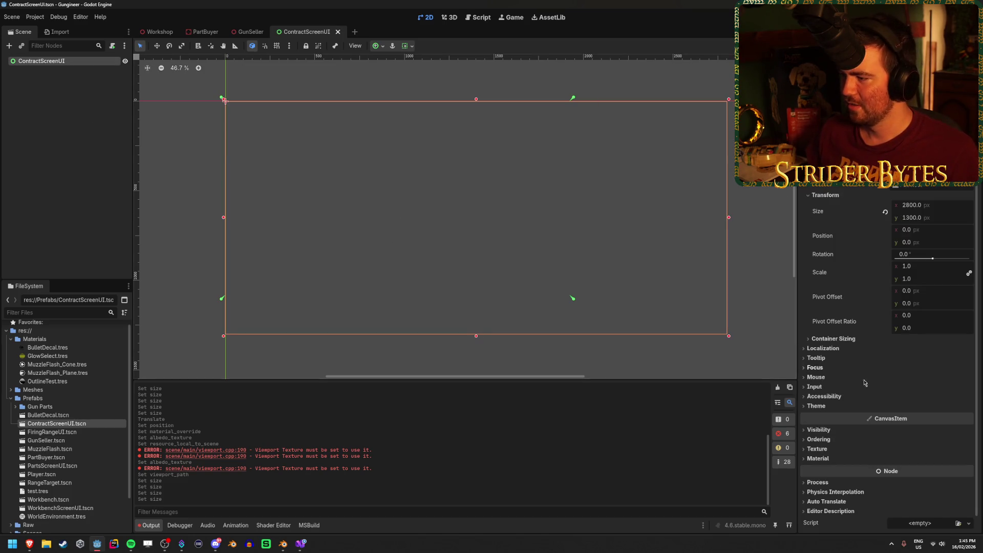
pyautogui.click(830, 448)
pyautogui.click(819, 482)
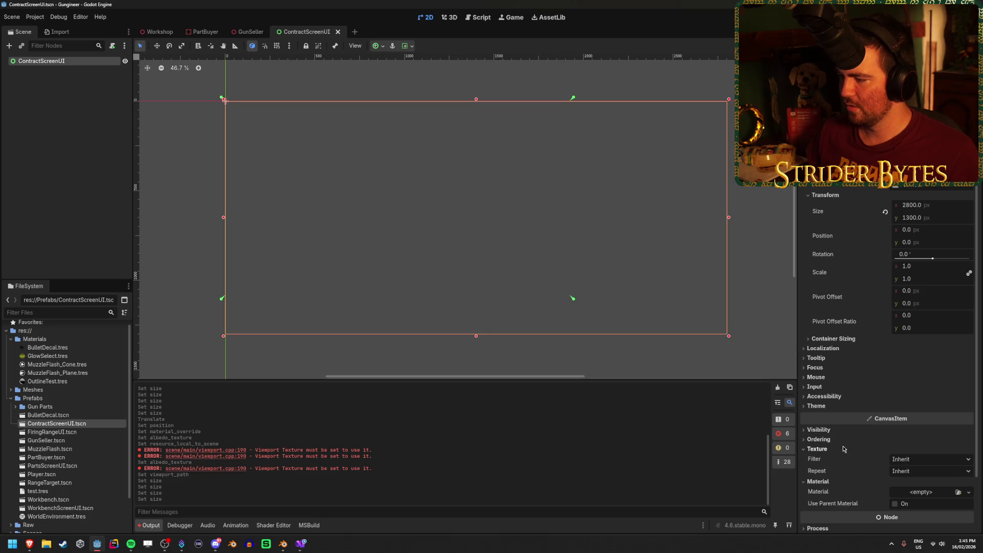
pyautogui.click(845, 449)
pyautogui.click(819, 439)
pyautogui.click(819, 438)
pyautogui.click(819, 430)
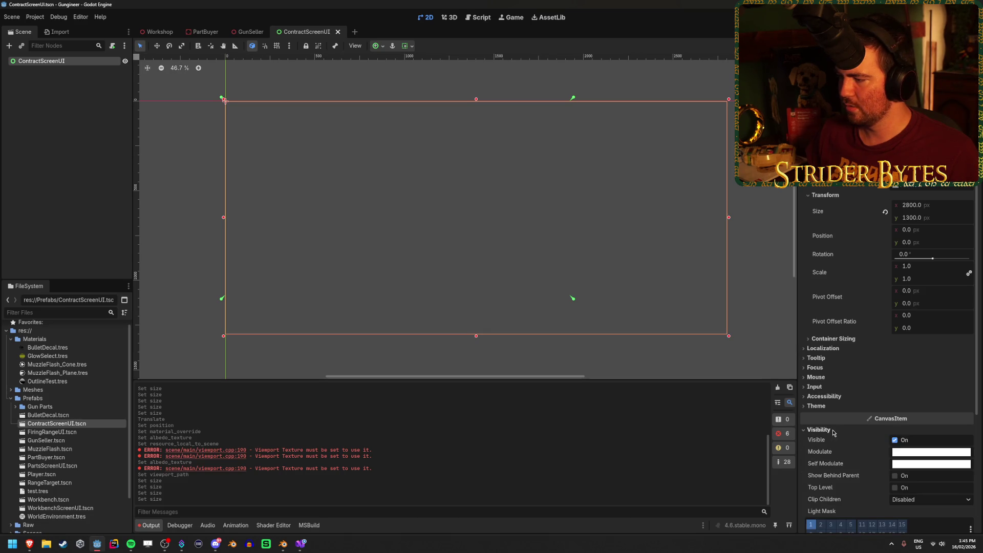
pyautogui.click(833, 431)
pyautogui.click(819, 407)
pyautogui.click(822, 408)
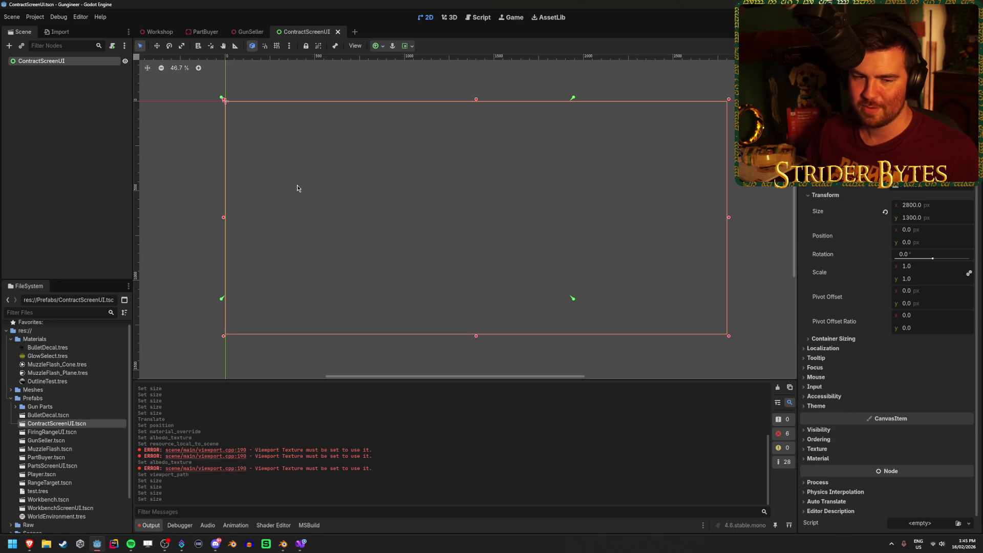
pyautogui.click(113, 192)
pyautogui.click(61, 62)
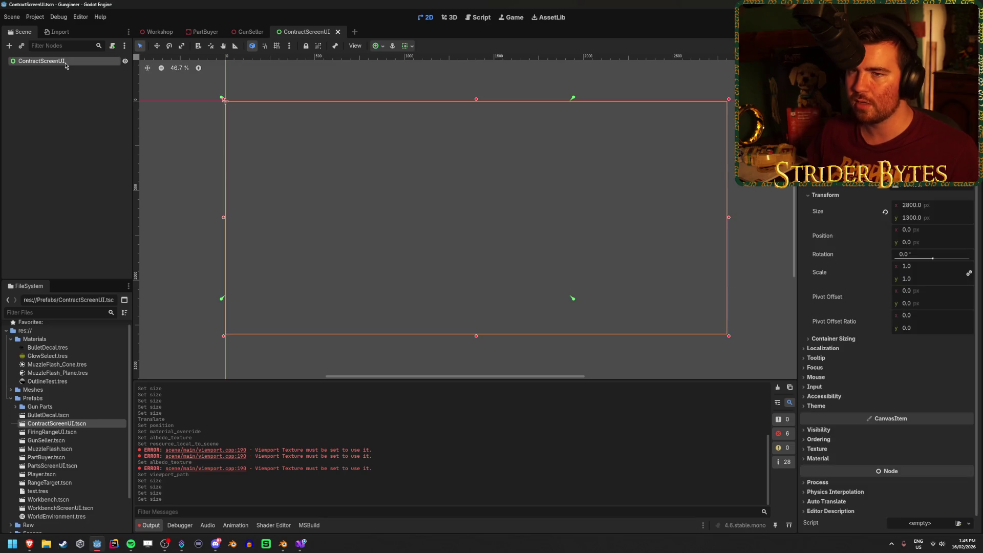
pyautogui.rightClick(66, 65)
# Set the screen material override's Transparency to Alpha
pyautogui.click(250, 31)
pyautogui.scroll(-5, 918, 269)
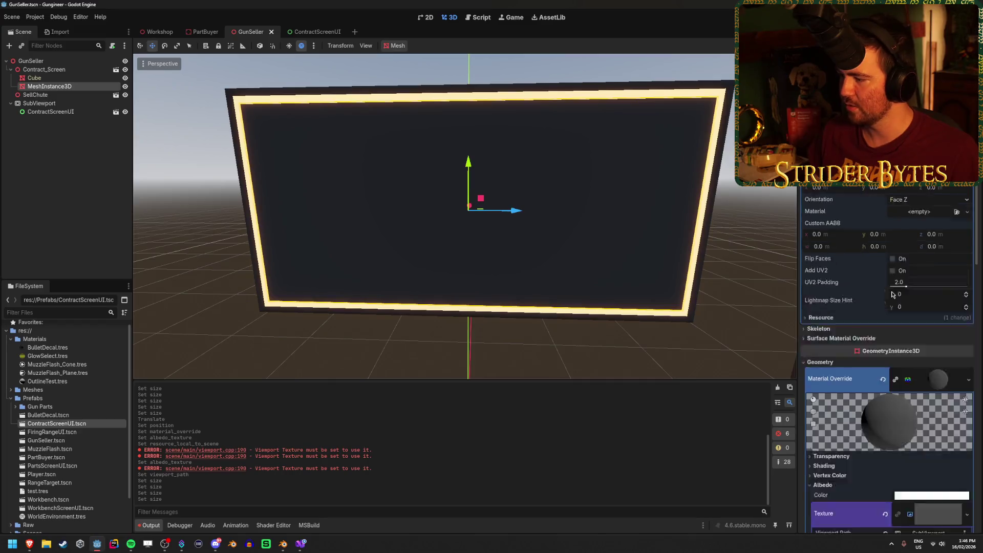
pyautogui.click(933, 347)
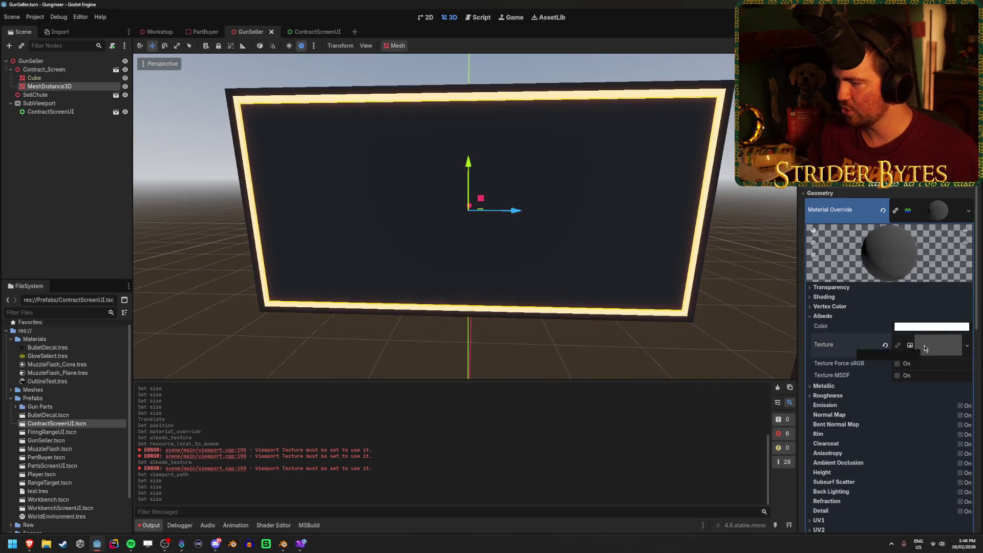
pyautogui.click(934, 346)
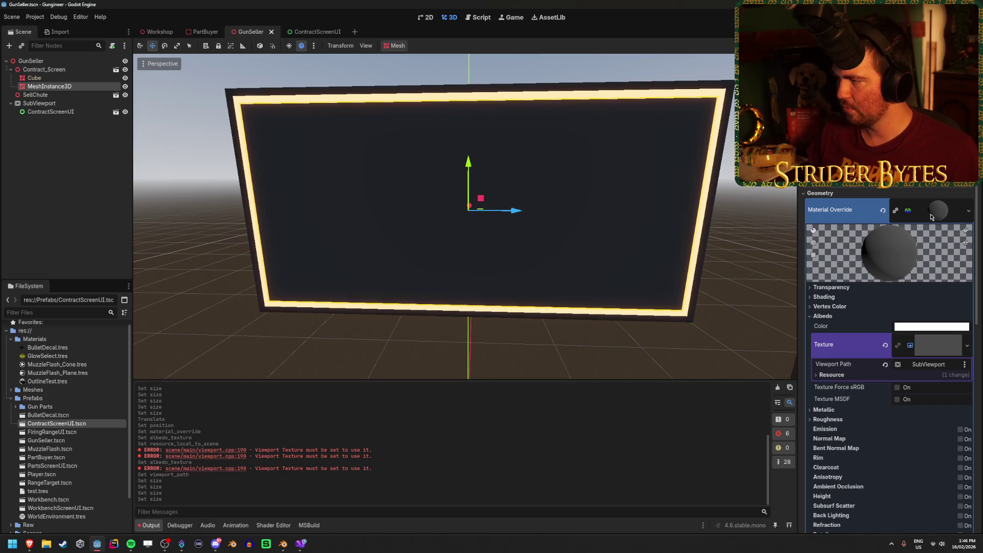
pyautogui.click(831, 288)
pyautogui.click(910, 297)
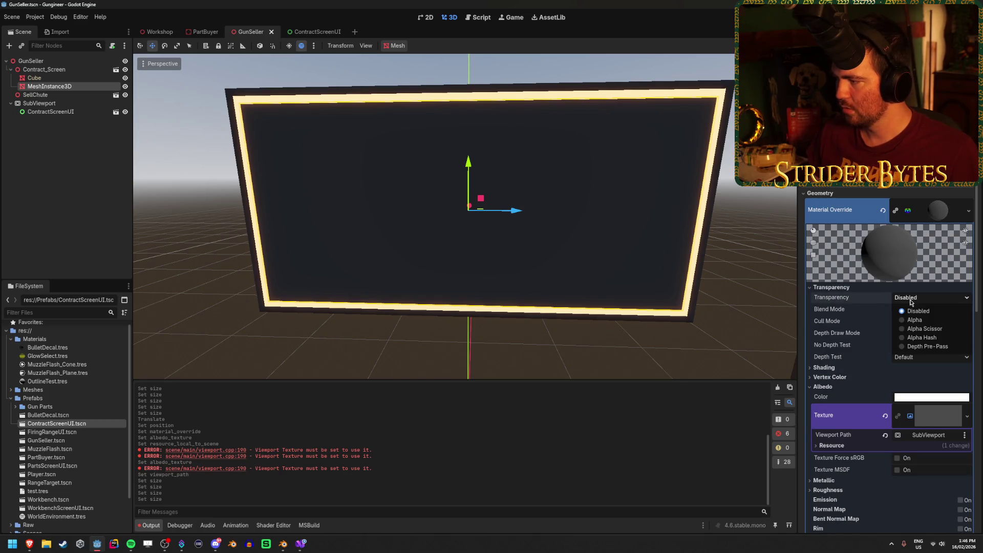
pyautogui.click(915, 319)
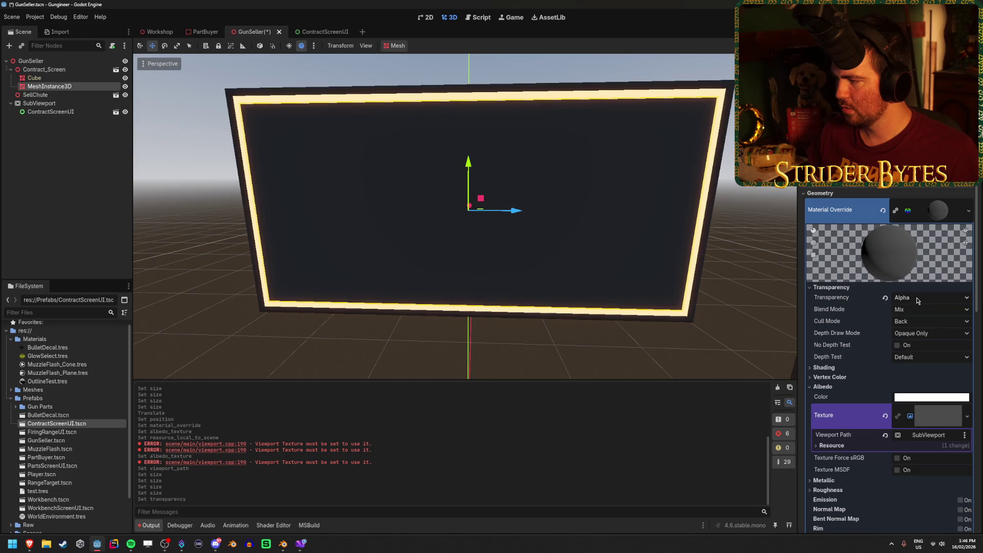
pyautogui.click(850, 367)
pyautogui.click(850, 367)
pyautogui.scroll(-8, 852, 363)
pyautogui.scroll(-5, 853, 363)
# Enable Transparent BG on the SubViewport and save GunSeller
pyautogui.hotkey('ctrl', 's')
pyautogui.scroll(10, 853, 360)
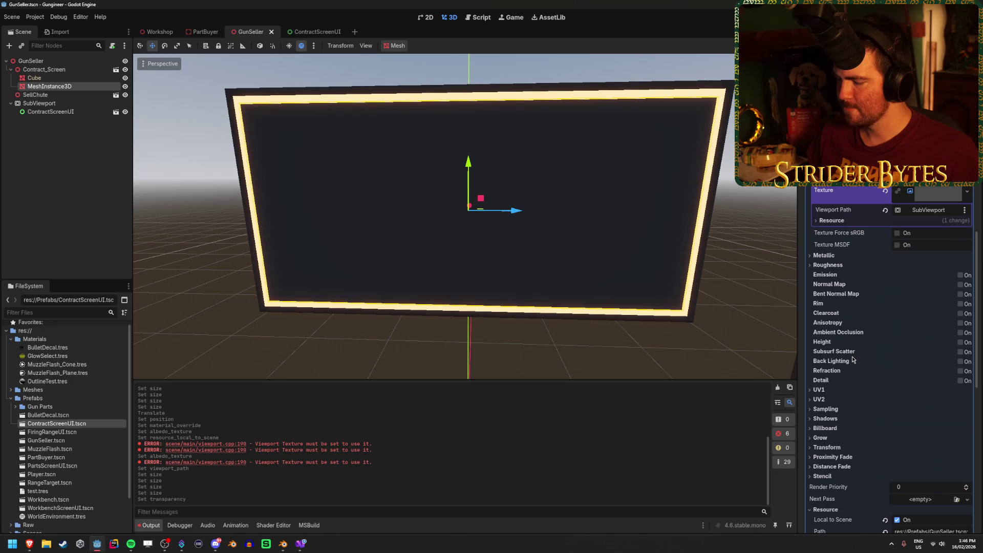
pyautogui.scroll(3, 855, 359)
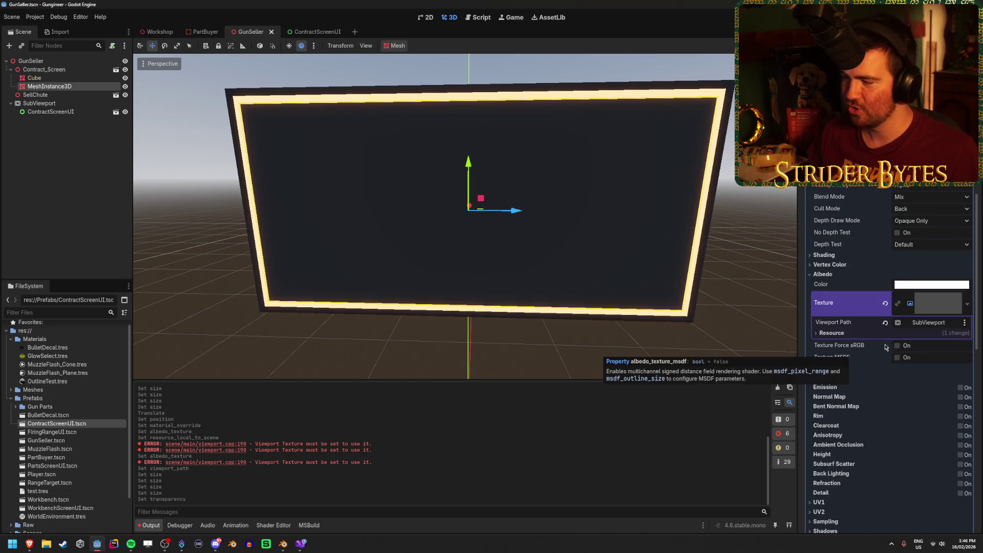
pyautogui.click(943, 307)
pyautogui.click(942, 308)
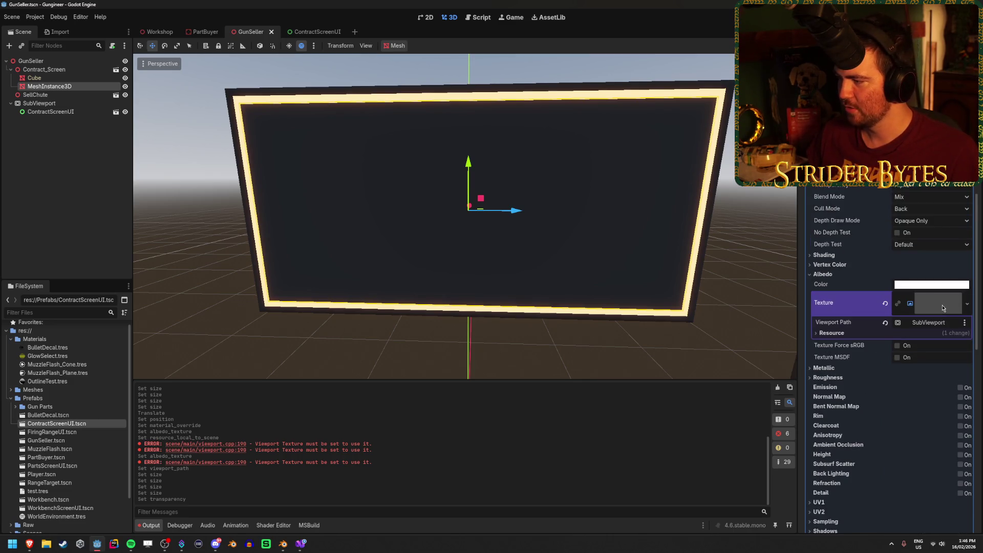
pyautogui.click(942, 306)
pyautogui.click(940, 307)
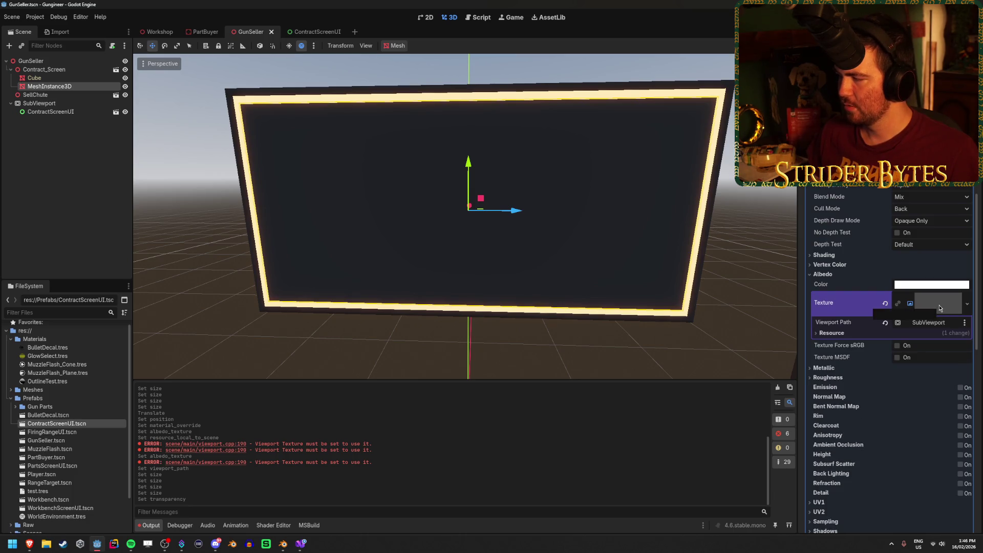
pyautogui.click(51, 103)
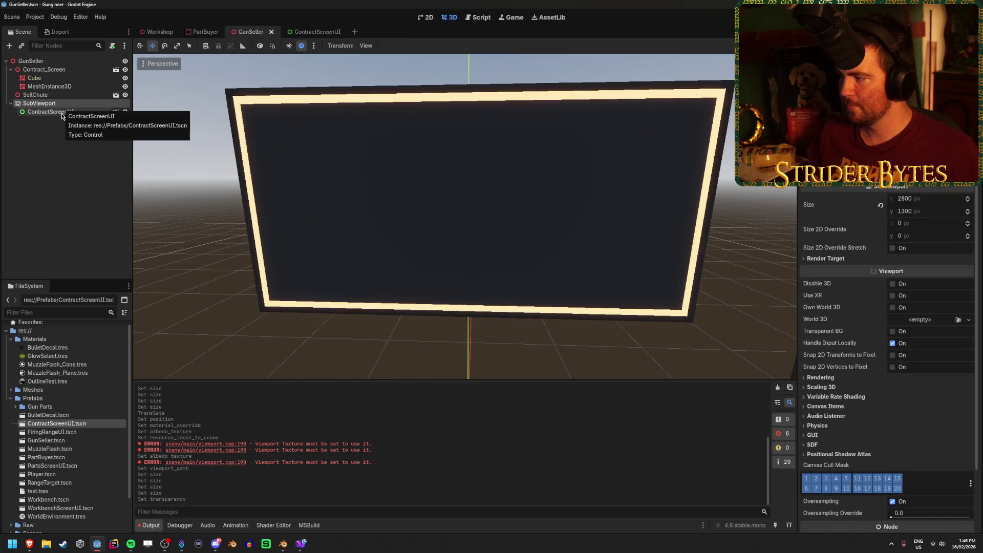
pyautogui.click(892, 331)
pyautogui.hotkey('ctrl', 's')
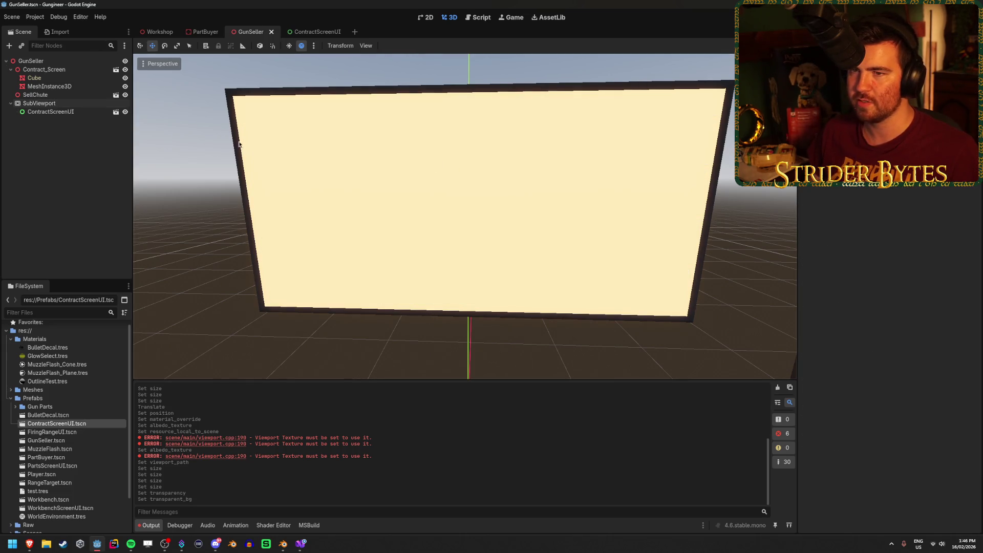
pyautogui.click(306, 32)
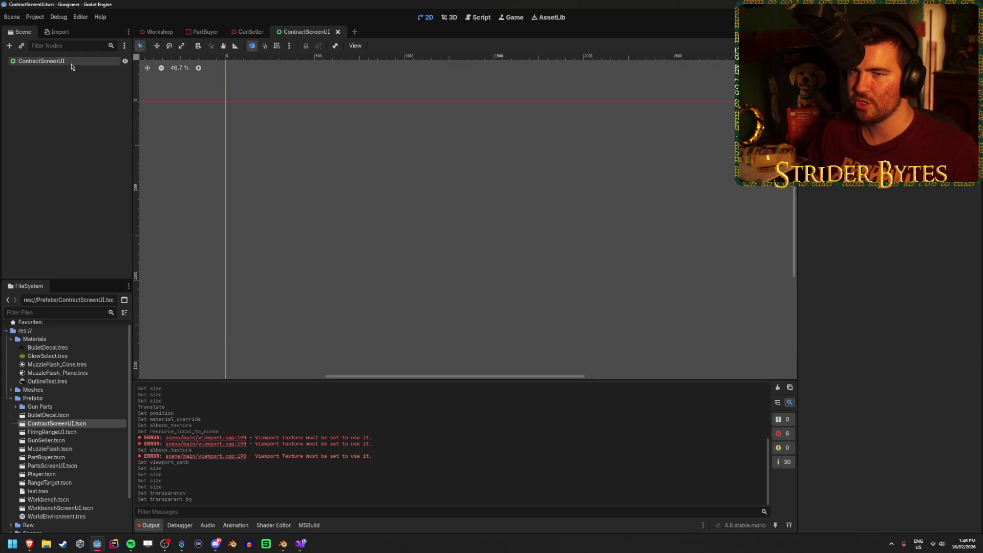
# Back in the GunSeller scene, orbit the 3D view to face the screen mesh head-on
pyautogui.click(250, 33)
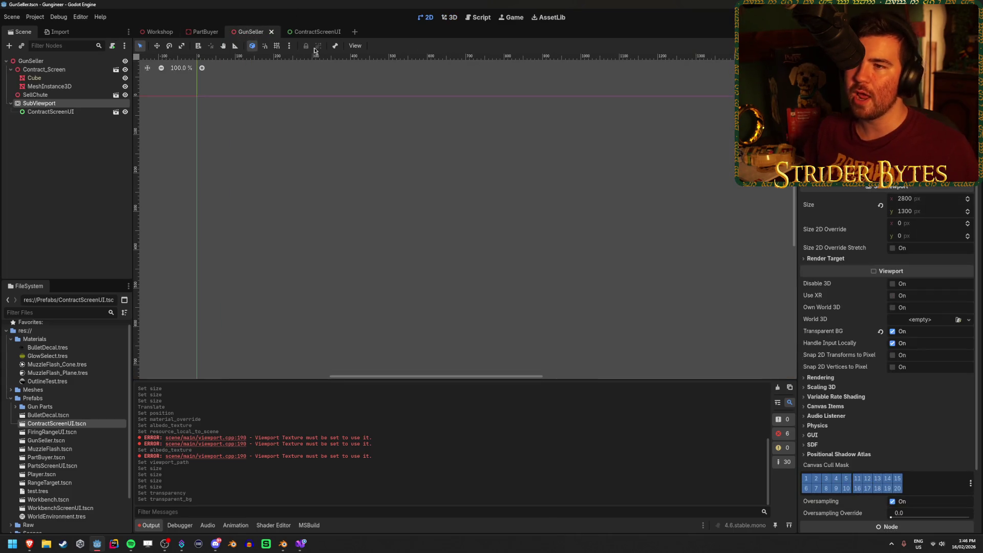
pyautogui.click(307, 32)
pyautogui.click(250, 31)
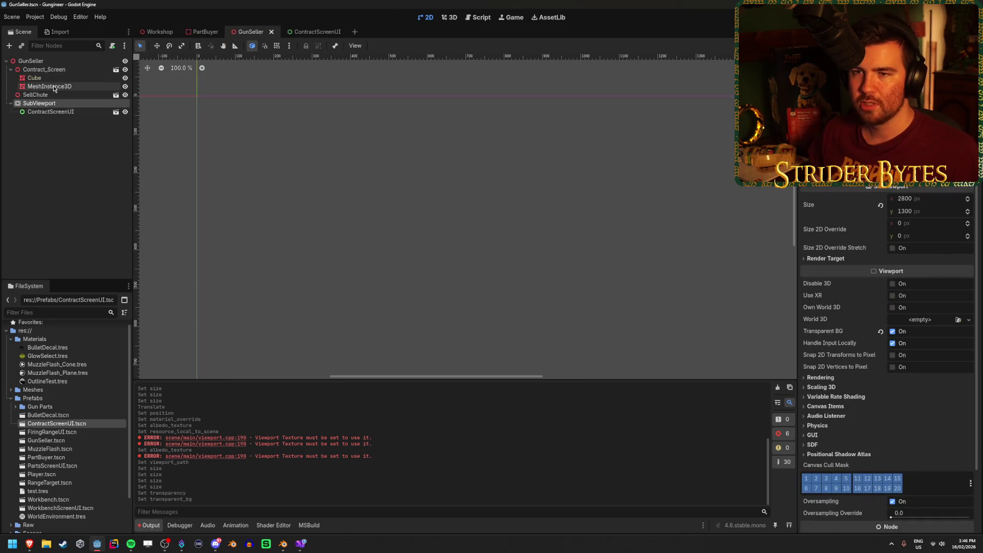
pyautogui.click(53, 88)
pyautogui.click(247, 253)
pyautogui.moveTo(515, 169); pyautogui.dragTo(492, 221)
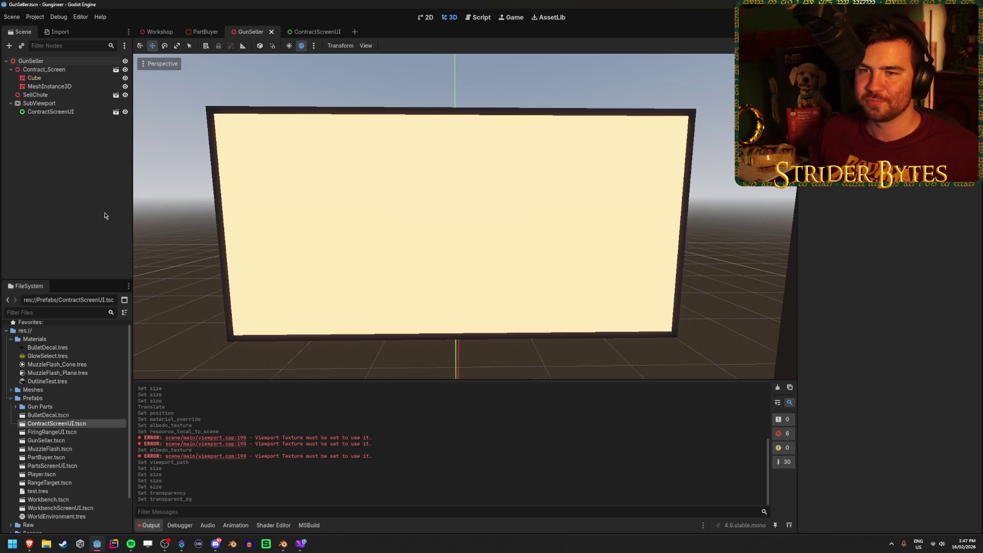
# Check the screen mesh's material, then collapse the albedo settings and the Contract_Screen branch
pyautogui.click(86, 87)
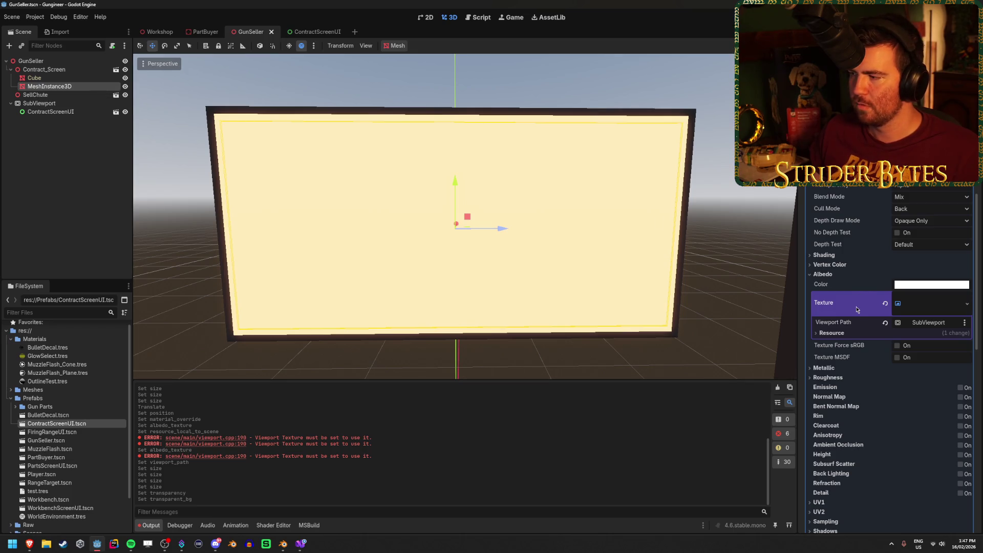
pyautogui.click(814, 275)
pyautogui.click(87, 164)
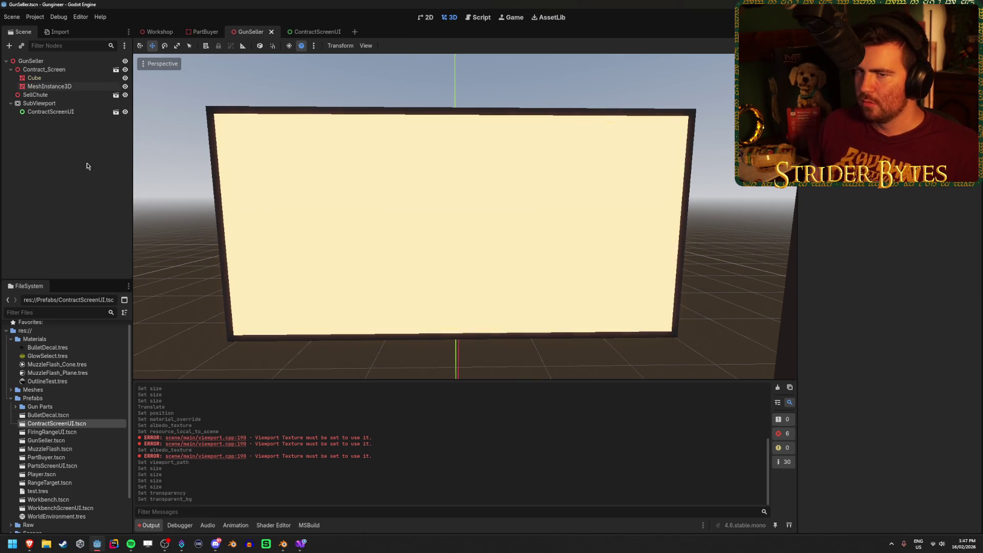
pyautogui.click(38, 71)
pyautogui.press('Left')
pyautogui.click(80, 147)
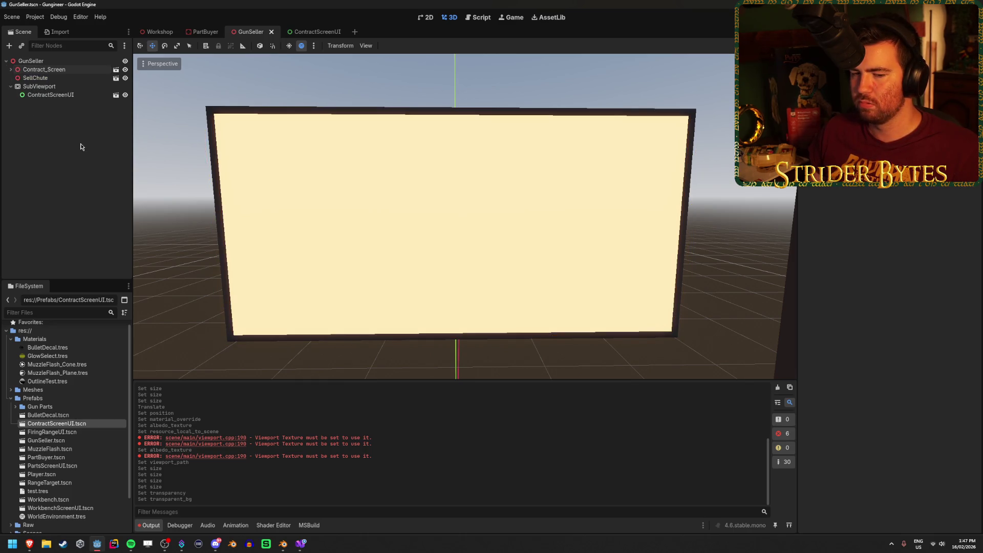
# Switch to the ContractScreenUI scene and open the root node's context menu
pyautogui.click(307, 31)
pyautogui.click(79, 92)
pyautogui.click(61, 61)
pyautogui.rightClick(66, 62)
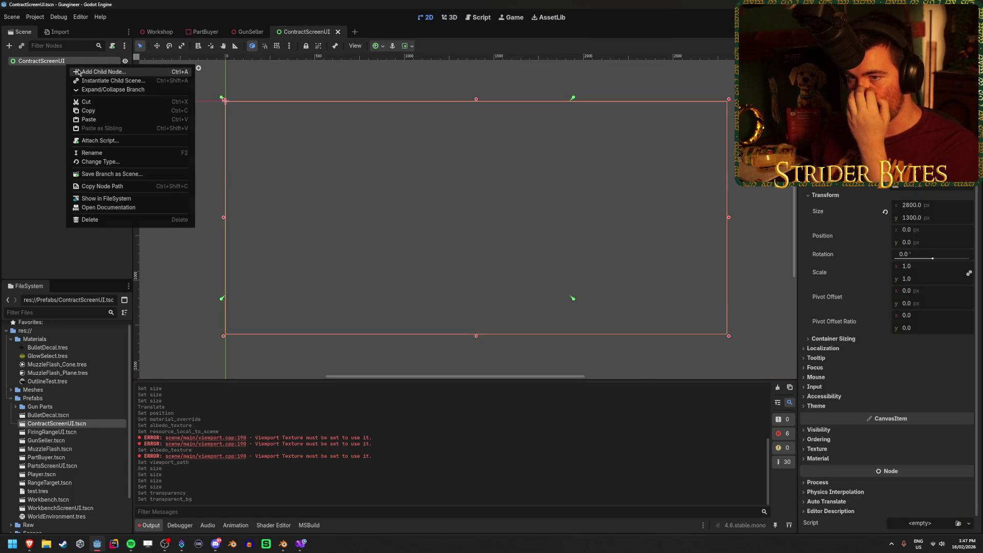
# Add a TextureRect child to the ContractScreenUI root by searching 'text' in Create New Node
pyautogui.click(78, 72)
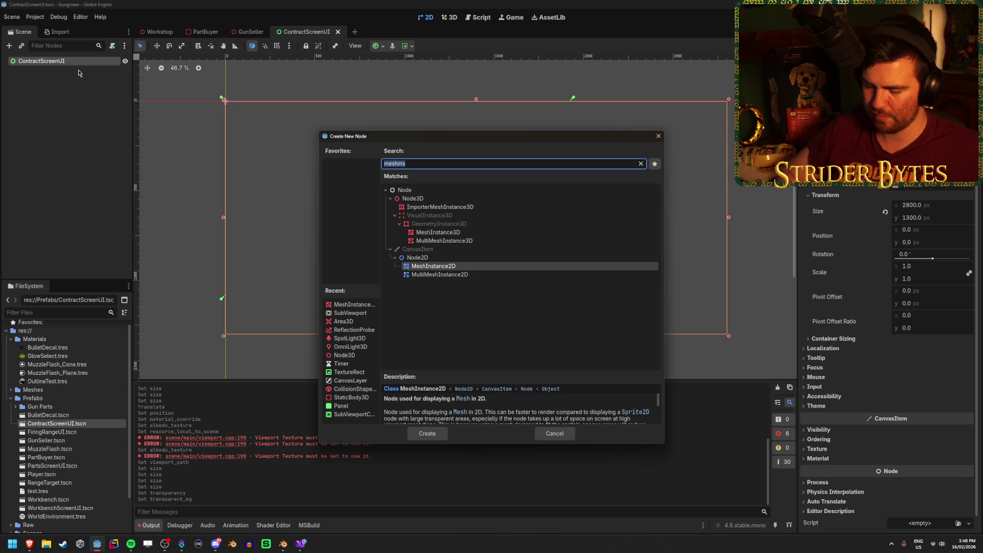
pyautogui.press('BackSpace')
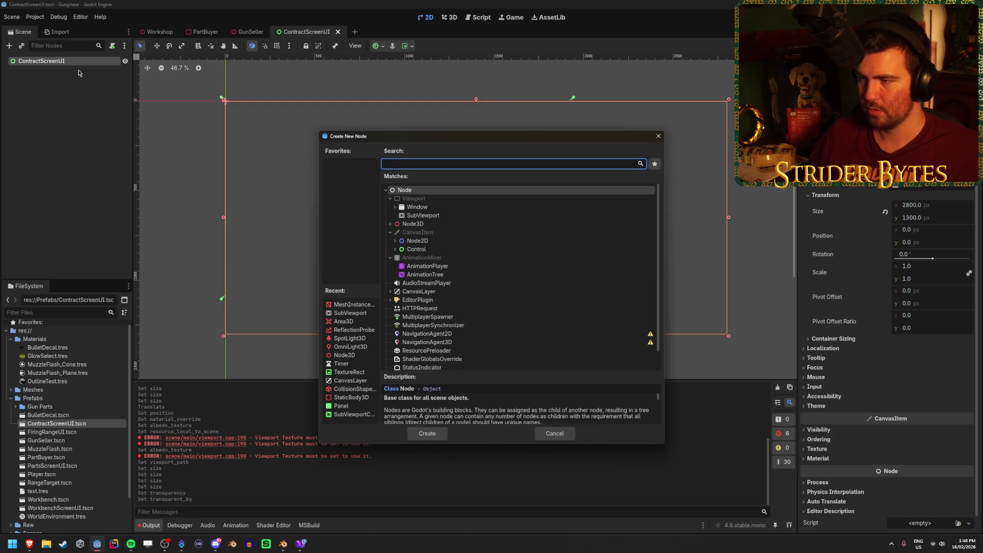
pyautogui.write('text')
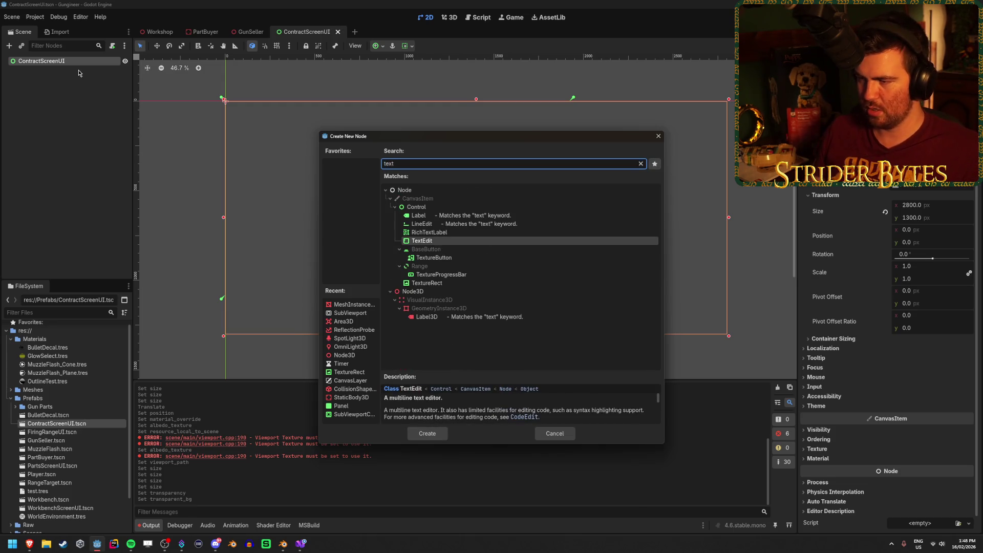
pyautogui.press('Down')
pyautogui.press('Down')
pyautogui.press('Down')
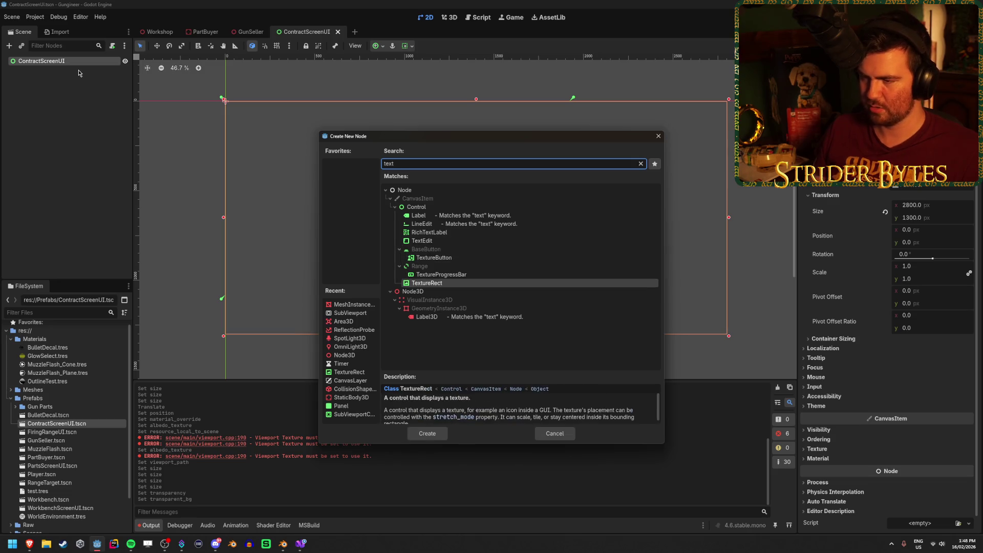
pyautogui.press('Return')
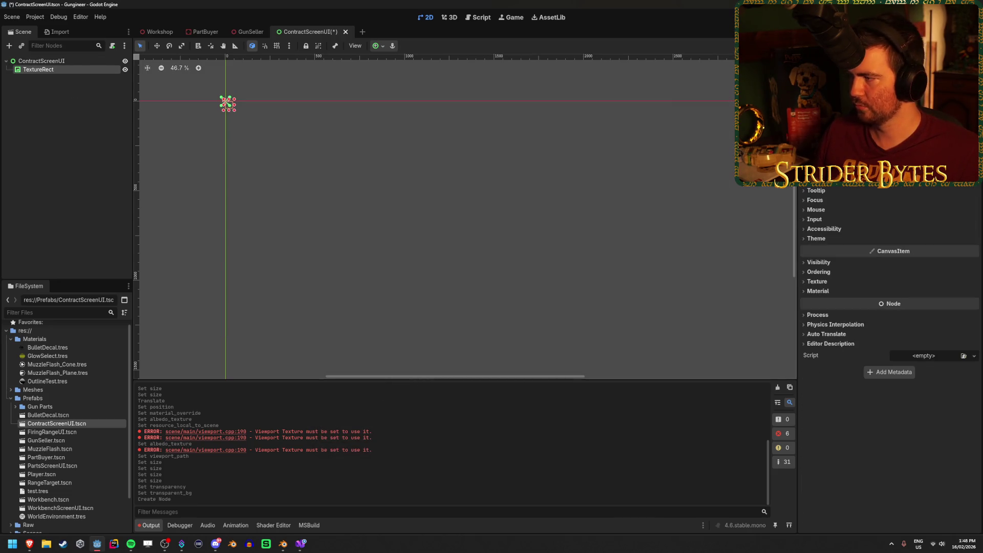
pyautogui.click(924, 107)
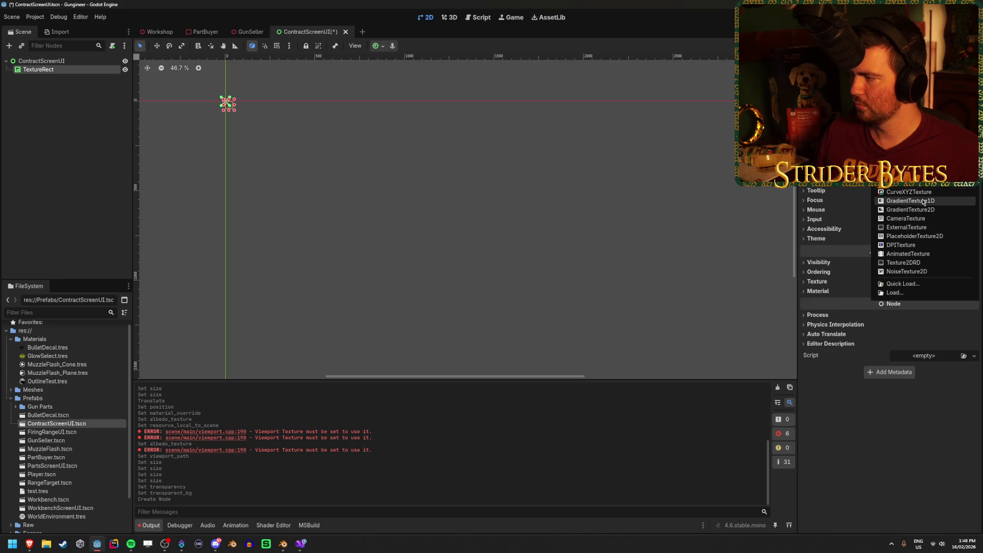
# Pick a texture type for the TextureRect's Texture property in the Inspector
pyautogui.click(914, 236)
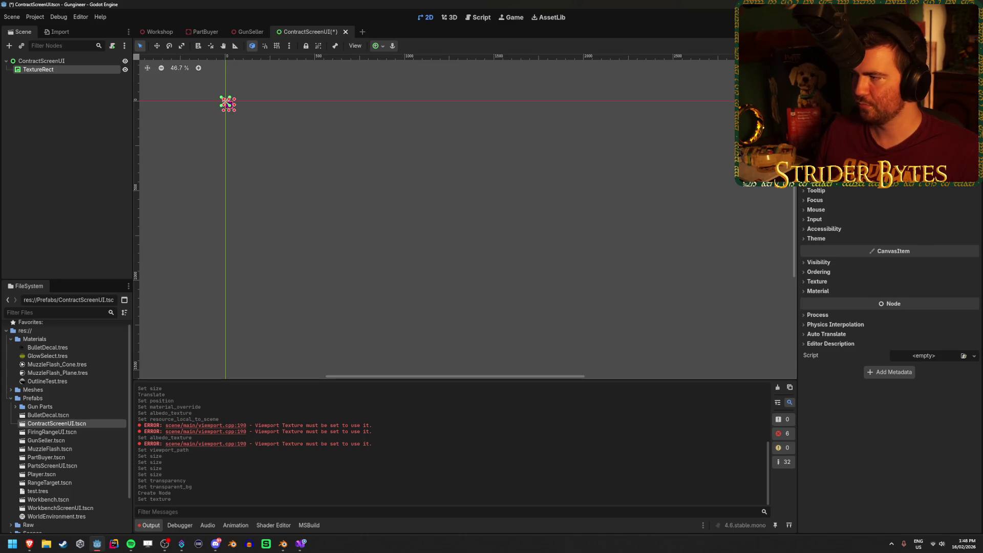
pyautogui.scroll(3, 814, 188)
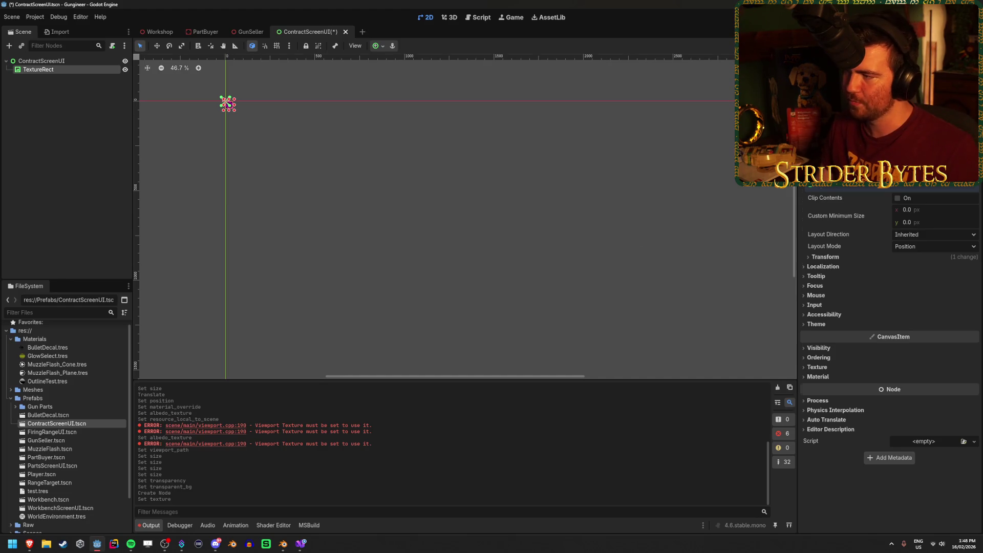
# Size the TextureRect to 200 × 200 px and save the scene
pyautogui.click(826, 257)
pyautogui.moveTo(920, 270); pyautogui.dragTo(924, 270)
pyautogui.click(922, 270)
pyautogui.write('2')
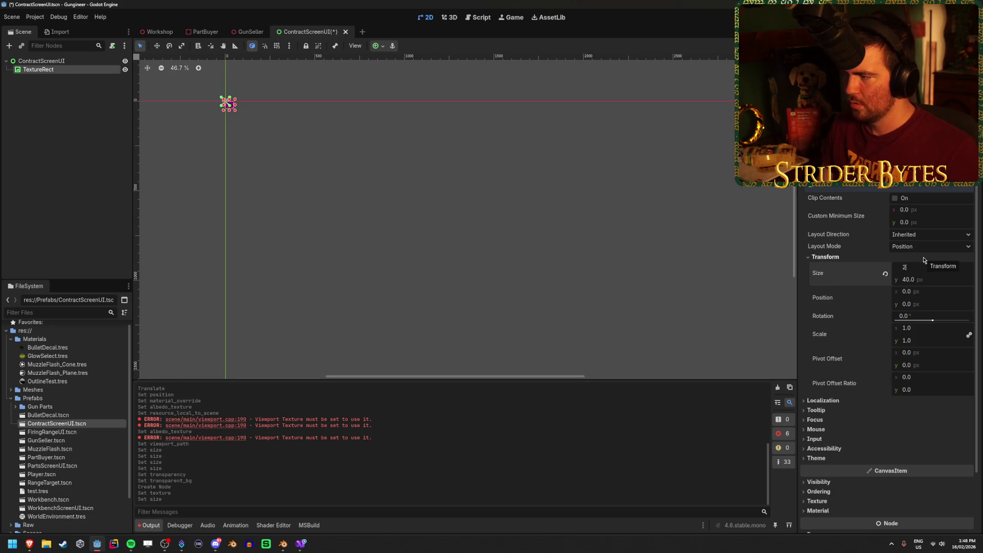
pyautogui.write('00')
pyautogui.press('Tab')
pyautogui.write('200')
pyautogui.press('Return')
pyautogui.hotkey('ctrl', 's')
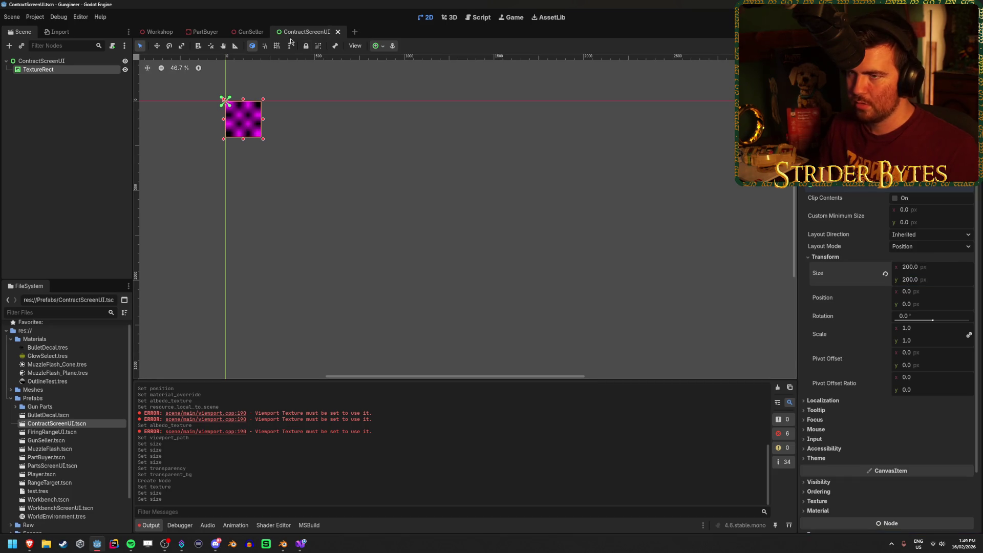
# After previewing it on the GunSeller screen, resize the placeholder to 300 × 300 px and save
pyautogui.click(250, 32)
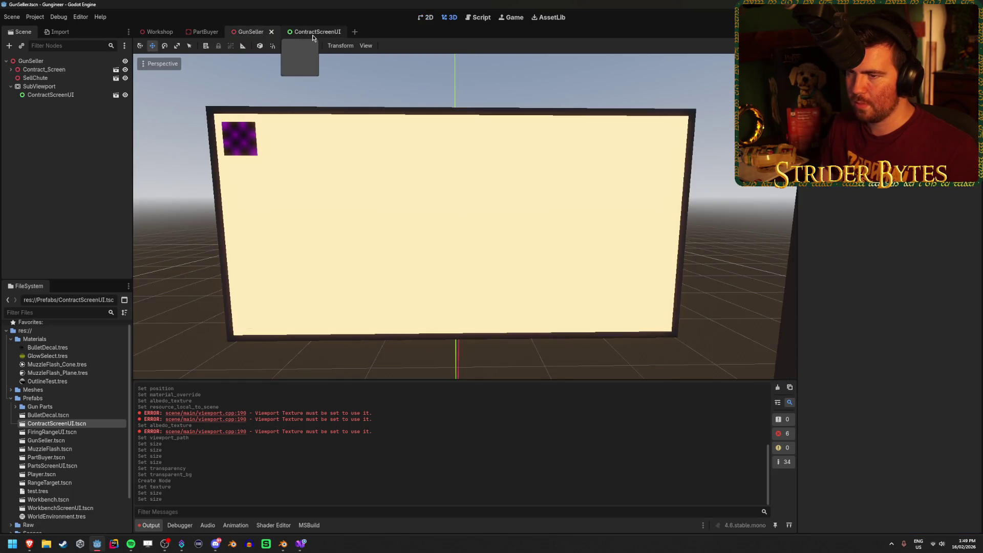
pyautogui.click(313, 31)
pyautogui.click(921, 268)
pyautogui.write('300')
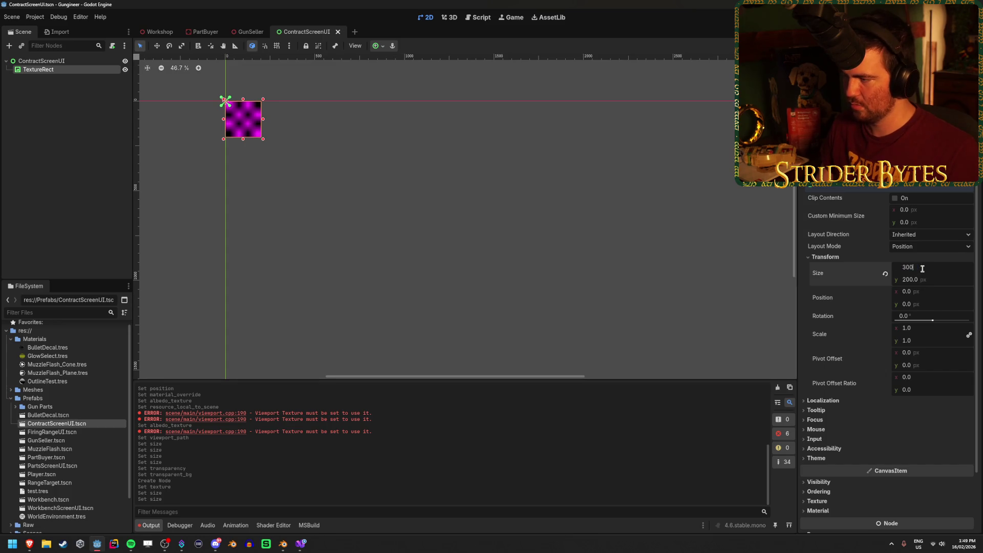
pyautogui.press('Tab')
pyautogui.write('300')
pyautogui.press('Return')
pyautogui.click(922, 268)
pyautogui.hotkey('ctrl', 's')
# Cancel an accidental width edit and switch over to the browser window
pyautogui.write('w')
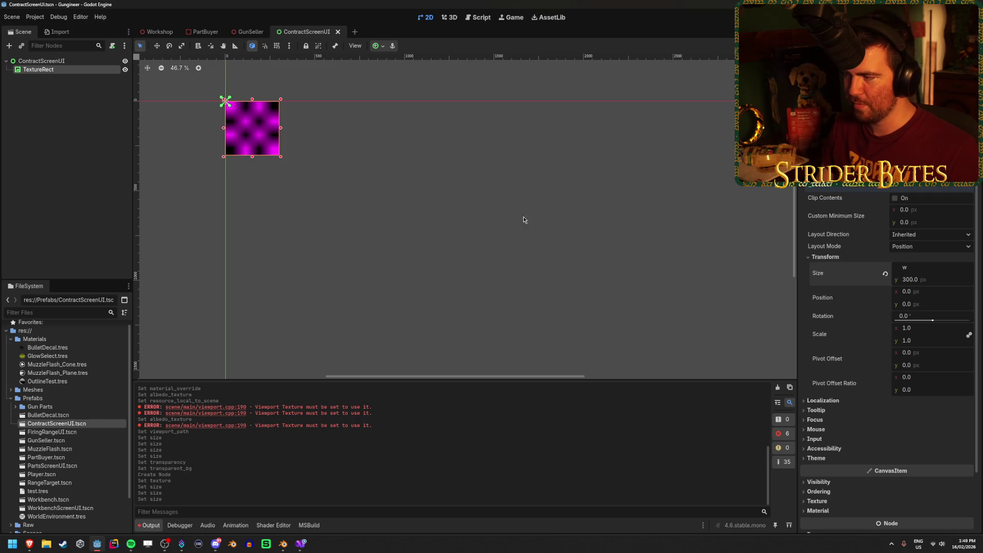
pyautogui.press('Escape')
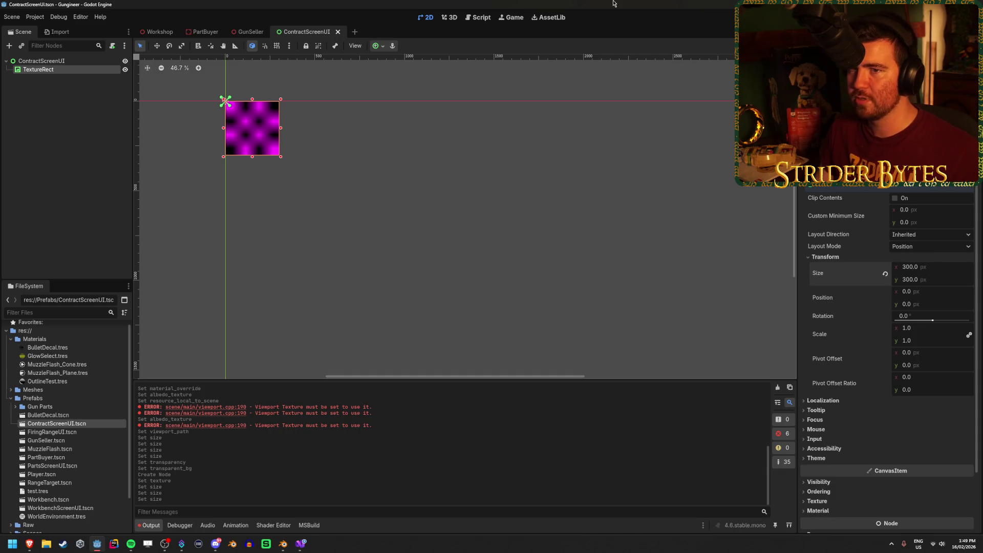
pyautogui.hotkey('alt', 'Tab')
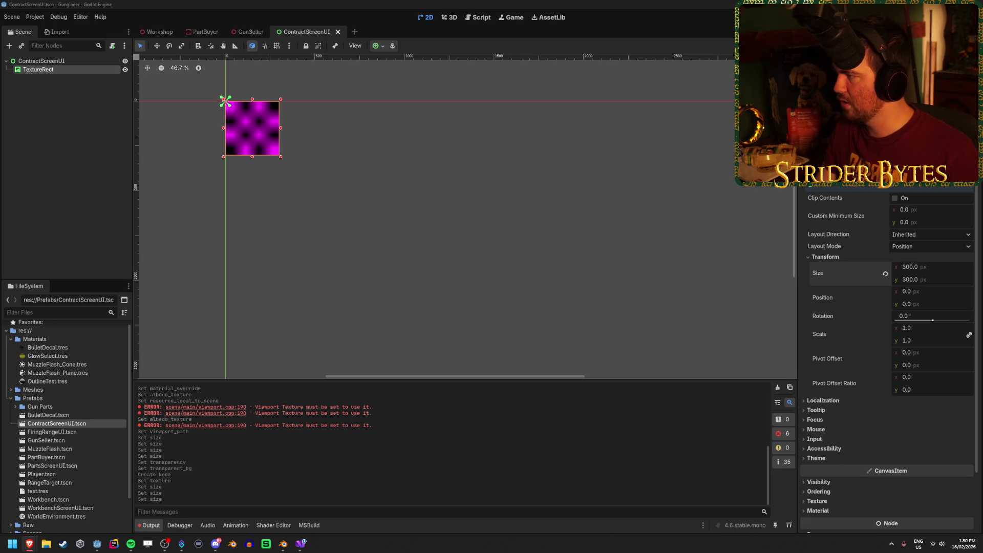
# In Move mode, check the ContractScreenUI root's 2800 × 1300 size, then reselect the TextureRect
pyautogui.click(398, 117)
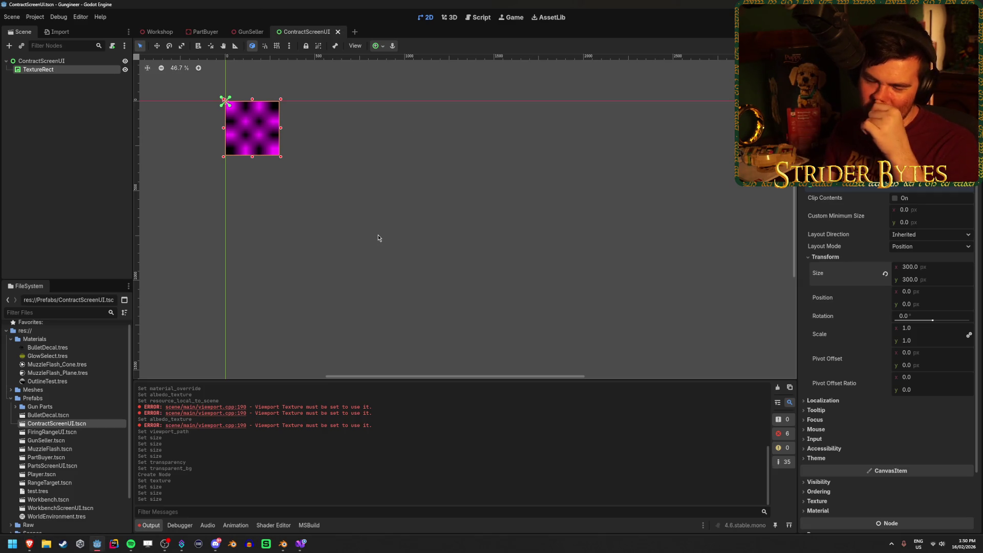
pyautogui.press('w')
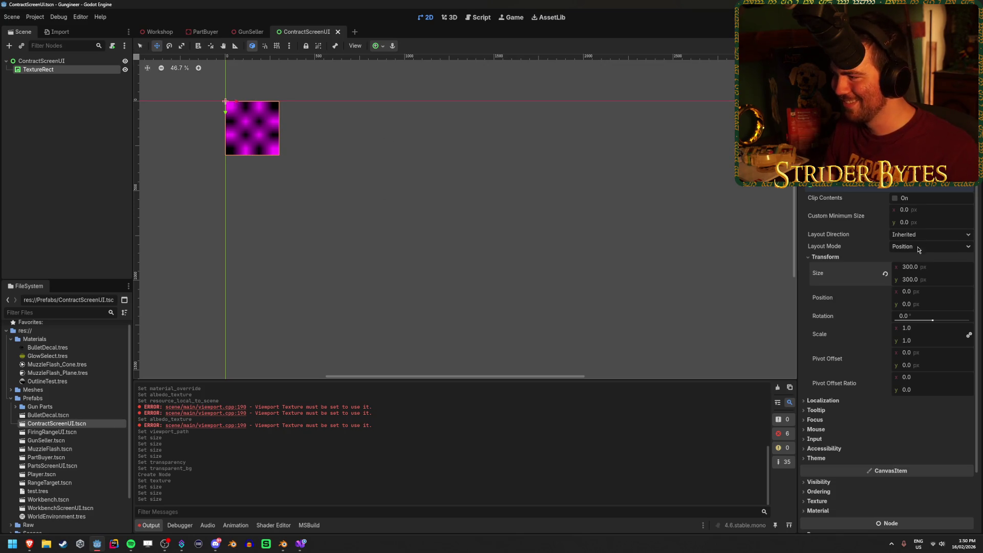
pyautogui.scroll(-3, 585, 257)
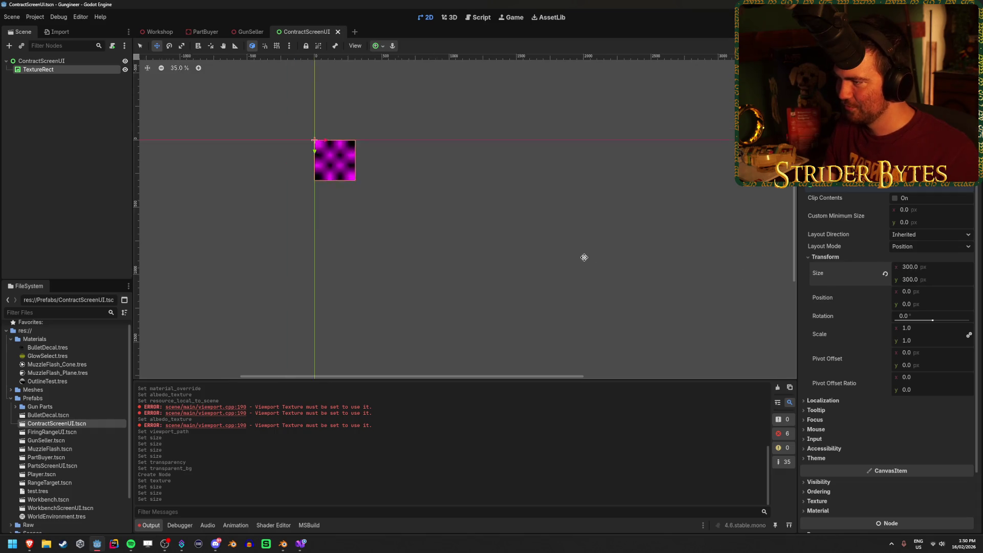
pyautogui.scroll(-2, 540, 250)
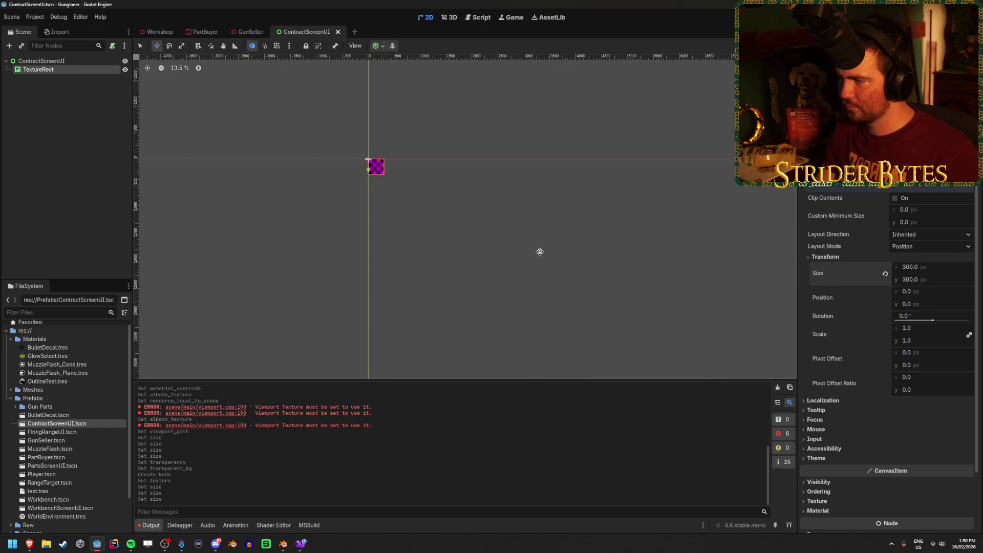
pyautogui.scroll(1, 398, 181)
pyautogui.click(41, 61)
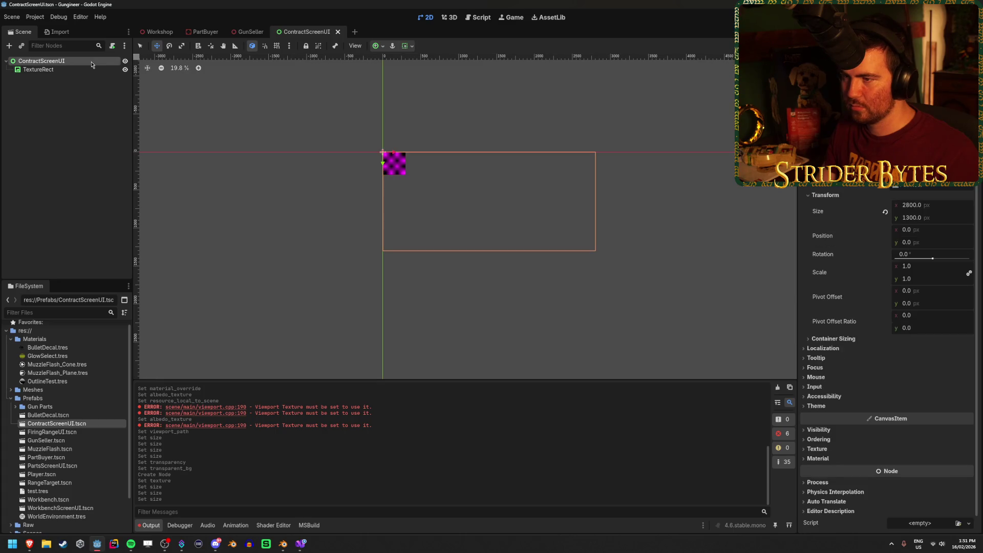
pyautogui.scroll(4, 496, 171)
pyautogui.moveTo(443, 209); pyautogui.dragTo(432, 178)
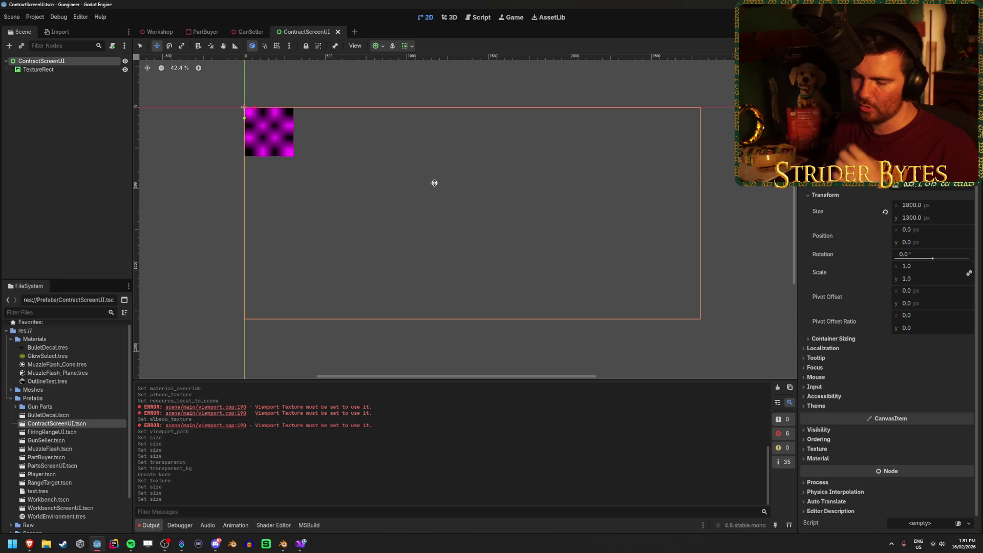
pyautogui.click(51, 69)
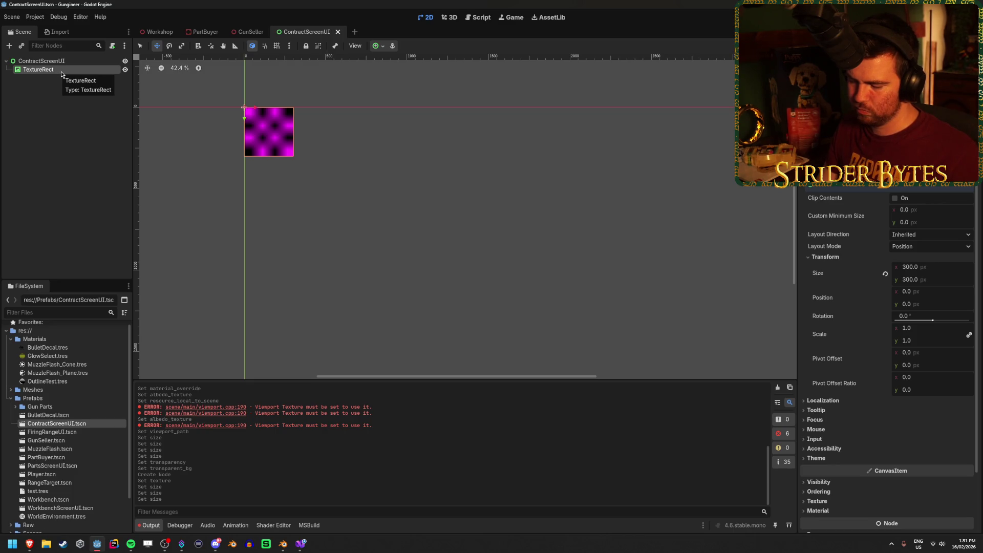
# Calculate 2300 ÷ 3 in the Calculator
pyautogui.press('XF86Calculator')
pyautogui.write('2300/')
pyautogui.write('3')
pyautogui.press('Return')
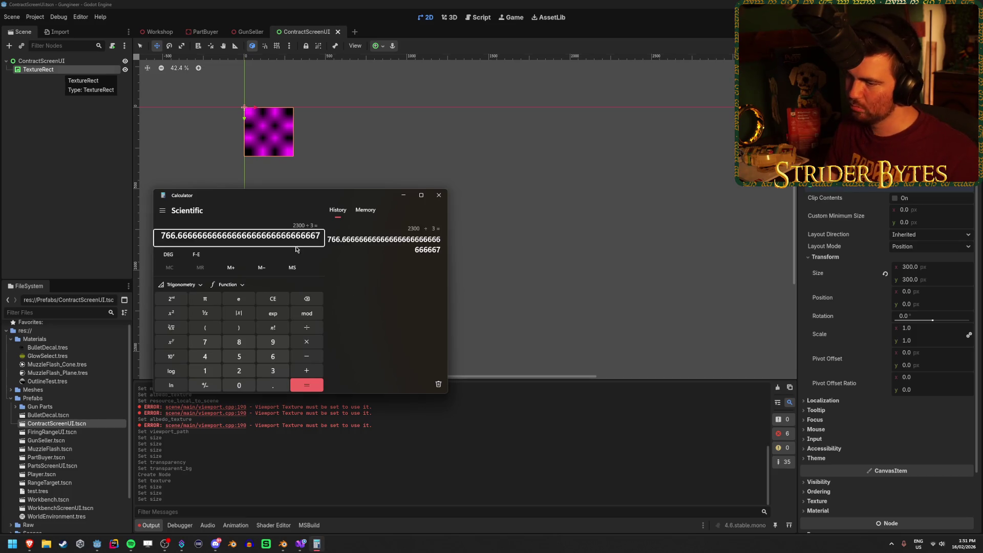
# Work out (2300 − 900) ÷ 4 = 350 in Calculator, then close it
pyautogui.click(273, 299)
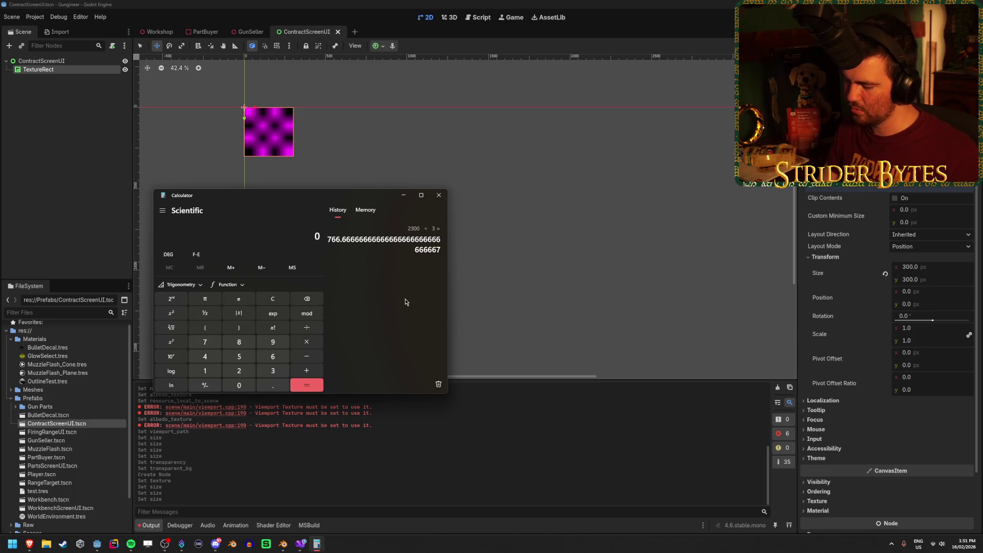
pyautogui.write('2300 ')
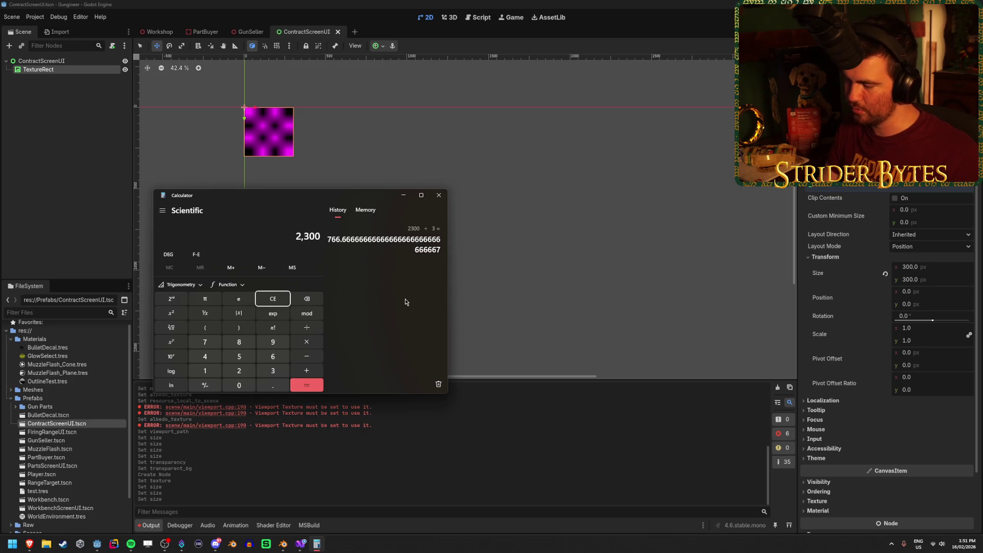
pyautogui.write('- 900')
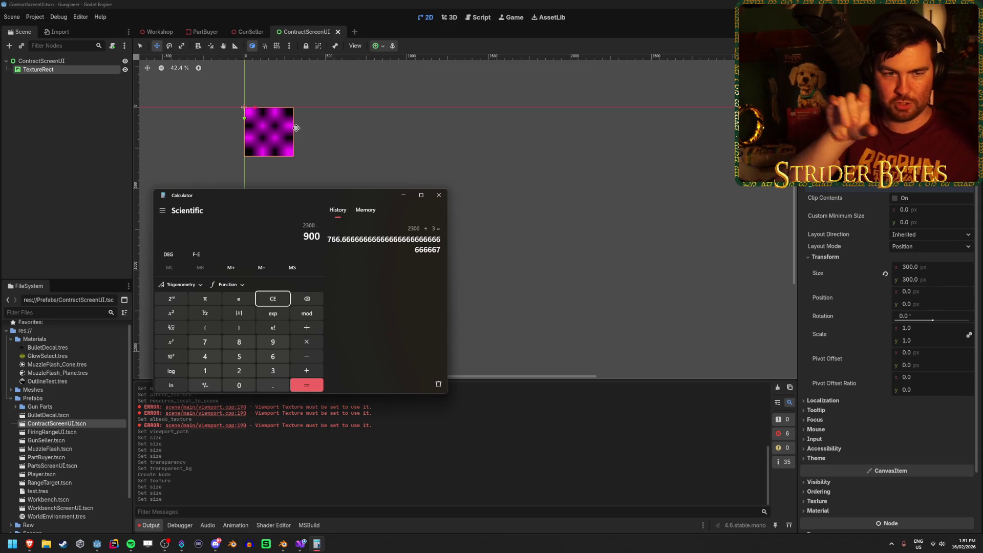
pyautogui.press('Return')
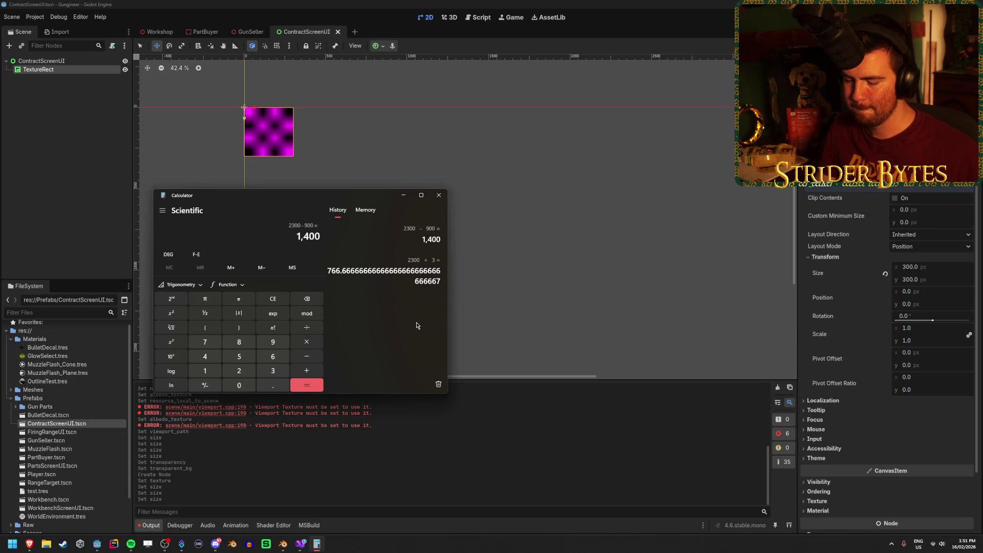
pyautogui.write('/4')
pyautogui.press('Return')
pyautogui.click(439, 195)
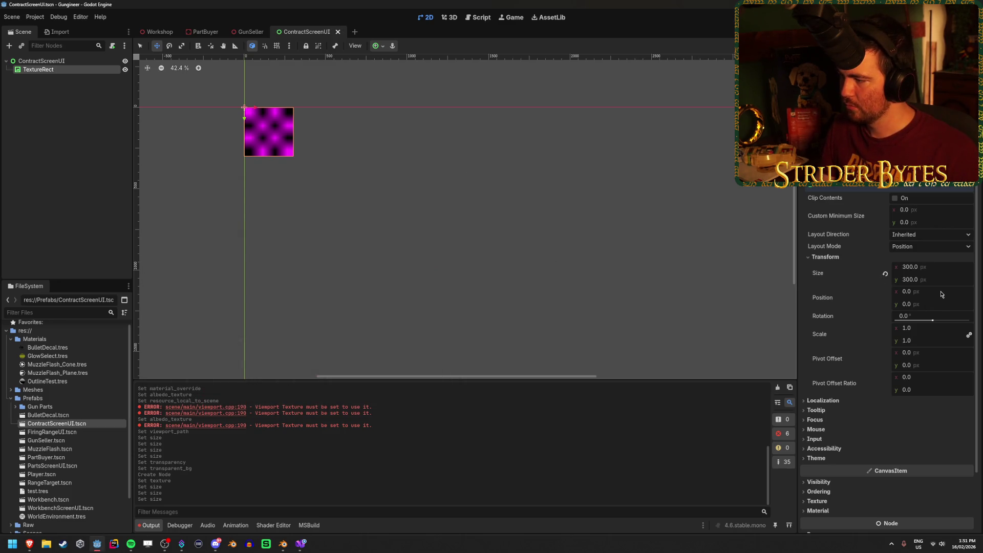
pyautogui.click(916, 353)
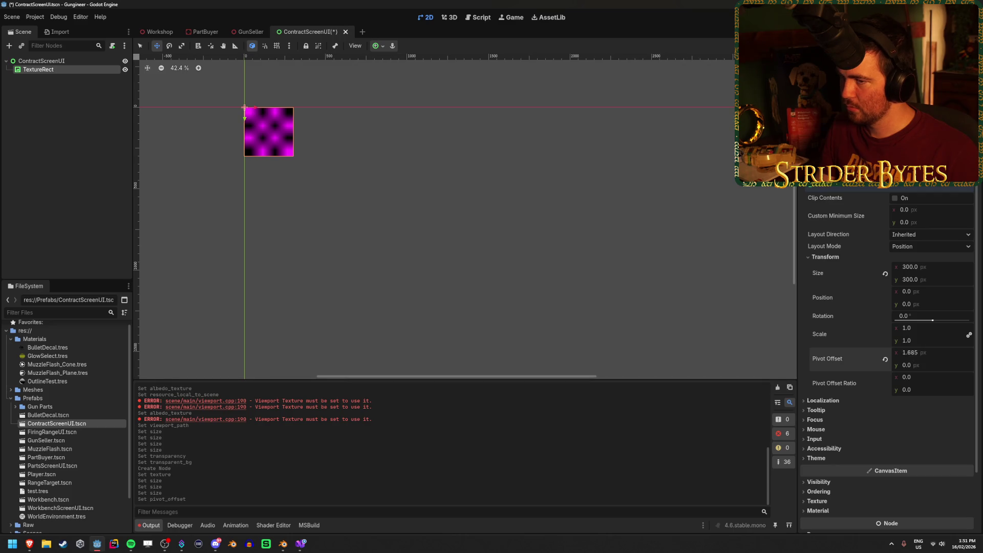
# Undo the accidental pivot change and set the TextureRect's pivot offset ratio to 0.5, 0.5
pyautogui.hotkey('ctrl', 'z')
pyautogui.moveTo(902, 379); pyautogui.dragTo(919, 379)
pyautogui.click(924, 381)
pyautogui.write('0.5')
pyautogui.press('Tab')
pyautogui.write('0.5')
pyautogui.press('Return')
pyautogui.hotkey('ctrl', 's')
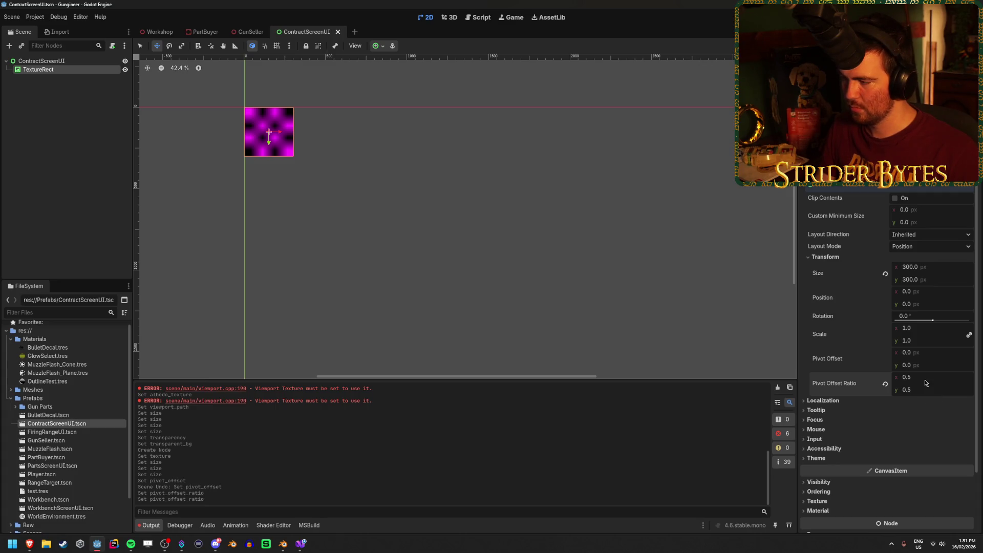
# Reset the TextureRect's pivot offset ratio back to 0, 0
pyautogui.click(926, 378)
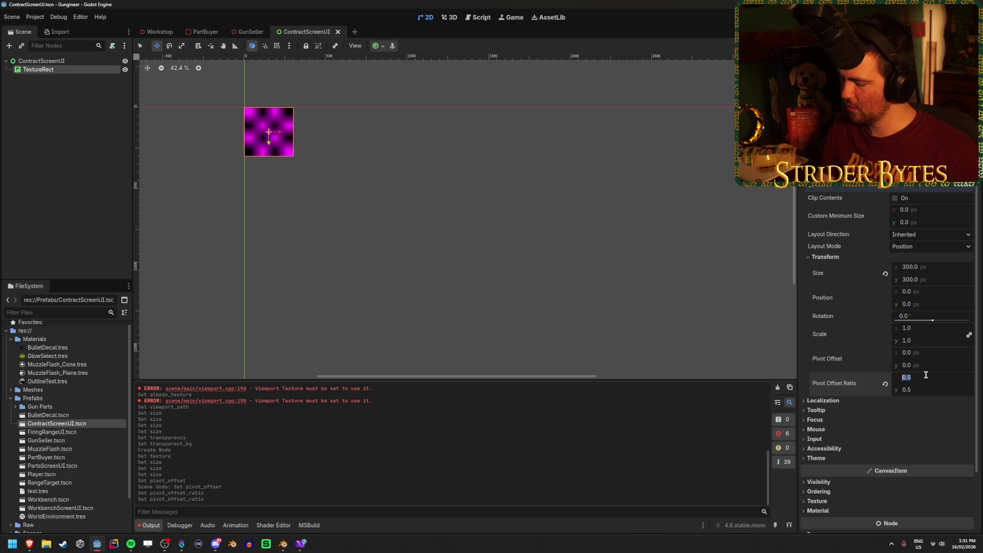
pyautogui.write('0')
pyautogui.press('Tab')
pyautogui.write('0')
pyautogui.press('Return')
pyautogui.hotkey('ctrl', 's')
# Move the TextureRect to x 350, then select the root to check its 1300 px height
pyautogui.click(926, 291)
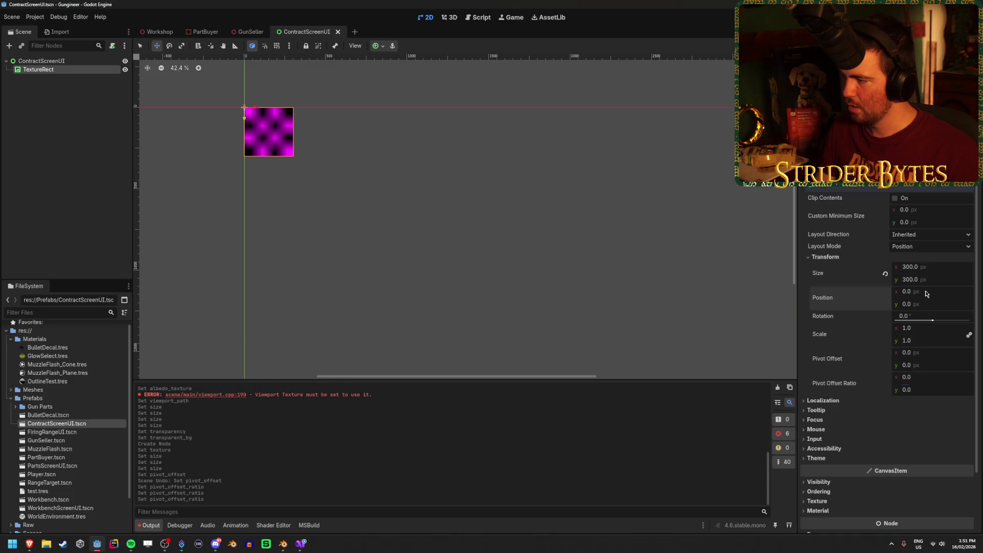
pyautogui.write('350')
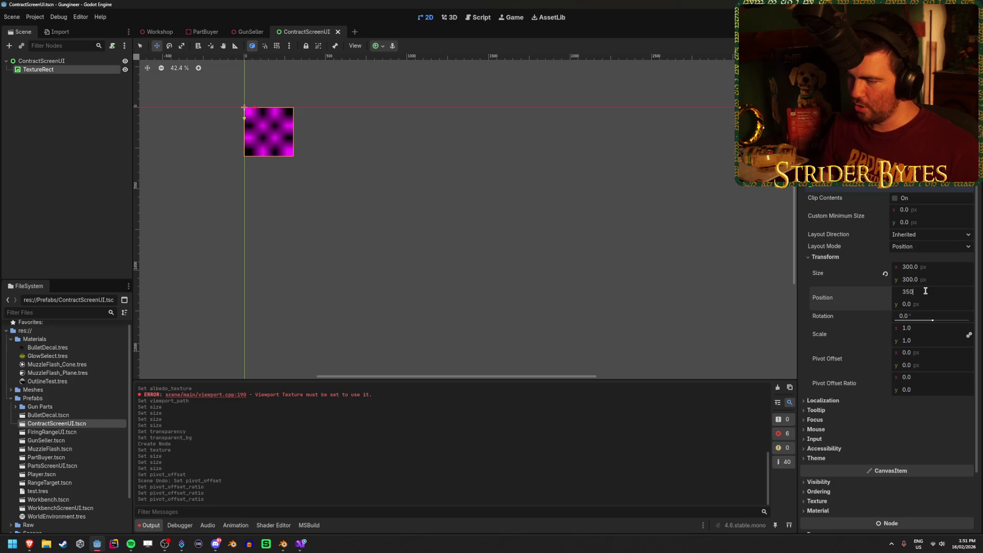
pyautogui.press('Return')
pyautogui.scroll(-1, 548, 261)
pyautogui.scroll(-1, 548, 261)
pyautogui.moveTo(591, 268); pyautogui.dragTo(536, 241)
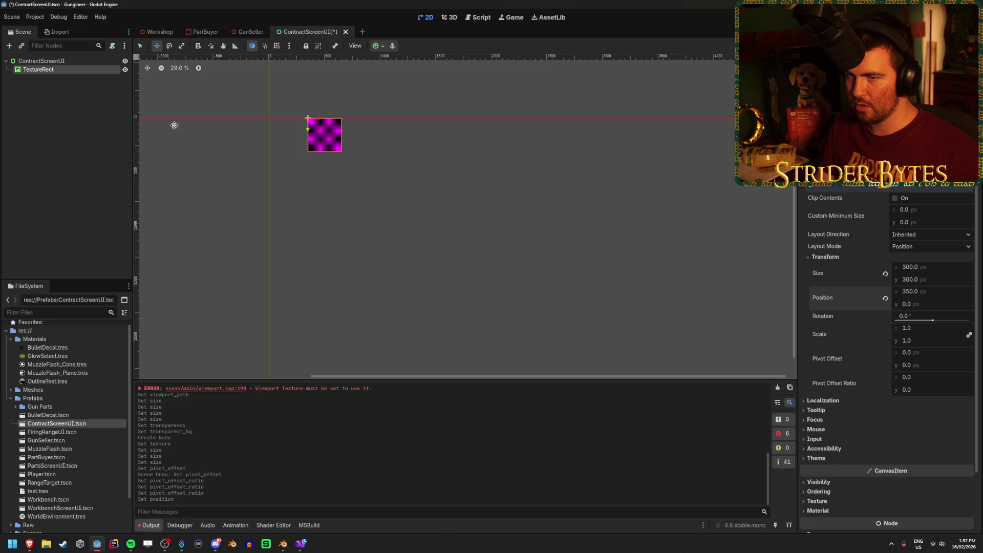
pyautogui.click(41, 60)
pyautogui.scroll(2, 312, 162)
pyautogui.scroll(3, 311, 161)
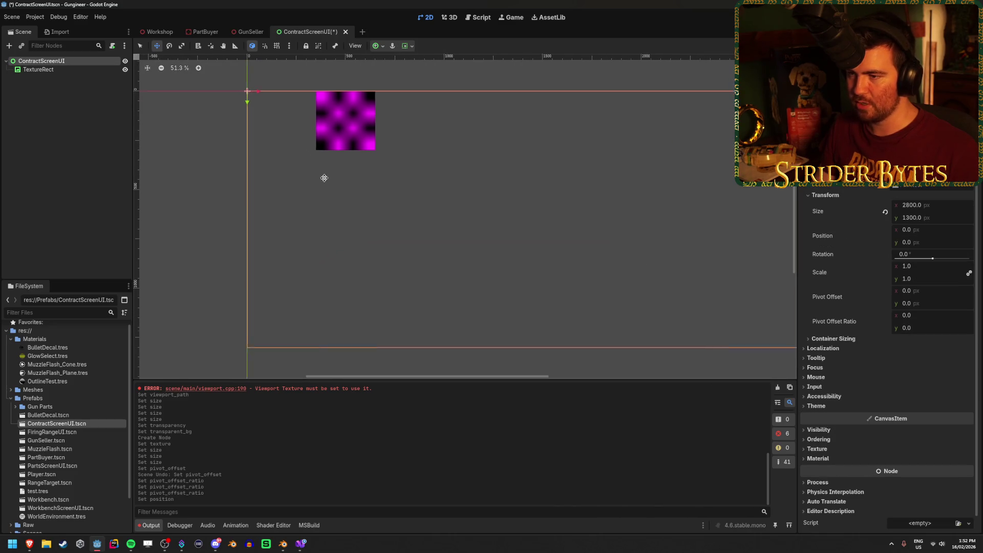
pyautogui.press('Num_Lock')
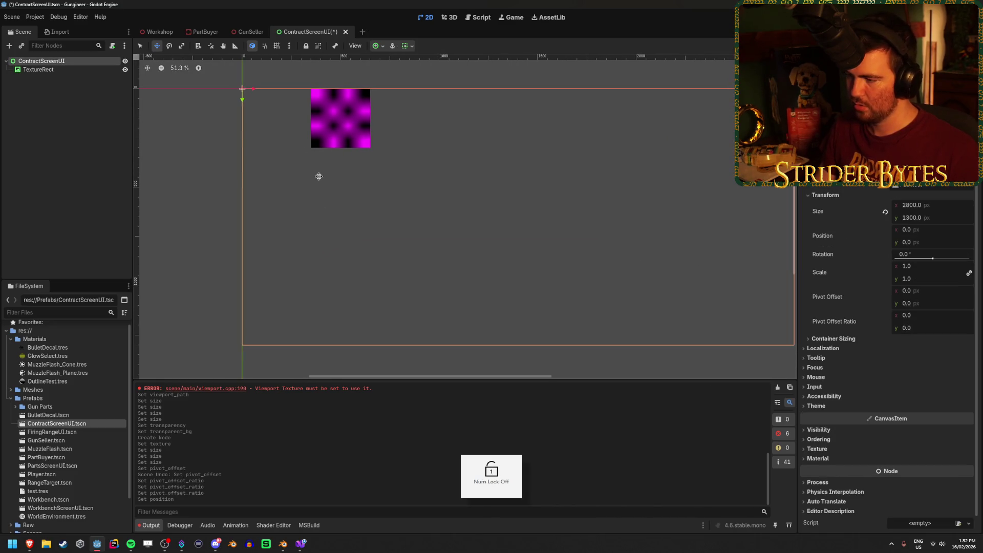
# Work out (1300 − 600) ÷ 3 ≈ 233.33 in Calculator, minimize it and reselect TextureRect
pyautogui.press('XF86Calculator')
pyautogui.write('1300 - ')
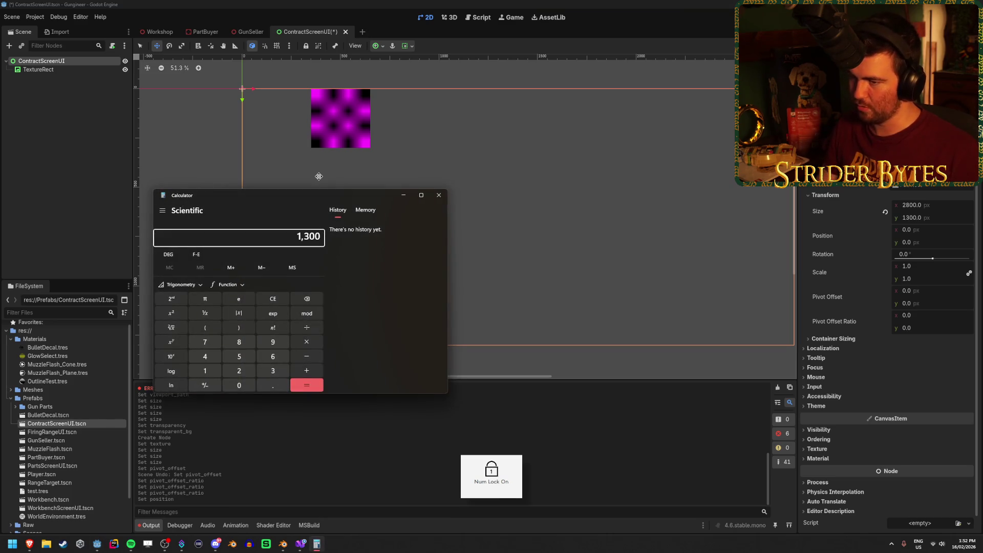
pyautogui.write('600')
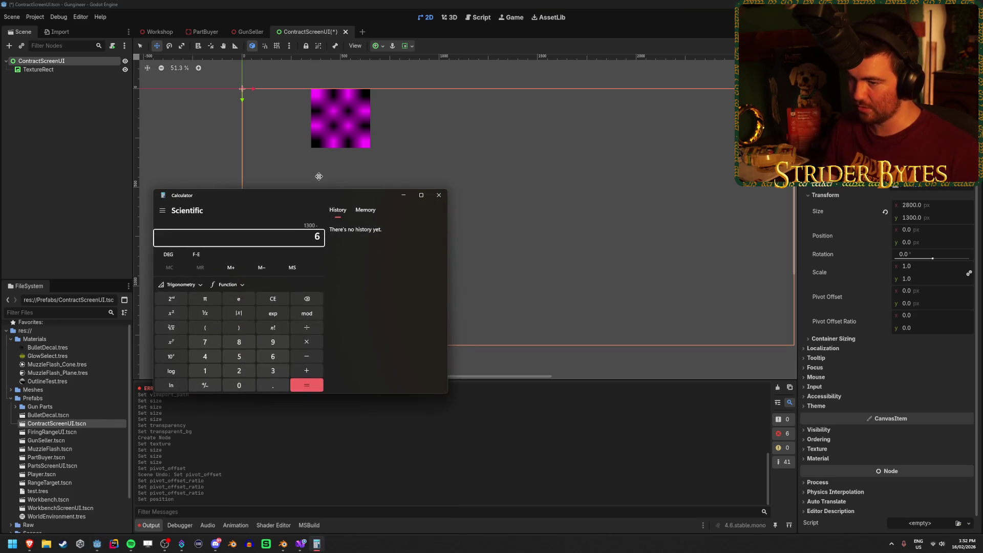
pyautogui.press('Return')
pyautogui.write('/3')
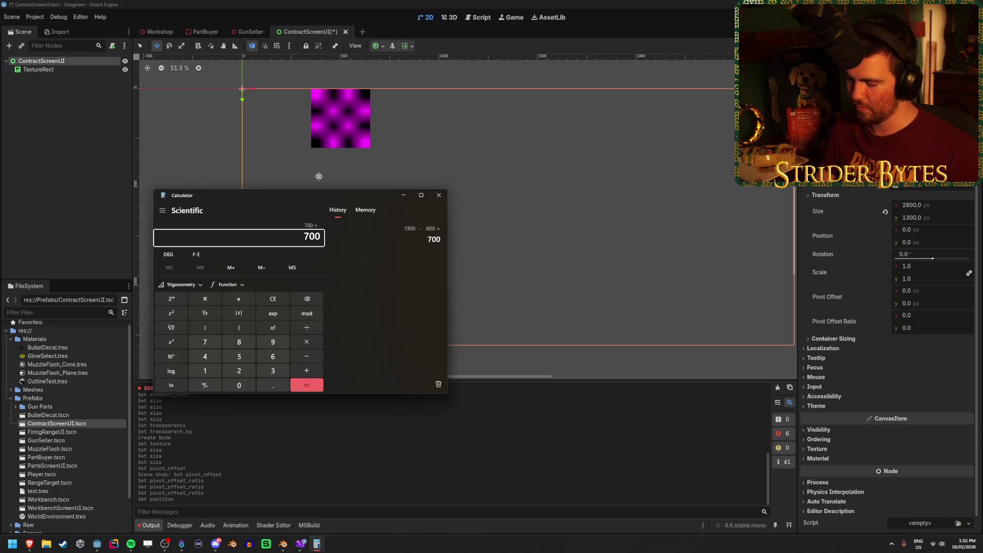
pyautogui.press('Return')
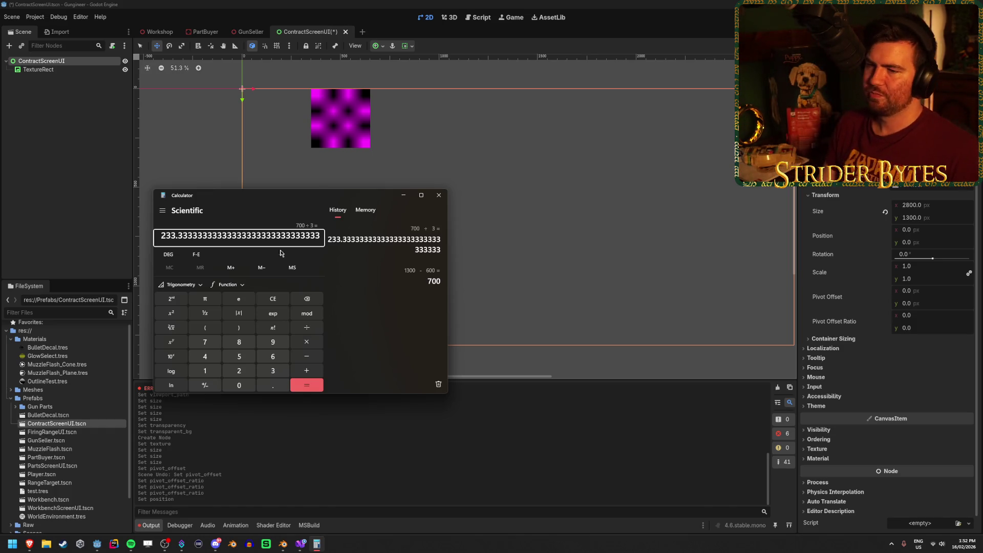
pyautogui.click(282, 301)
pyautogui.click(404, 195)
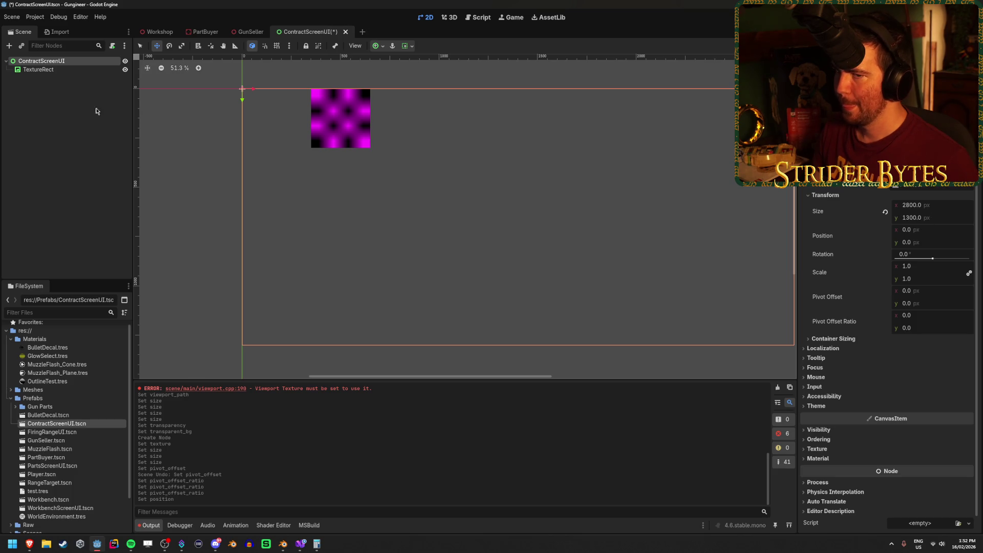
pyautogui.click(51, 70)
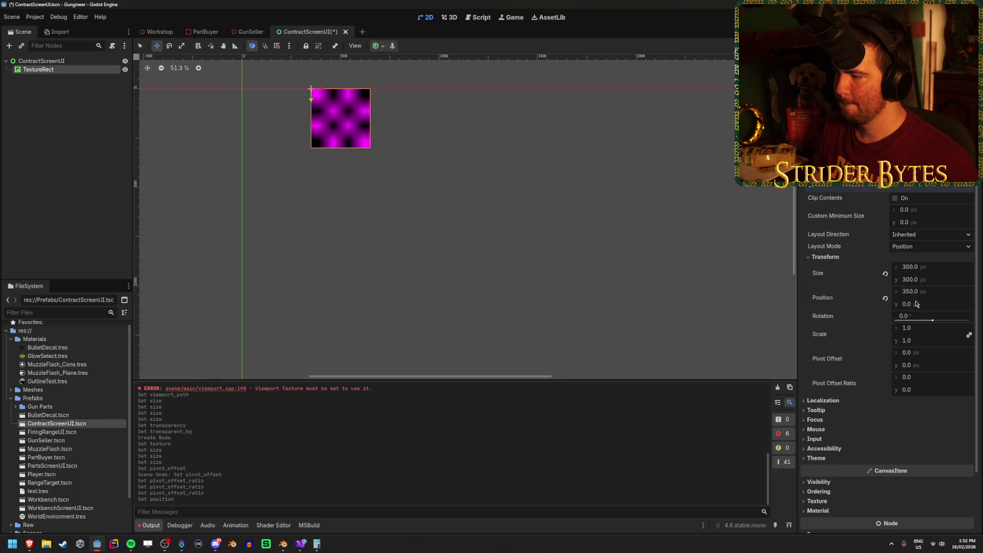
# Set the TextureRect's Position y to 200 and duplicate it as TextureRect2
pyautogui.moveTo(917, 304); pyautogui.dragTo(931, 303)
pyautogui.click(931, 303)
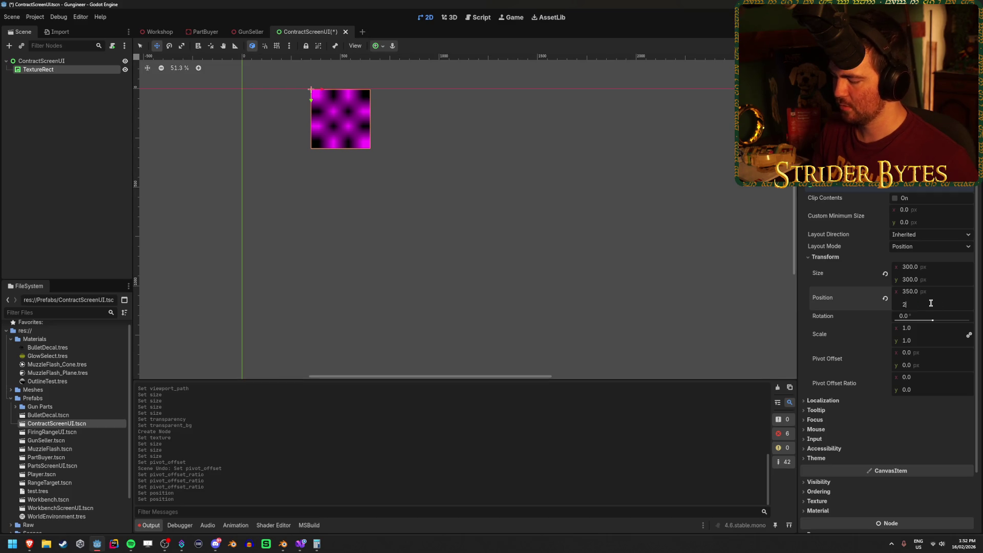
pyautogui.write('00')
pyautogui.press('Return')
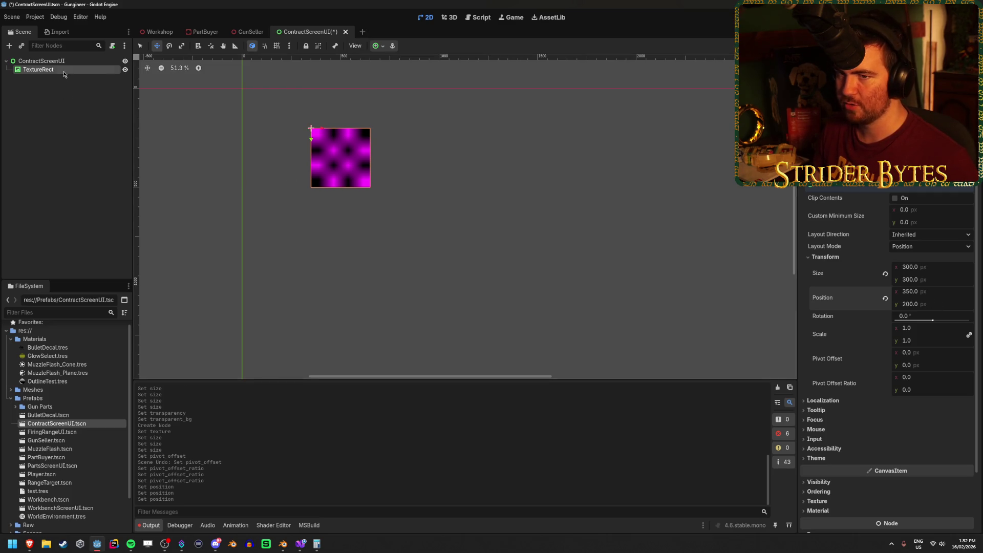
pyautogui.hotkey('ctrl', 'd')
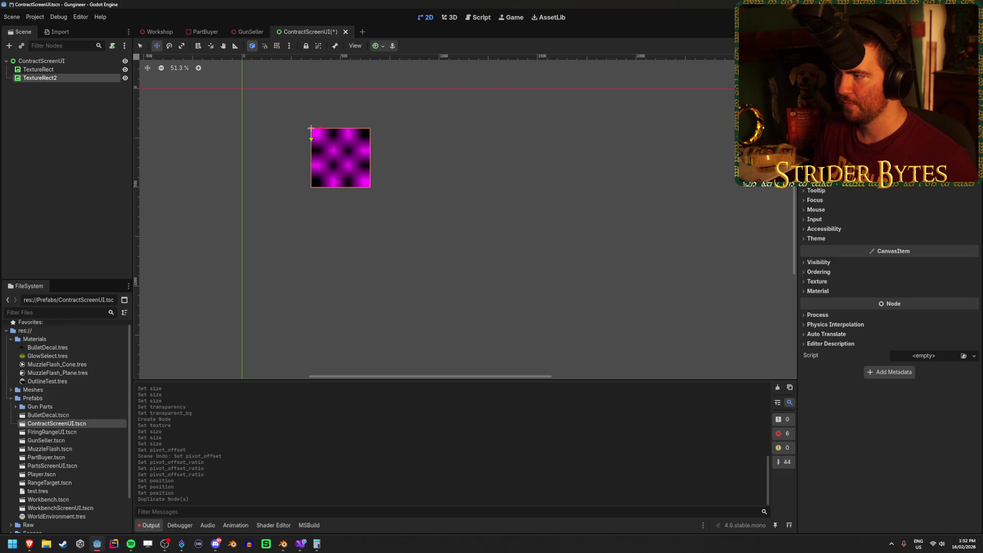
# Undo an accidental 950 width on TextureRect2 and set its Position x to 1000
pyautogui.scroll(3, 889, 308)
pyautogui.click(825, 256)
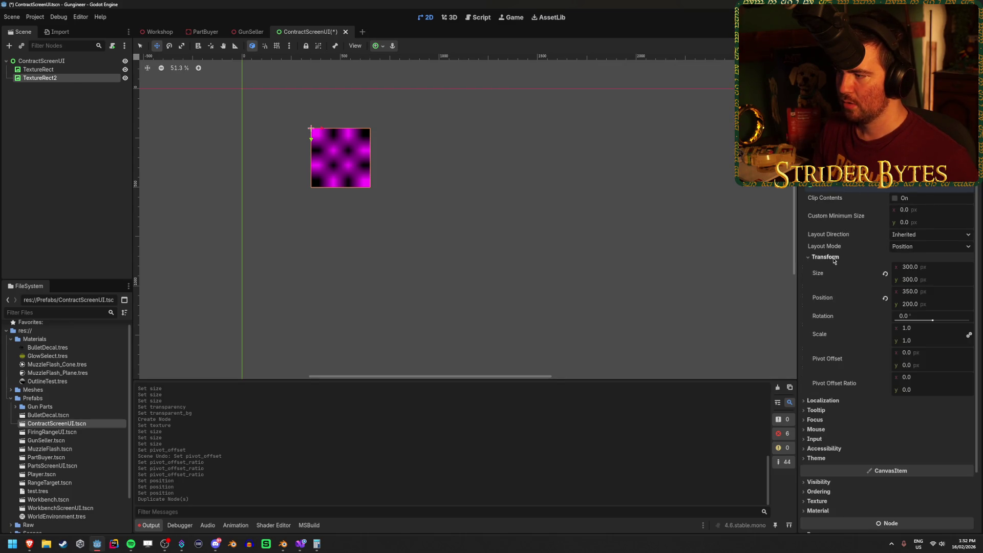
pyautogui.click(945, 267)
pyautogui.click(946, 267)
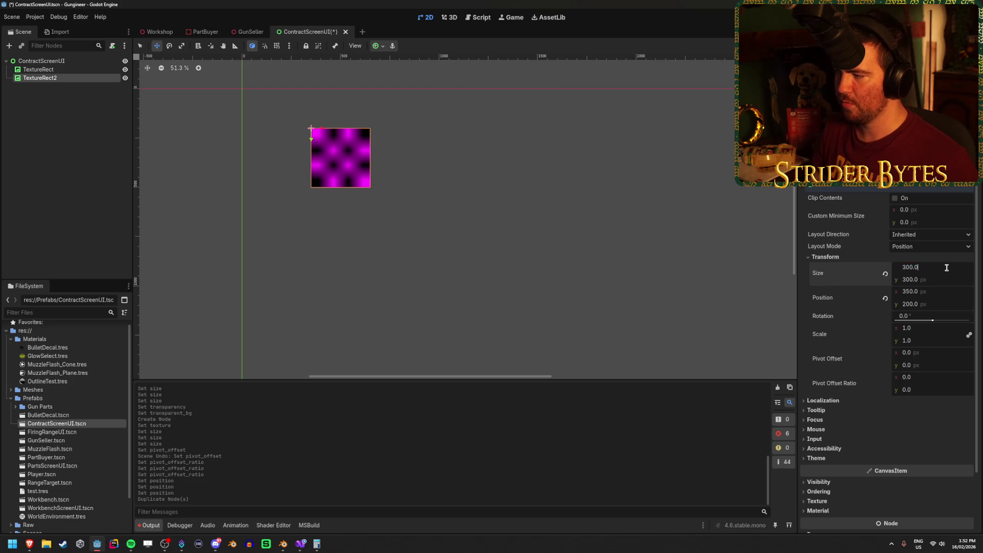
pyautogui.write('-650')
pyautogui.press('Return')
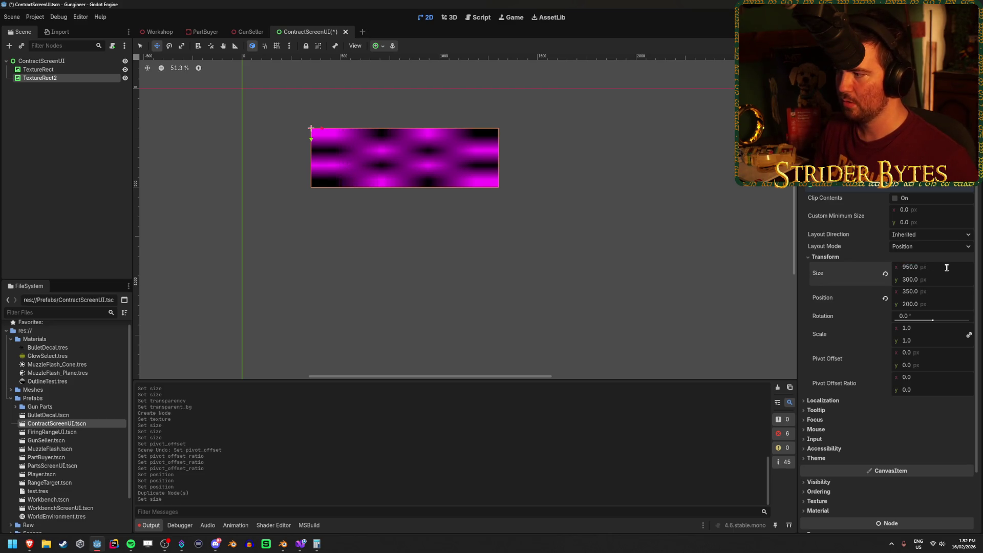
pyautogui.hotkey('ctrl', 'z')
pyautogui.click(935, 296)
pyautogui.write('1000')
pyautogui.press('Return')
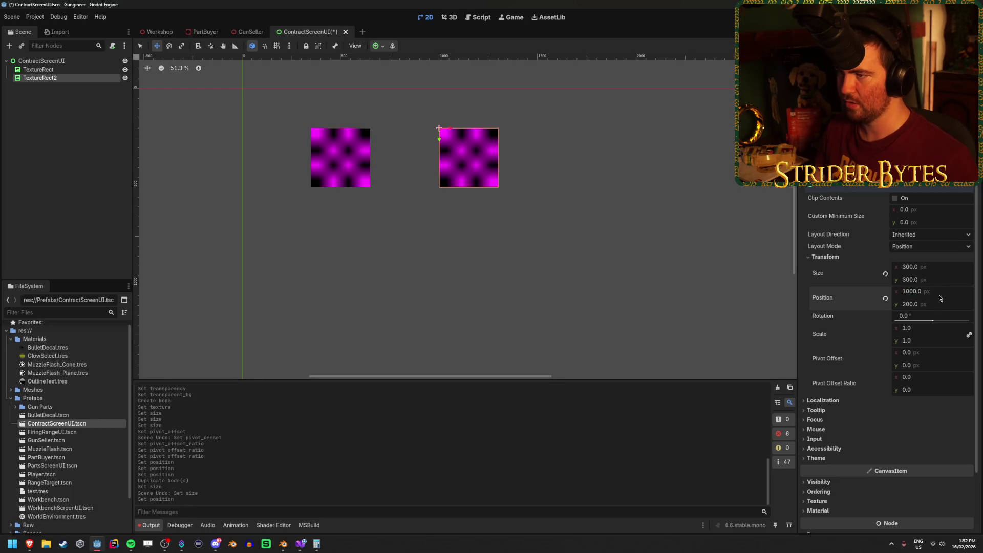
# Select the ContractScreenUI root to recheck its 2800 px width
pyautogui.click(63, 62)
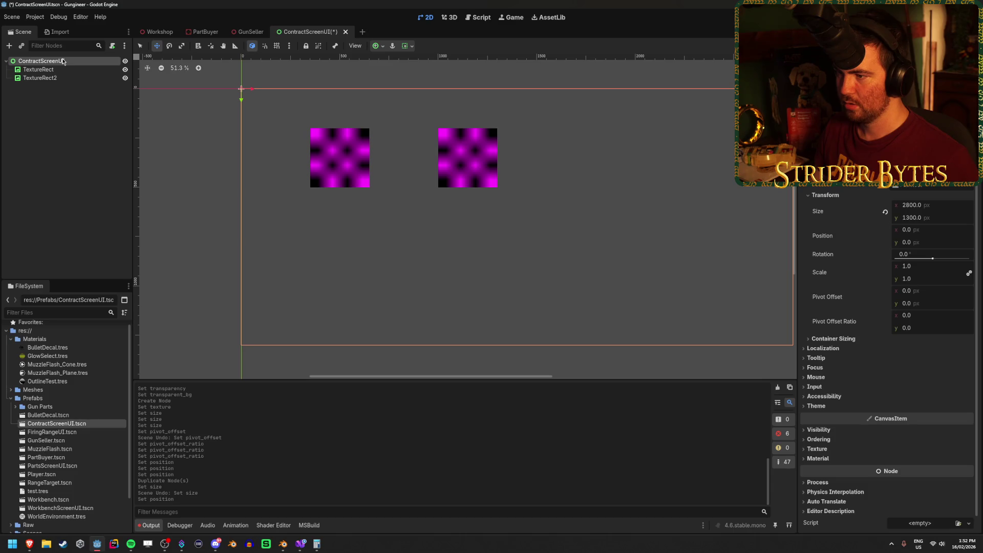
pyautogui.scroll(-2, 448, 174)
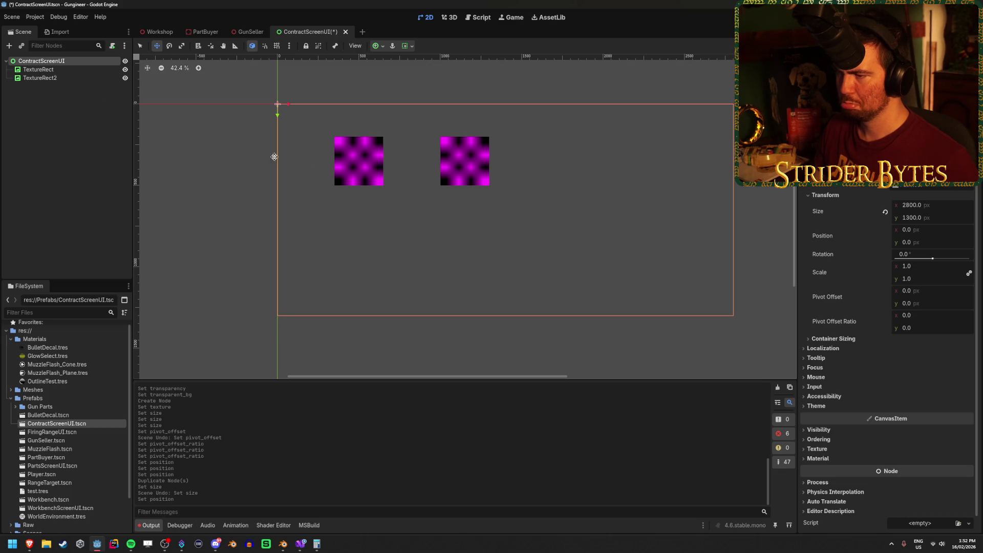
pyautogui.press('XF86Calculator')
# Work out (2800 − 900) ÷ 4 = 475 in Calculator, then close it
pyautogui.write('2,800')
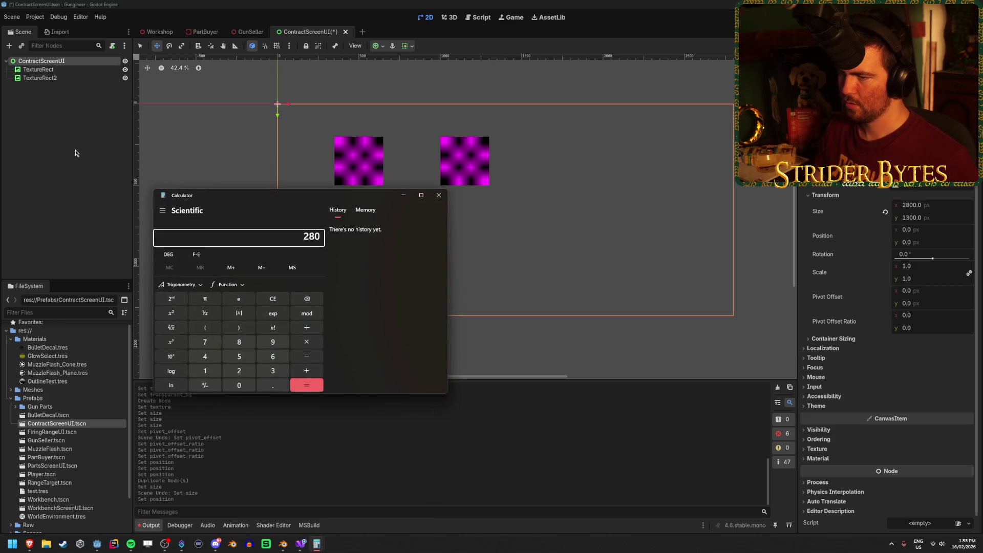
pyautogui.press('-')
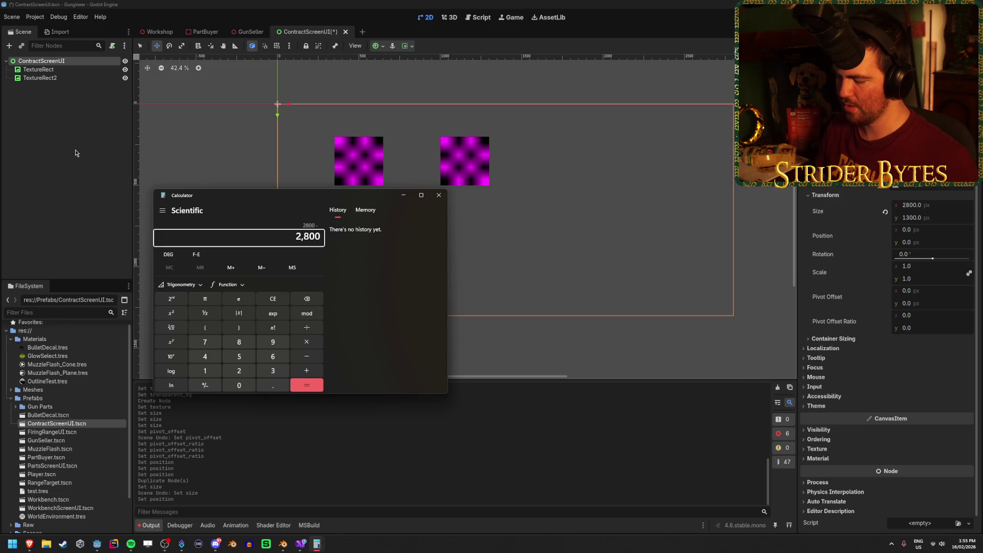
pyautogui.write('900')
pyautogui.press('Return')
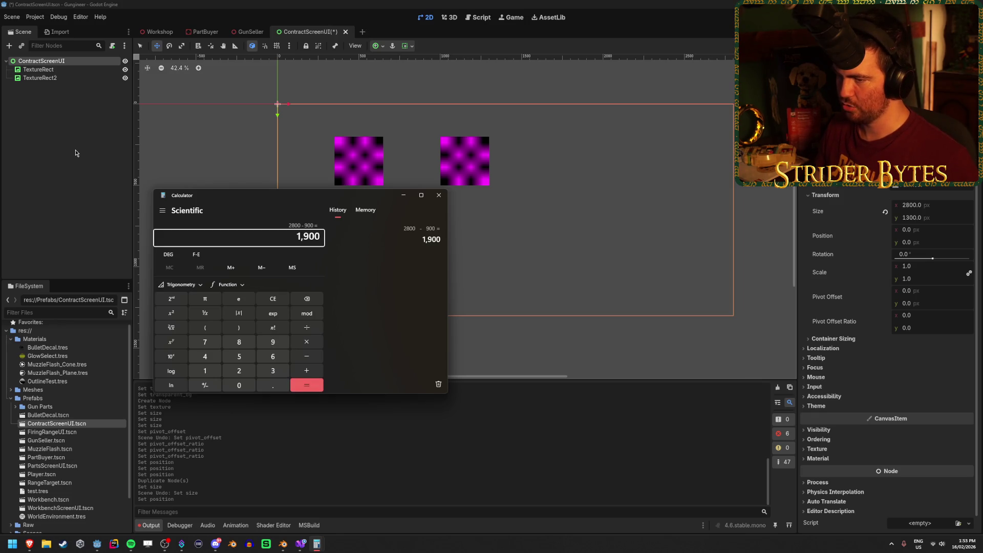
pyautogui.press('/')
pyautogui.write('4')
pyautogui.press('Return')
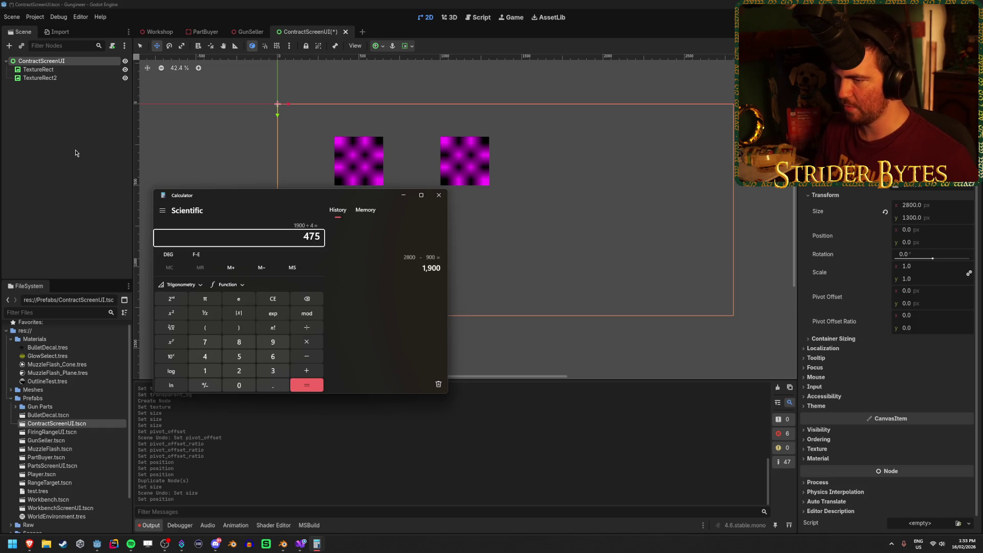
pyautogui.click(404, 196)
pyautogui.click(358, 161)
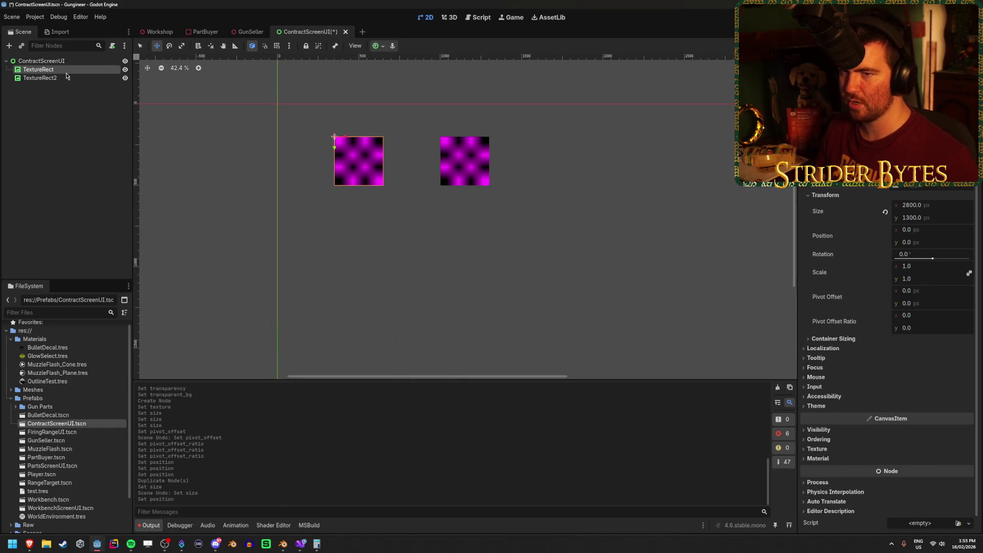
# Set the first TextureRect's x position to 475 and TextureRect2's to 1250
pyautogui.click(928, 292)
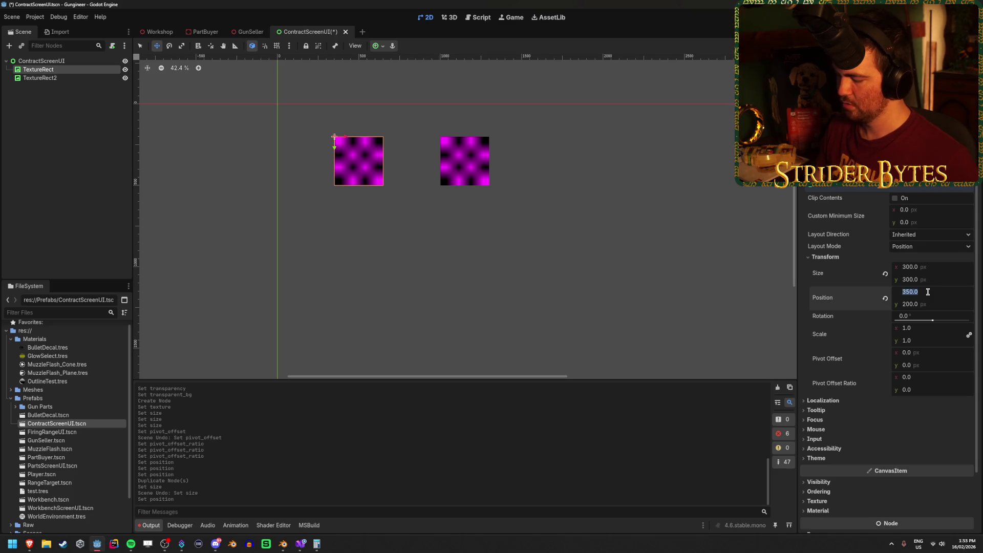
pyautogui.write('475')
pyautogui.press('Return')
pyautogui.click(40, 78)
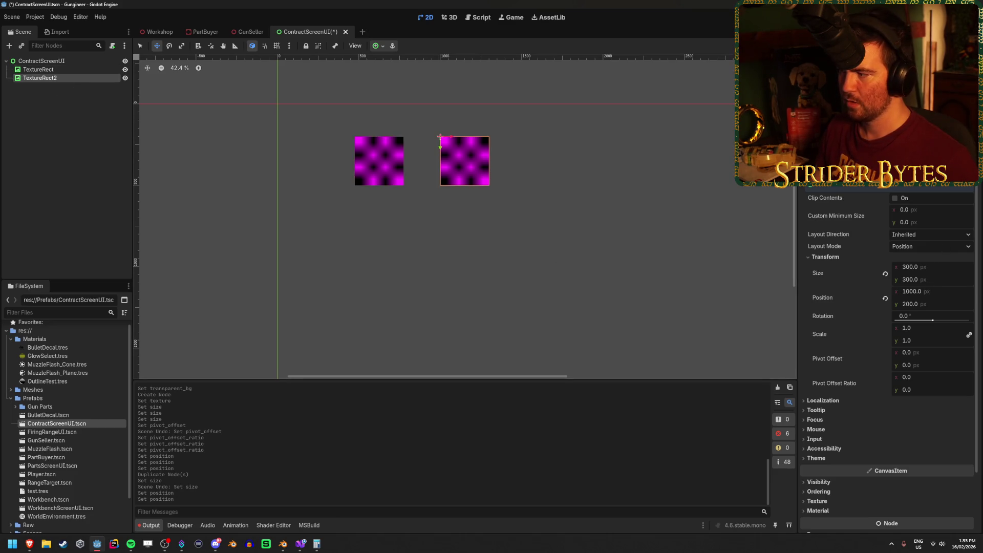
pyautogui.click(933, 293)
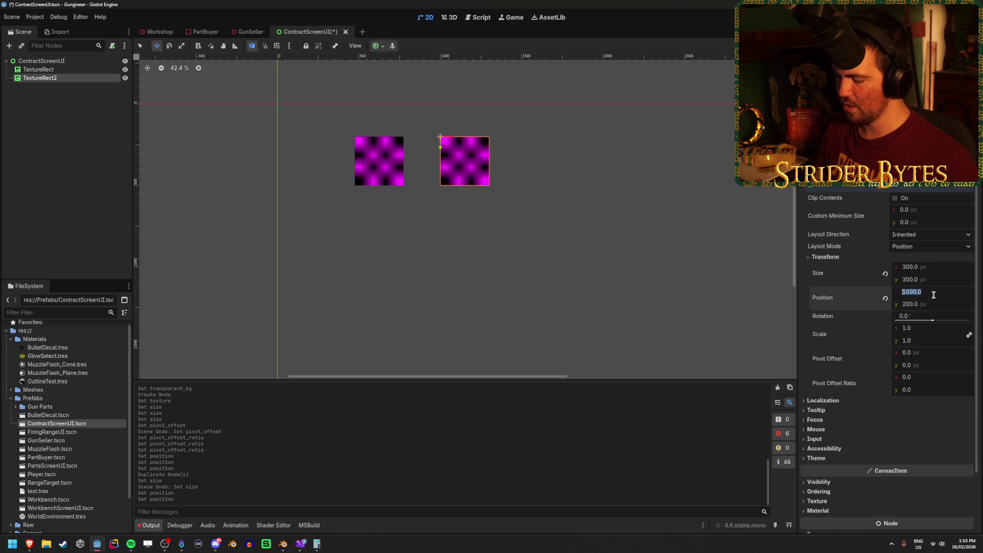
pyautogui.write('475*2')
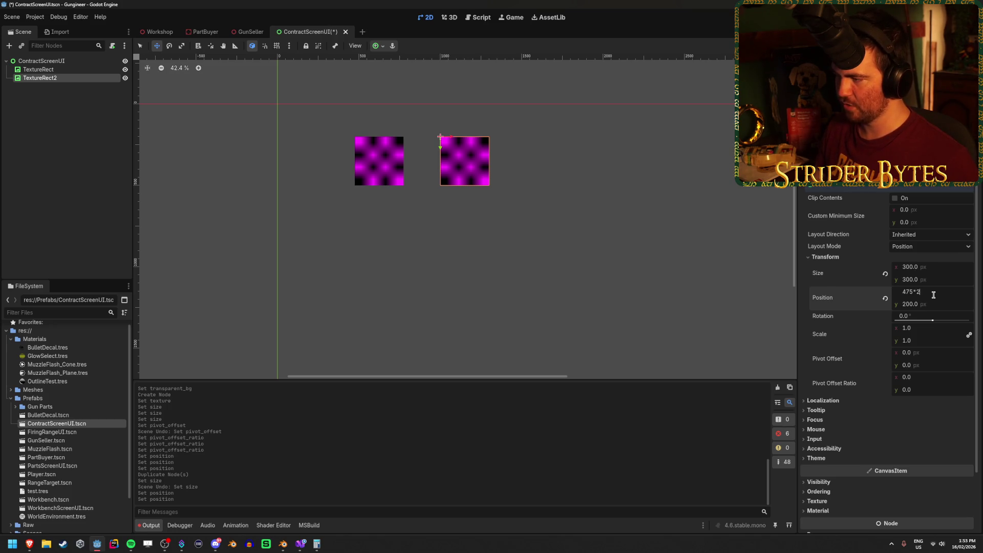
pyautogui.press('Return')
pyautogui.click(933, 295)
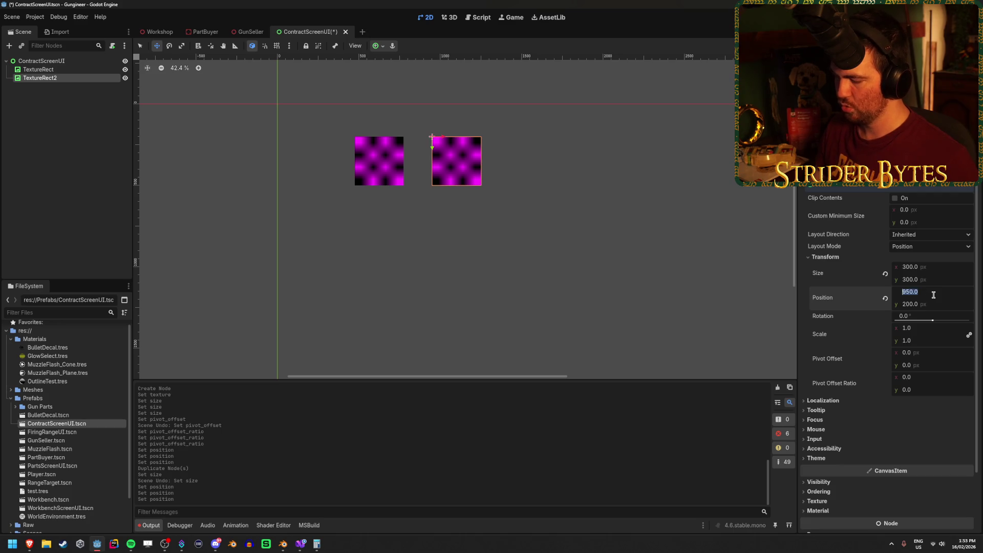
pyautogui.write('1250')
pyautogui.press('Return')
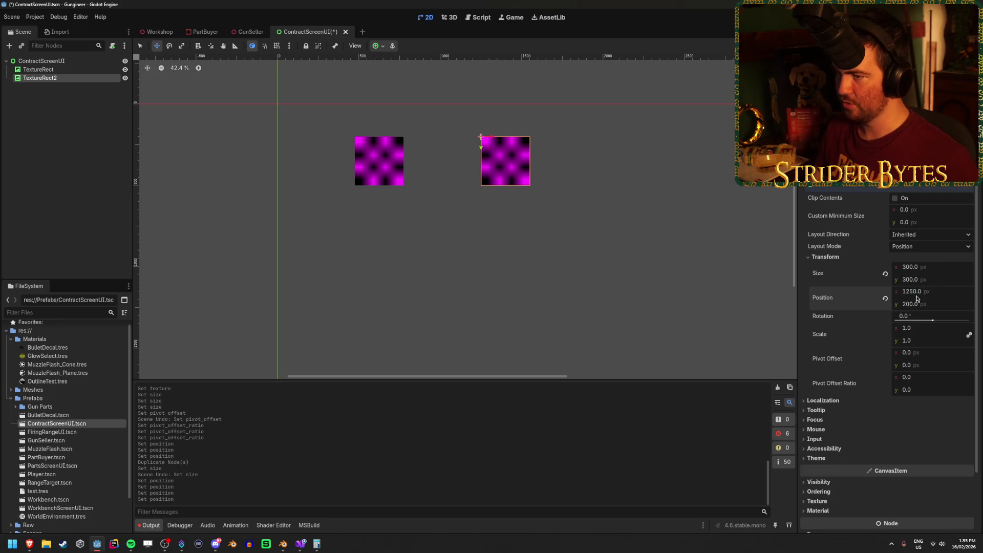
# Duplicate TextureRect2 into TextureRect3 and set its x position to 2025
pyautogui.click(87, 61)
pyautogui.click(489, 151)
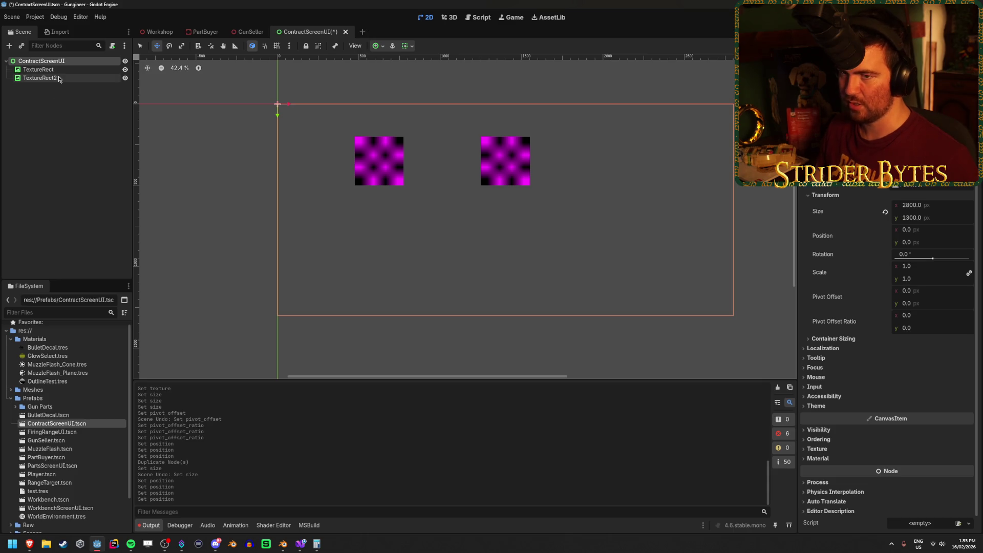
pyautogui.hotkey('ctrl', 'd')
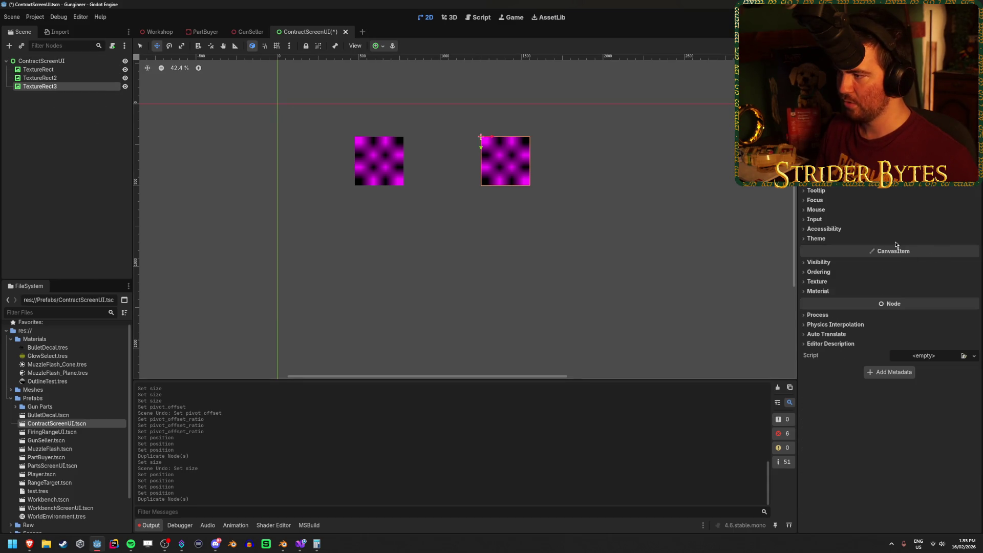
pyautogui.scroll(3, 819, 192)
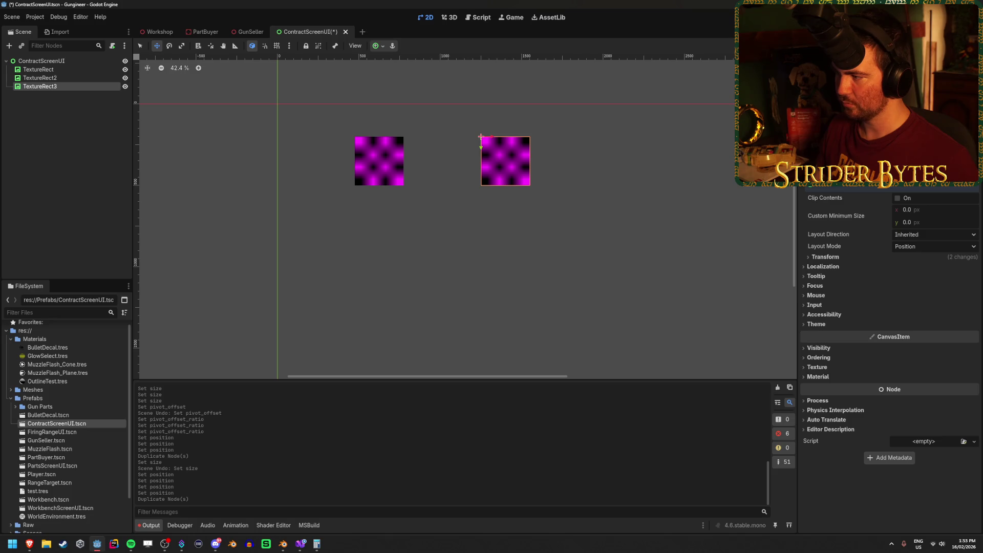
pyautogui.click(825, 256)
pyautogui.click(939, 290)
pyautogui.click(938, 290)
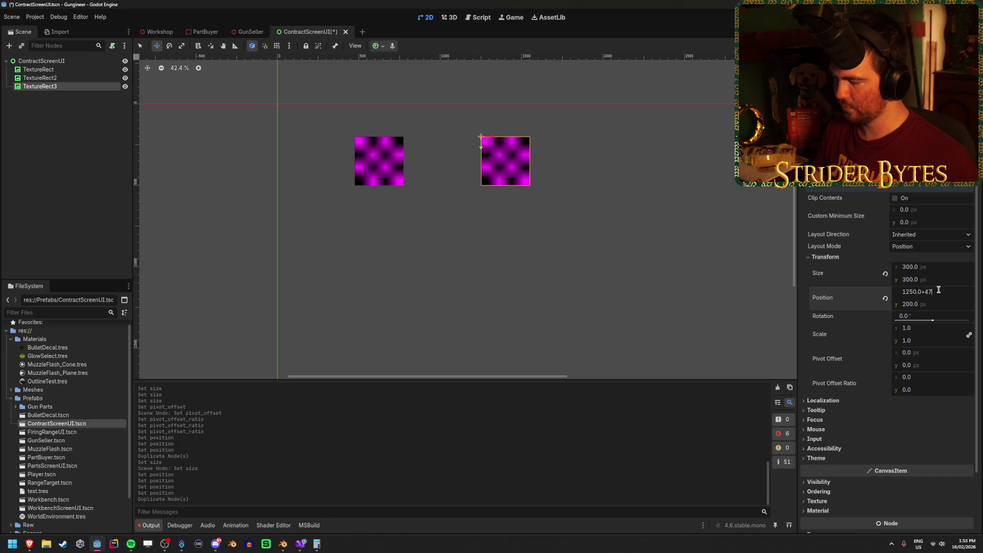
pyautogui.write('5')
pyautogui.press('Return')
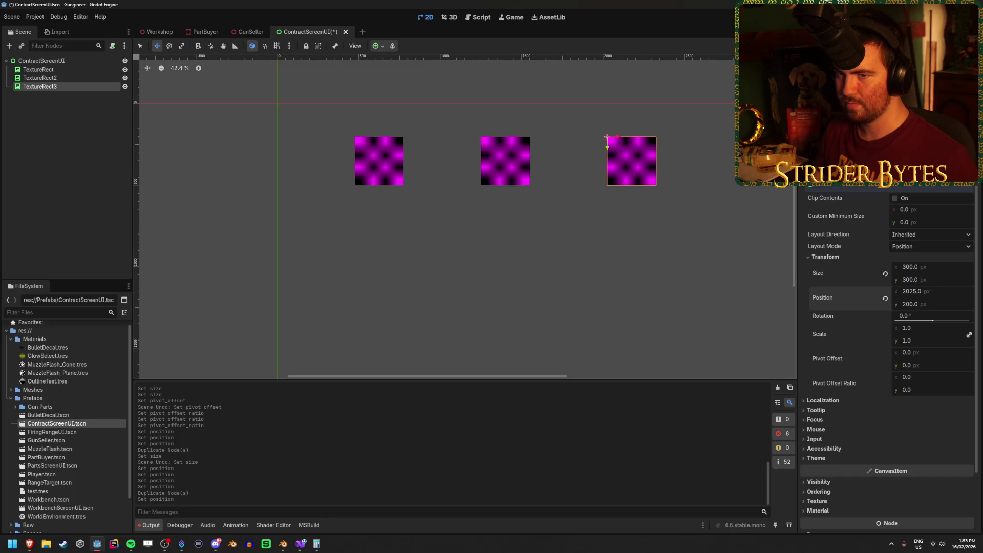
# Frame all three placeholders, save ContractScreenUI, and switch to the GunSeller scene
pyautogui.click(555, 279)
pyautogui.scroll(-4, 562, 272)
pyautogui.scroll(3, 562, 272)
pyautogui.moveTo(459, 197); pyautogui.dragTo(429, 203)
pyautogui.hotkey('ctrl', 's')
pyautogui.click(249, 34)
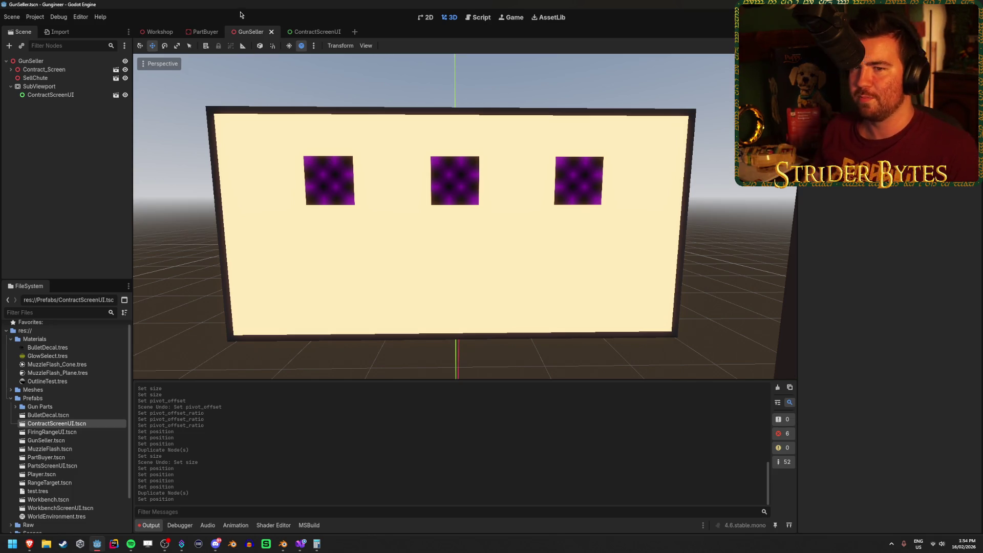
pyautogui.moveTo(461, 231)
pyautogui.mouseDown()
pyautogui.moveTo(523, 230)
pyautogui.moveTo(451, 230)
pyautogui.mouseUp()
pyautogui.moveTo(558, 210); pyautogui.dragTo(564, 208)
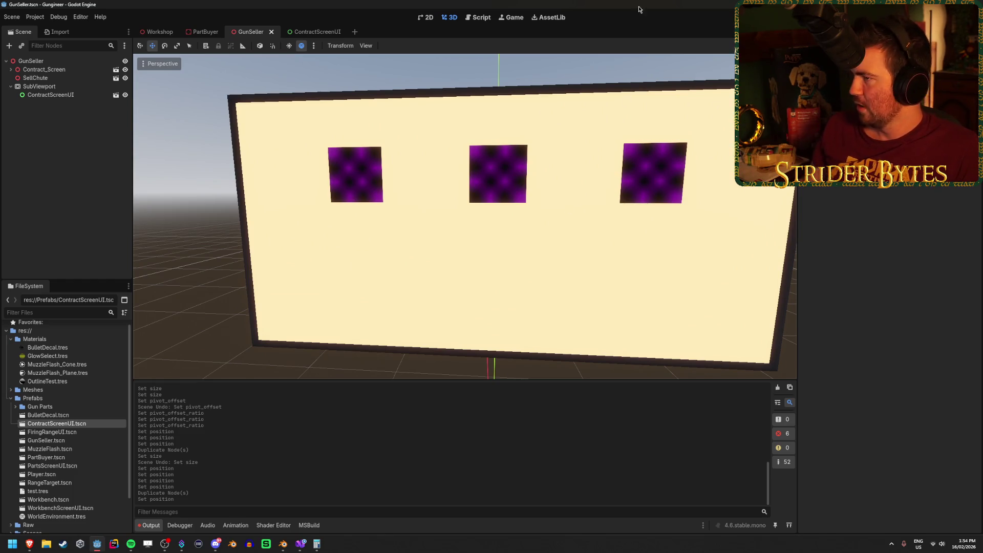
pyautogui.moveTo(461, 231)
pyautogui.mouseDown()
pyautogui.moveTo(491, 231)
pyautogui.moveTo(466, 230)
pyautogui.mouseUp()
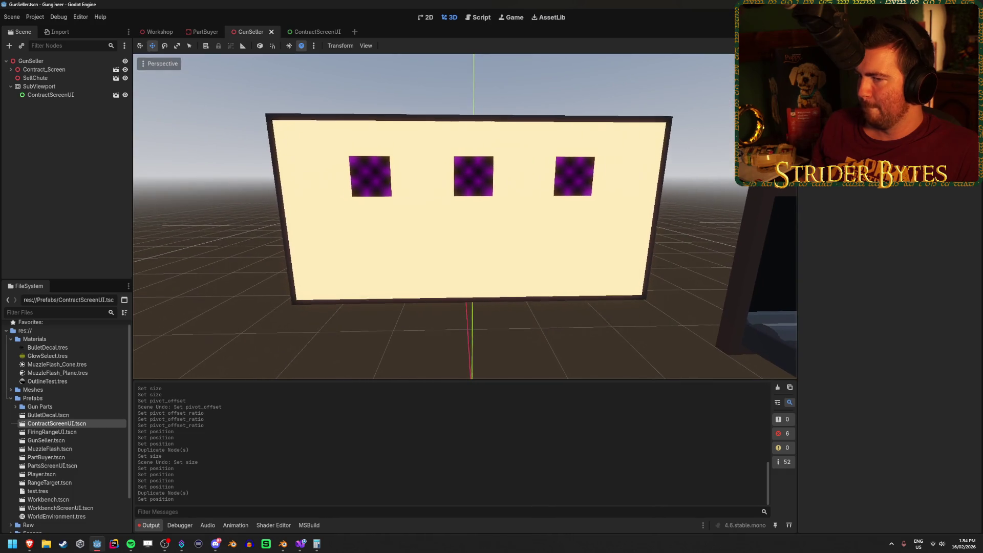
pyautogui.moveTo(589, 198); pyautogui.dragTo(590, 199)
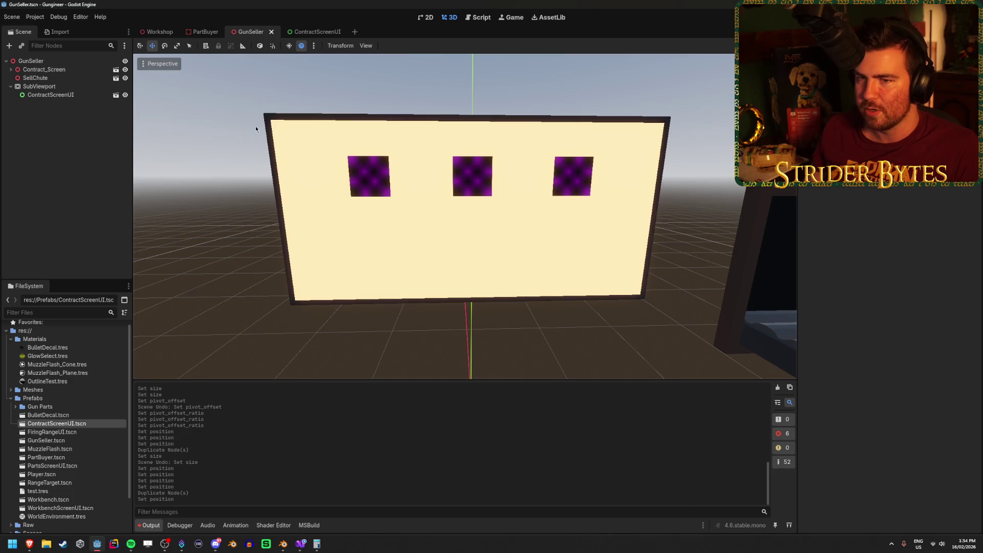
pyautogui.click(317, 32)
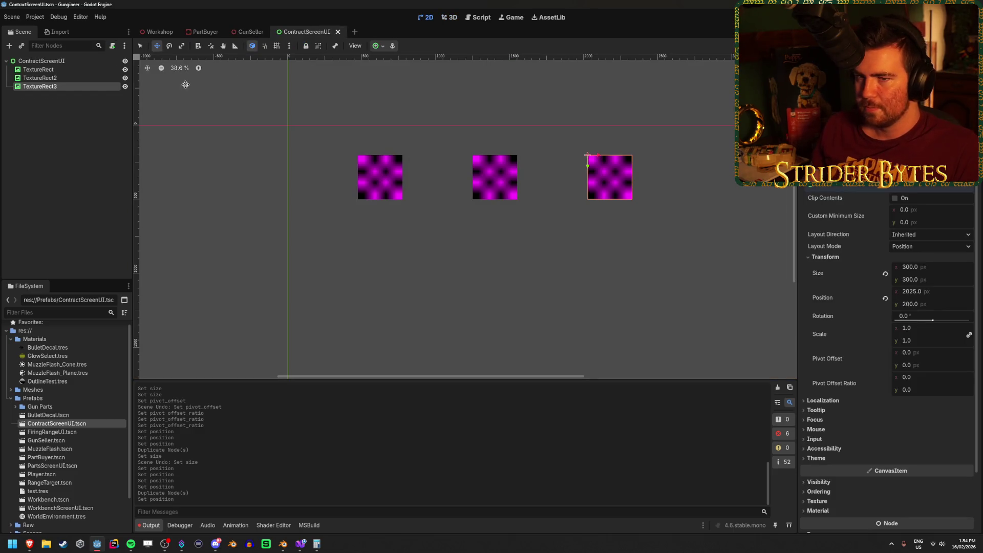
# Give all three TextureRects a pivot offset ratio of 0.5, 0.5
pyautogui.click(76, 71)
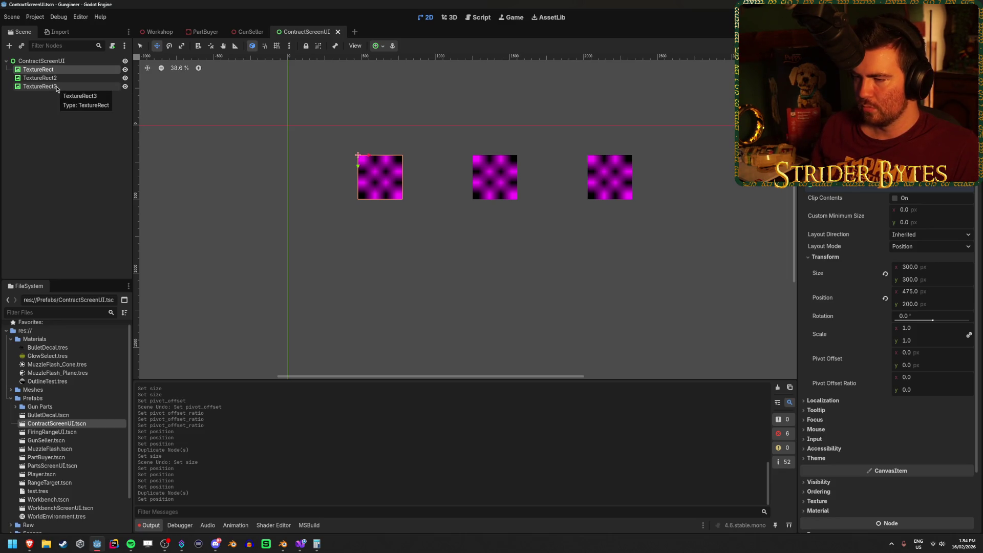
pyautogui.keyDown('shift'); pyautogui.click(41, 86); pyautogui.keyUp('shift')
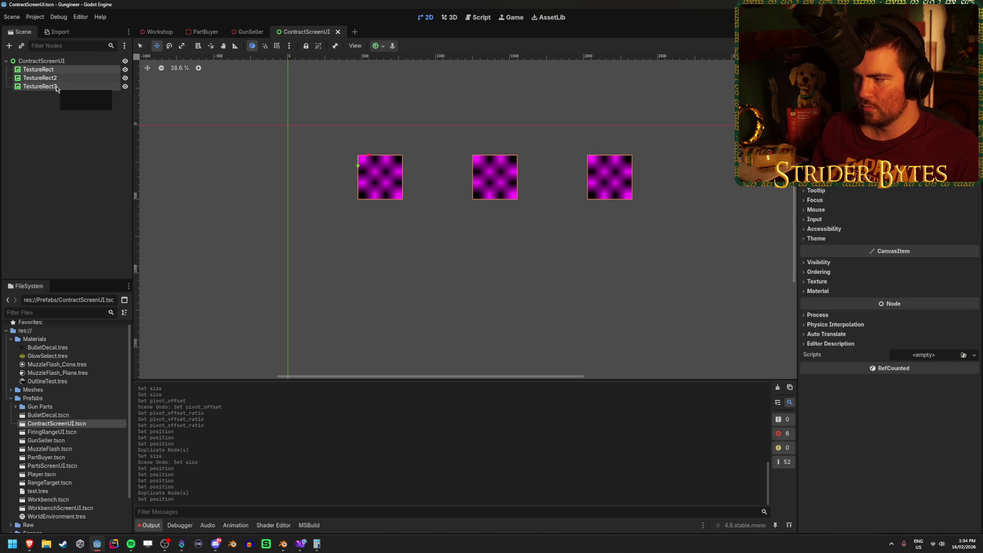
pyautogui.scroll(2, 870, 256)
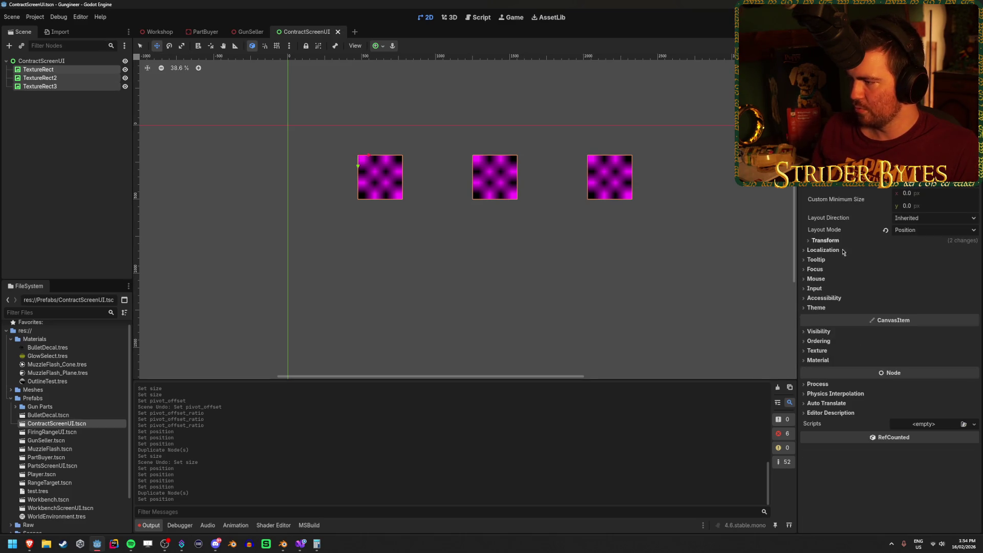
pyautogui.click(825, 240)
pyautogui.click(931, 361)
pyautogui.write('0.5')
pyautogui.press('Tab')
pyautogui.write('0.5')
pyautogui.press('Return')
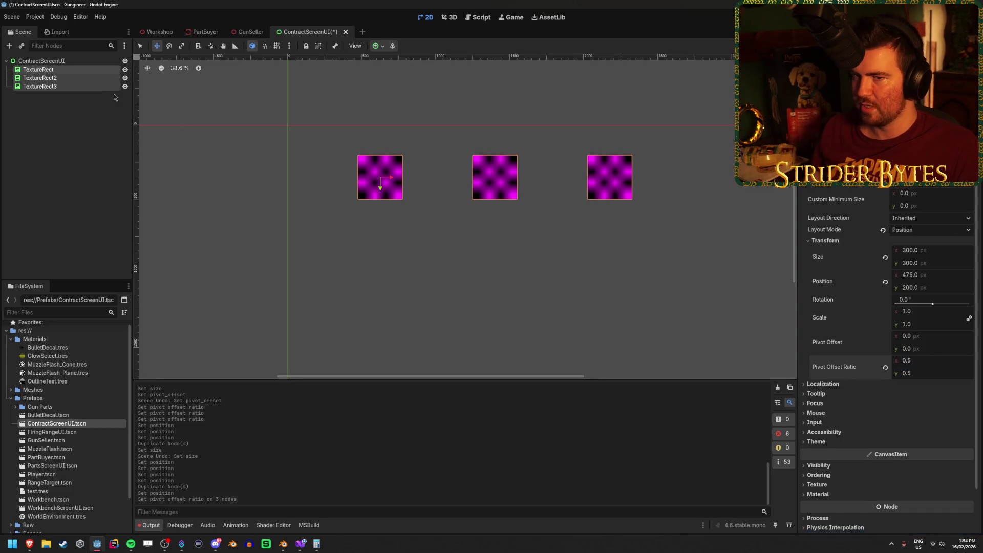
# Duplicate the first TextureRect to create TextureRect4
pyautogui.click(40, 78)
pyautogui.press('Down')
pyautogui.press('Up')
pyautogui.press('Up')
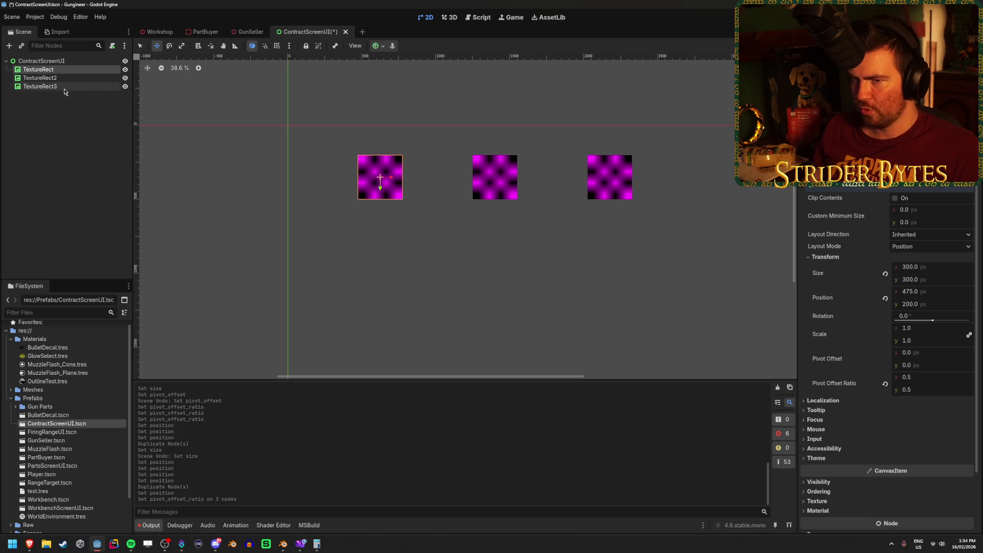
pyautogui.hotkey('ctrl', 'd')
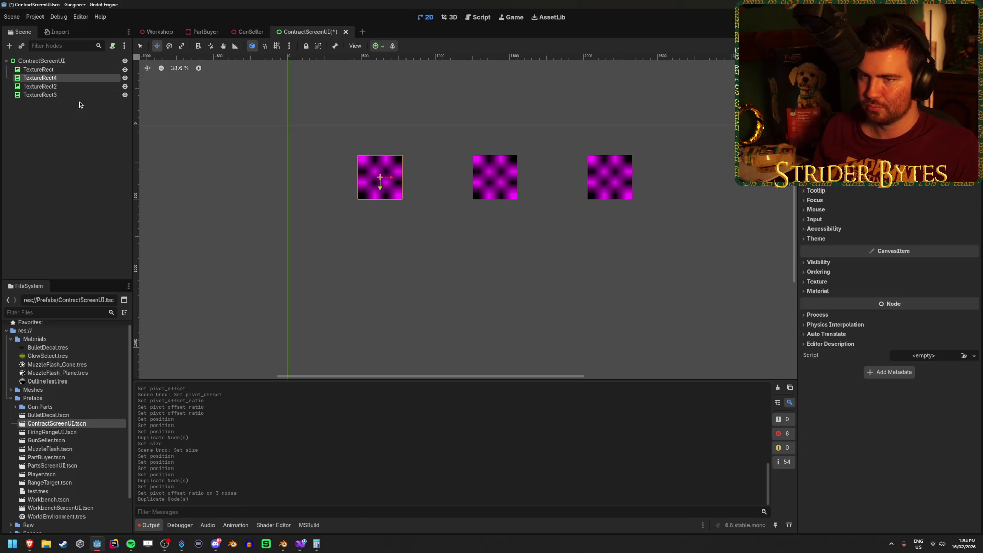
# Move TextureRect4 to the bottom of the scene tree and start repositioning it vertically
pyautogui.moveTo(64, 77); pyautogui.dragTo(63, 100)
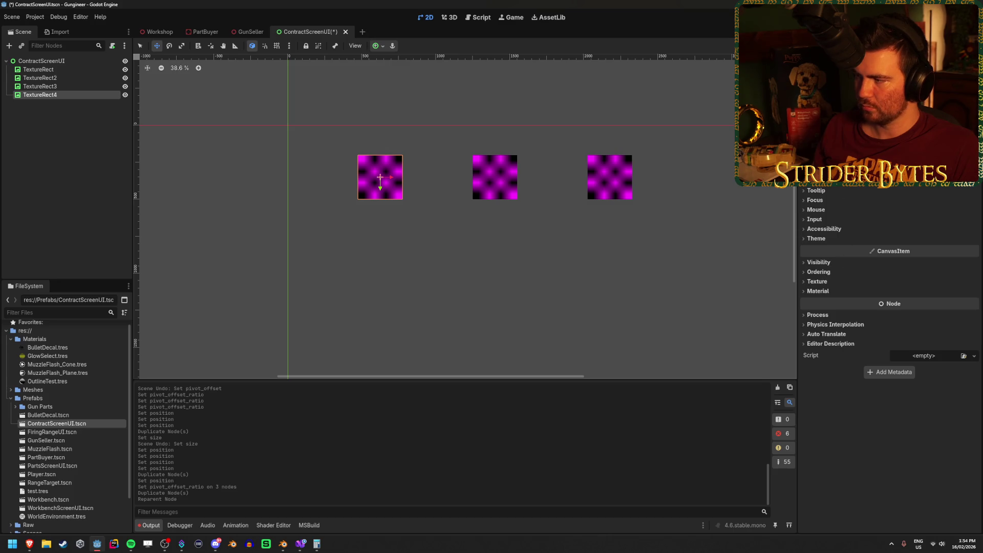
pyautogui.scroll(3, 889, 307)
pyautogui.click(835, 256)
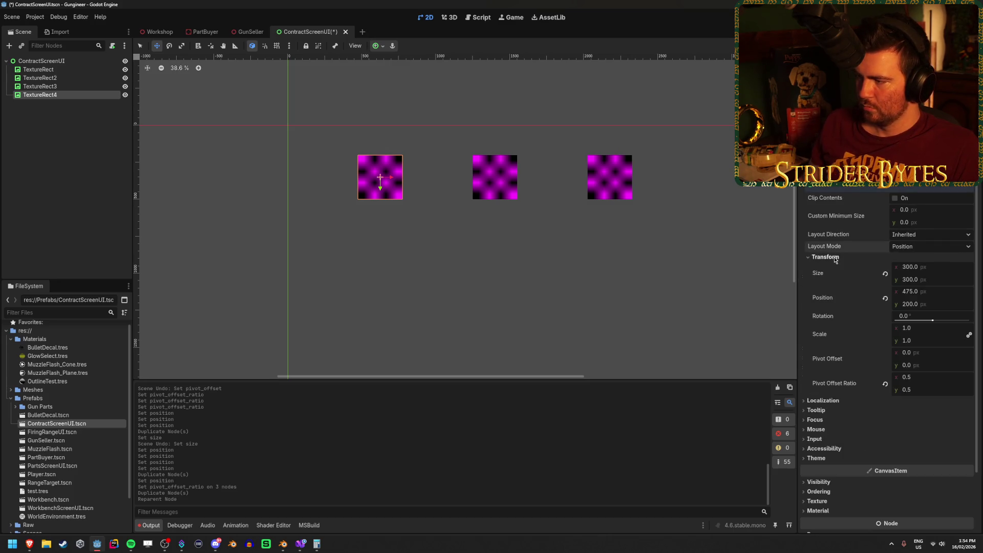
pyautogui.click(951, 308)
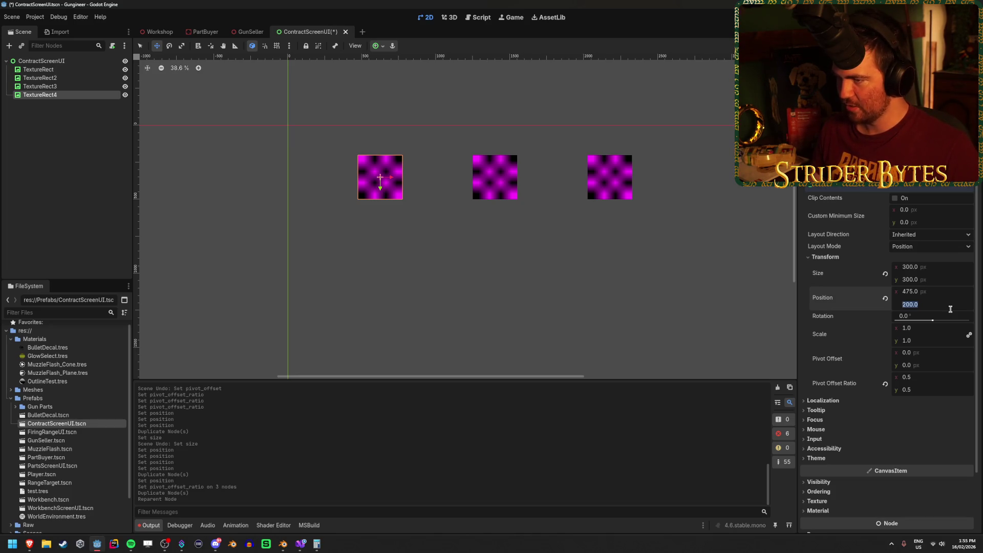
pyautogui.write('+35')
pyautogui.press('Return')
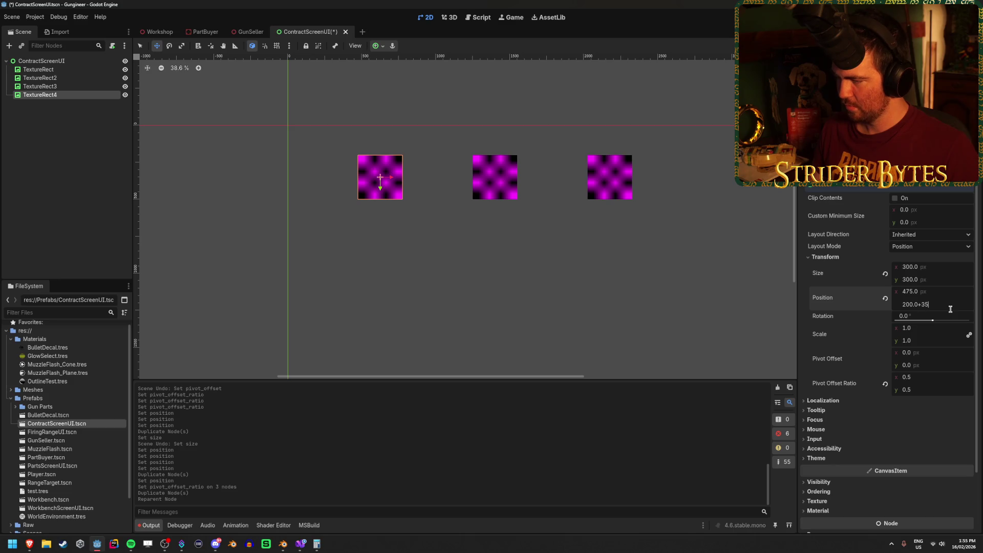
pyautogui.write('0')
pyautogui.press('Return')
pyautogui.click(951, 309)
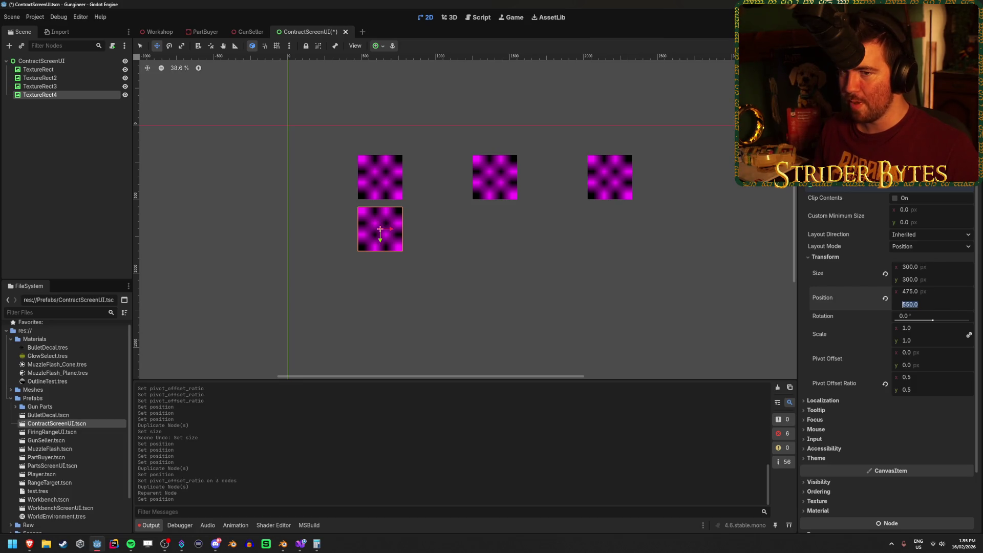
pyautogui.click(41, 61)
pyautogui.click(66, 93)
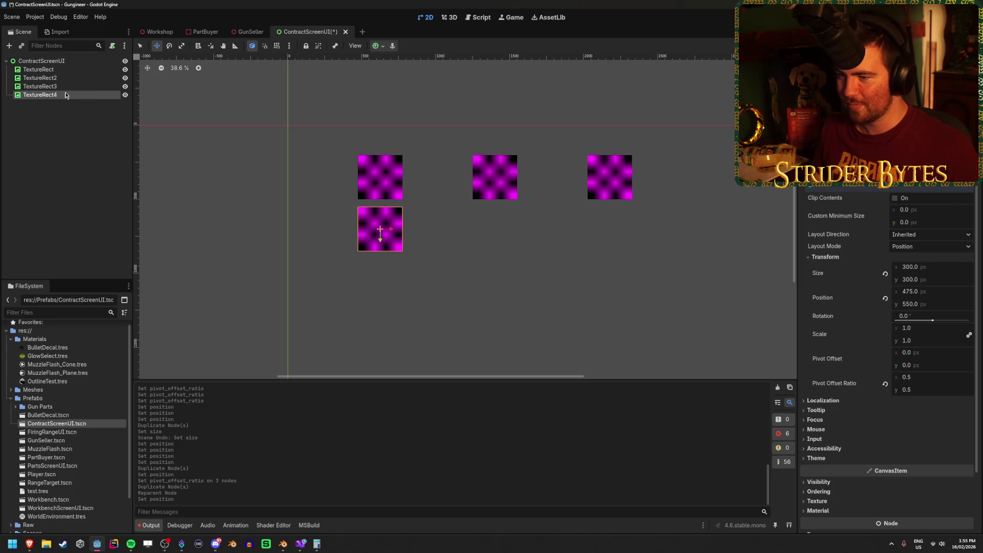
# Set TextureRect4's y position to 700 (500 plus 200)
pyautogui.click(936, 303)
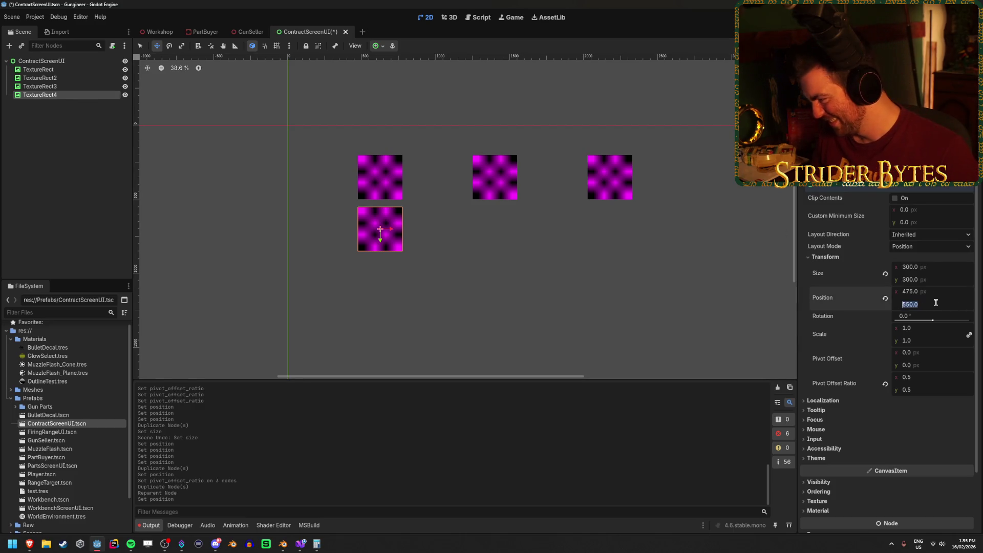
pyautogui.write('500')
pyautogui.press('Return')
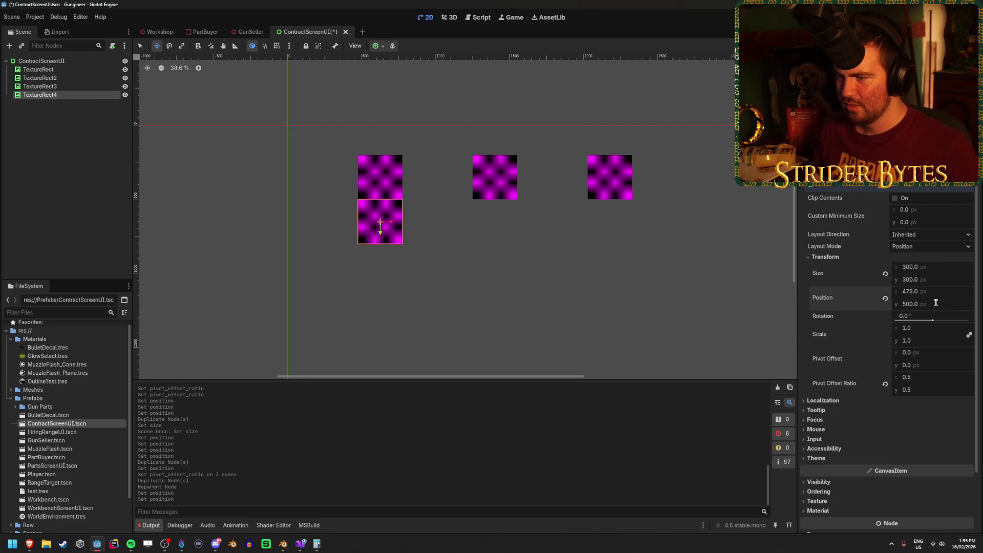
pyautogui.scroll(5, 338, 133)
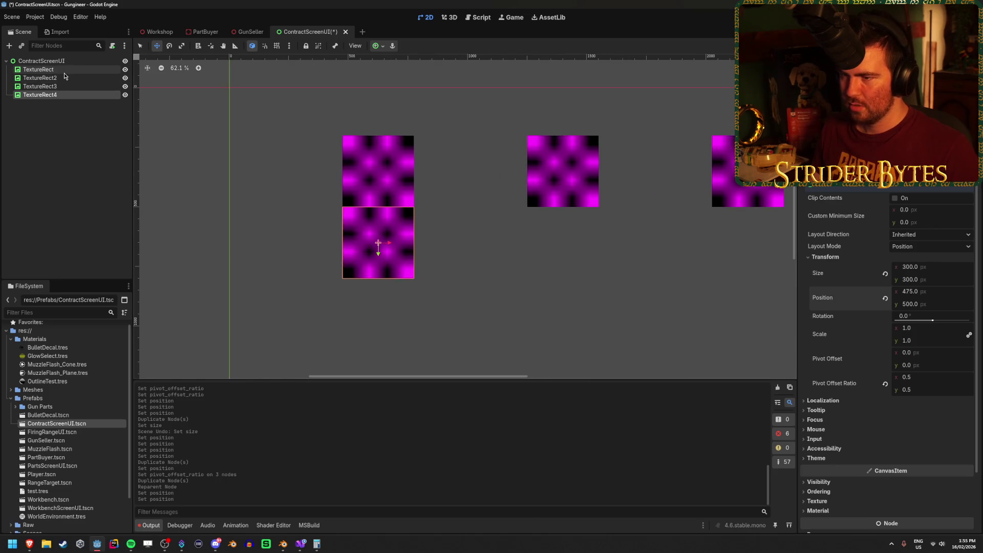
pyautogui.scroll(-3, 556, 269)
pyautogui.scroll(-1, 555, 268)
pyautogui.scroll(-2, 557, 287)
pyautogui.click(947, 304)
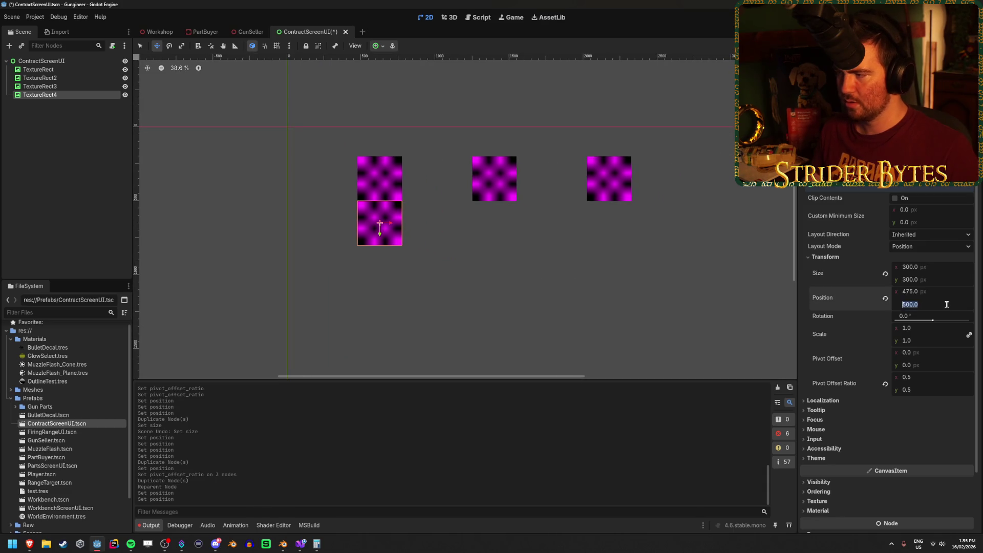
pyautogui.write('+200')
pyautogui.press('Return')
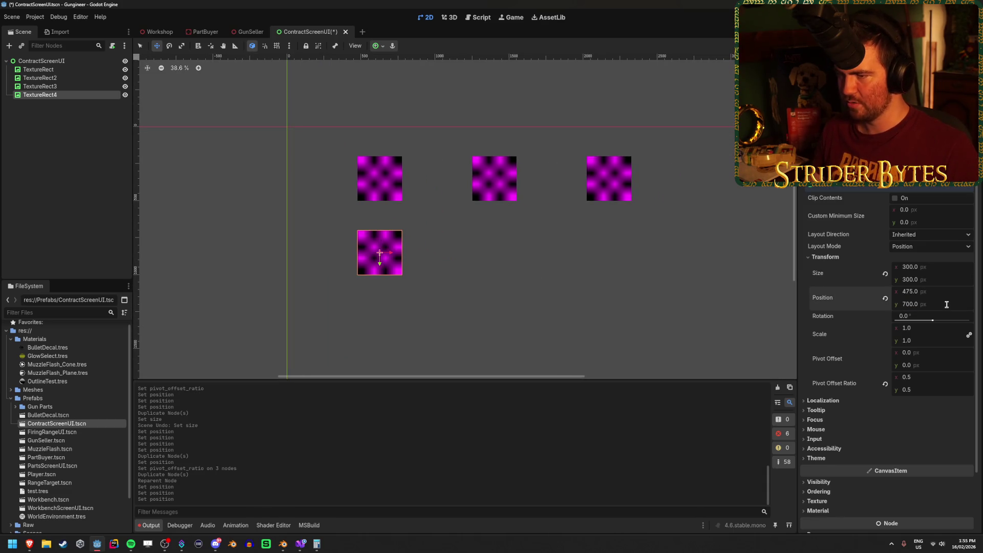
# Compare placeholder positions and compute a centred x of 862.5 with the calculator
pyautogui.click(41, 61)
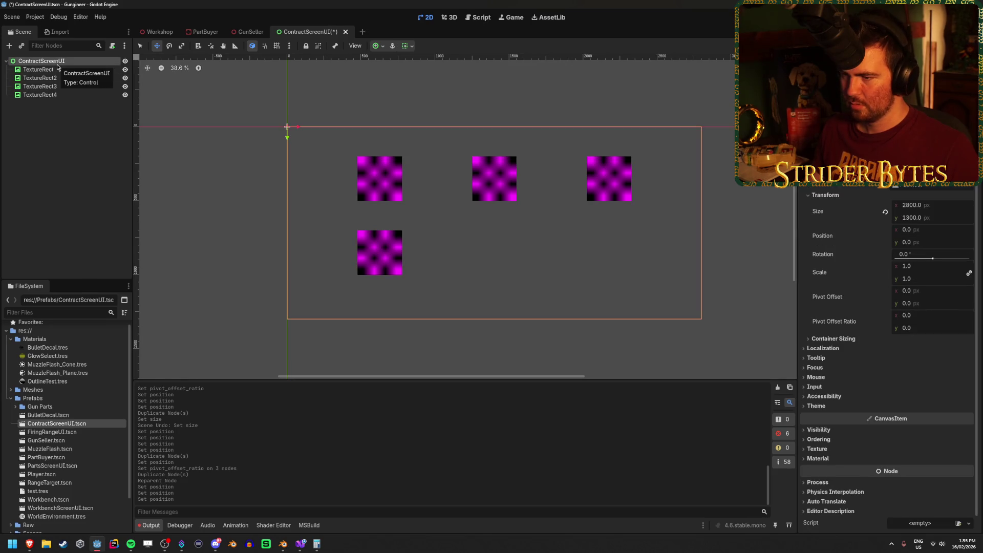
pyautogui.click(52, 95)
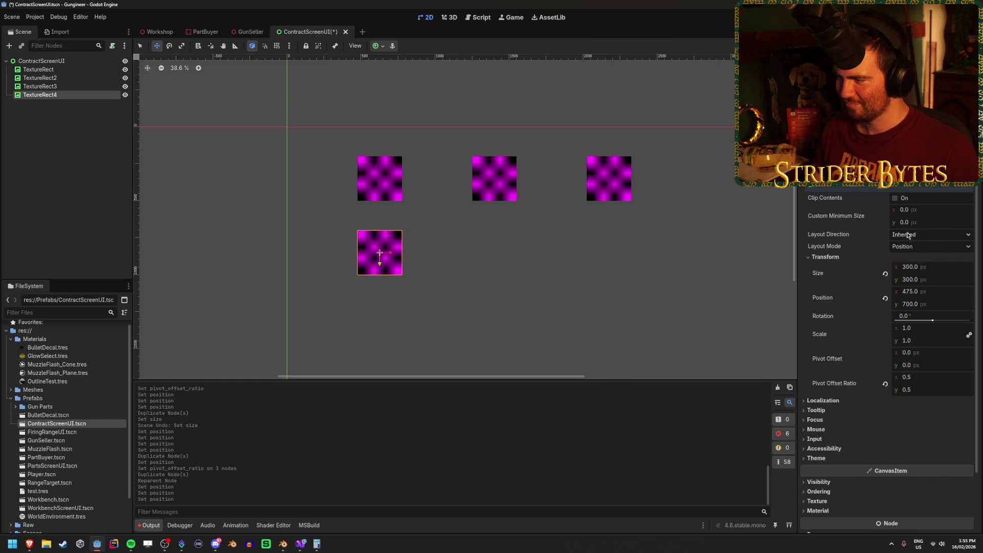
pyautogui.click(55, 79)
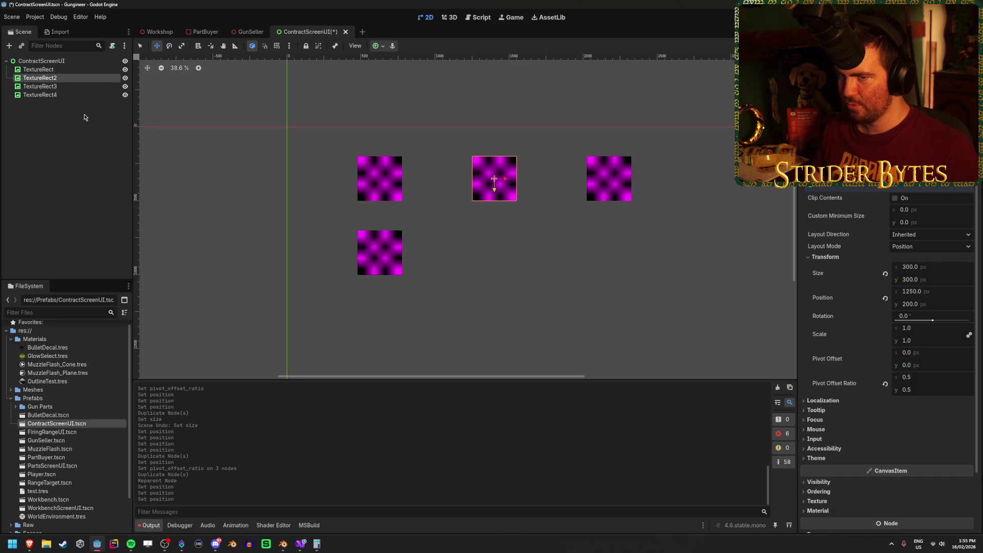
pyautogui.click(85, 98)
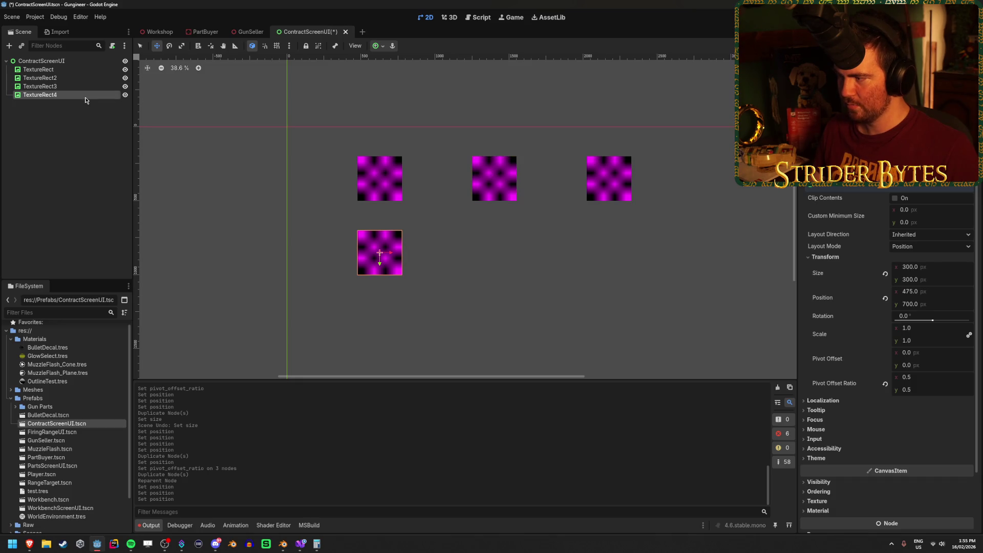
pyautogui.click(68, 79)
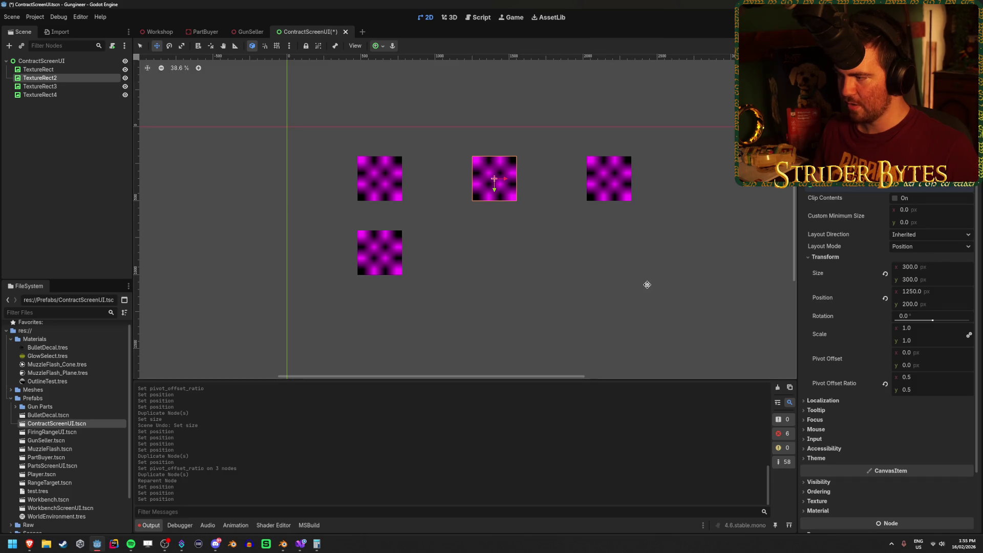
pyautogui.press('XF86Calculator')
pyautogui.write('1250 - 47')
pyautogui.write('5')
pyautogui.press('Return')
pyautogui.write('2+475')
pyautogui.press('Return')
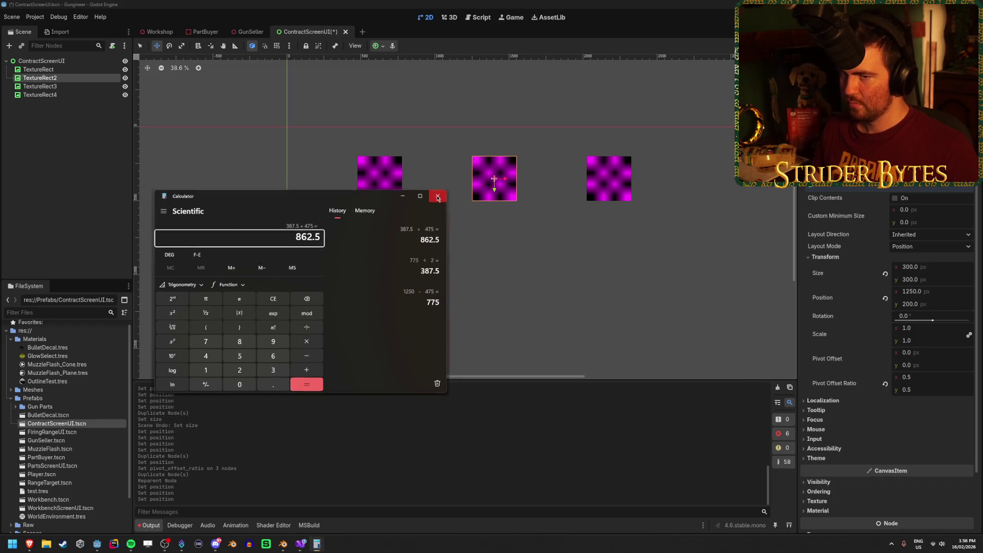
pyautogui.click(438, 197)
# Set TextureRect4's x position to 862.5 and save the scene
pyautogui.click(933, 294)
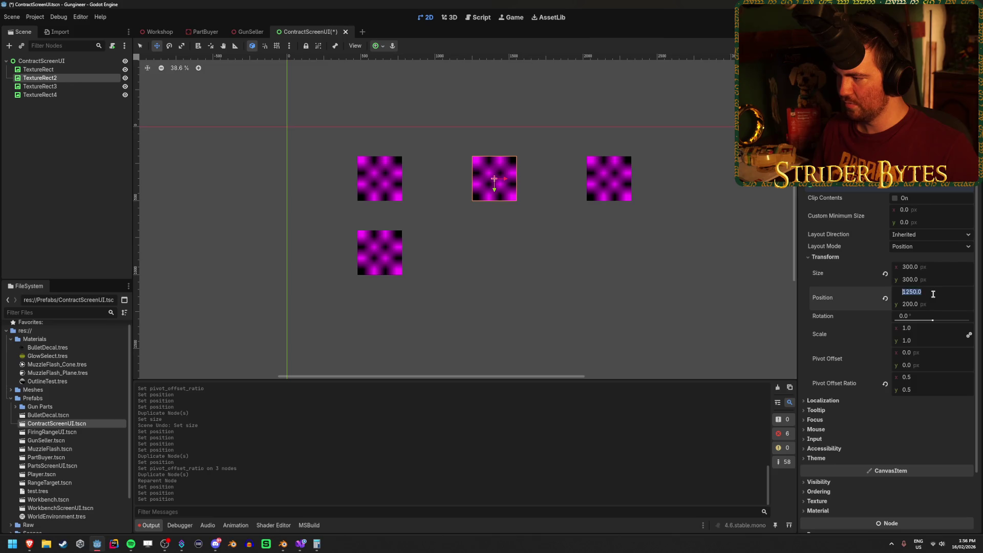
pyautogui.click(40, 94)
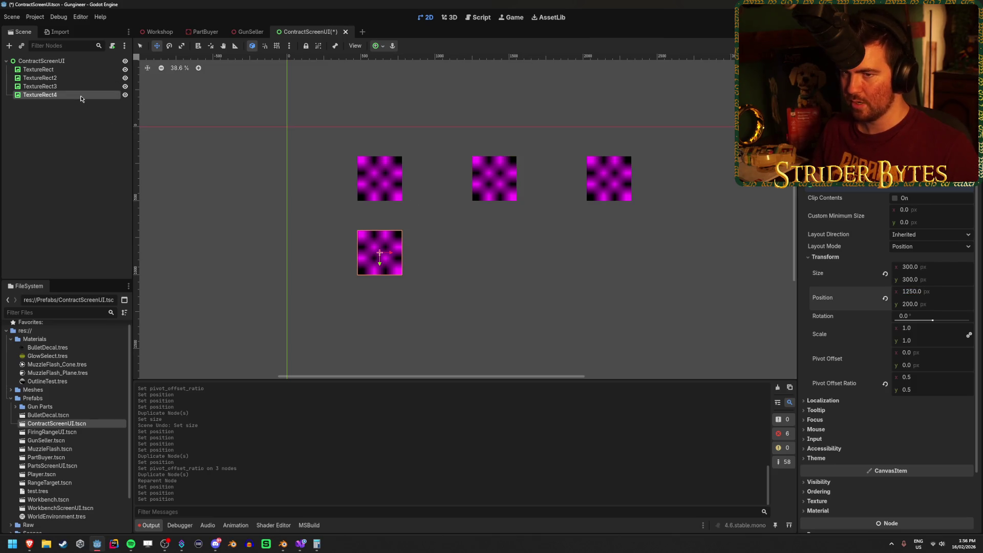
pyautogui.click(924, 291)
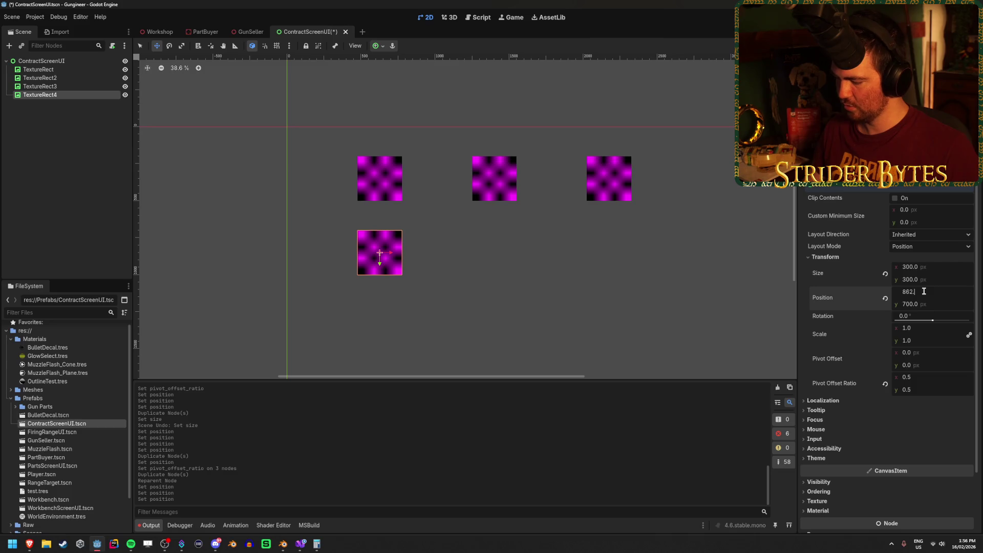
pyautogui.write('.5')
pyautogui.press('Return')
pyautogui.click(73, 165)
pyautogui.hotkey('ctrl', 's')
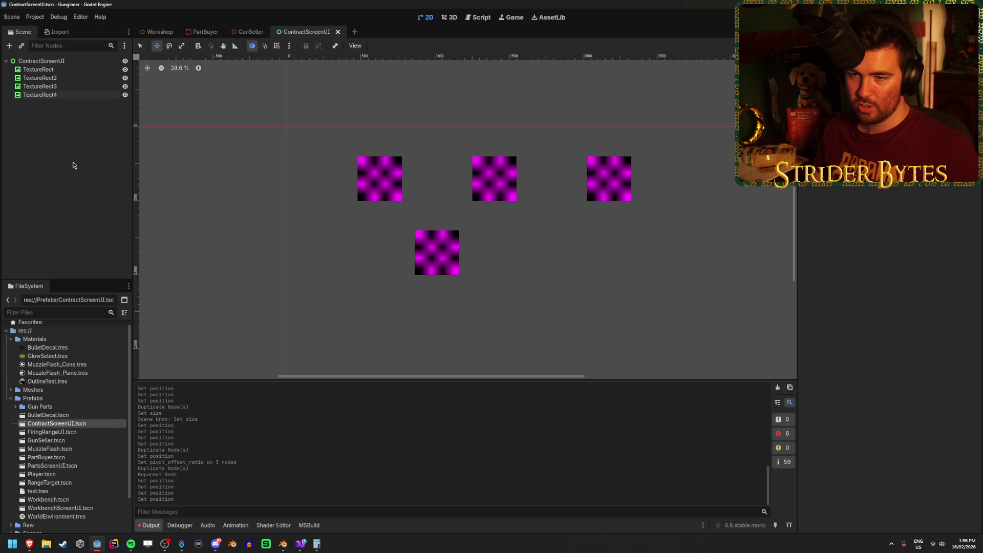
pyautogui.click(97, 95)
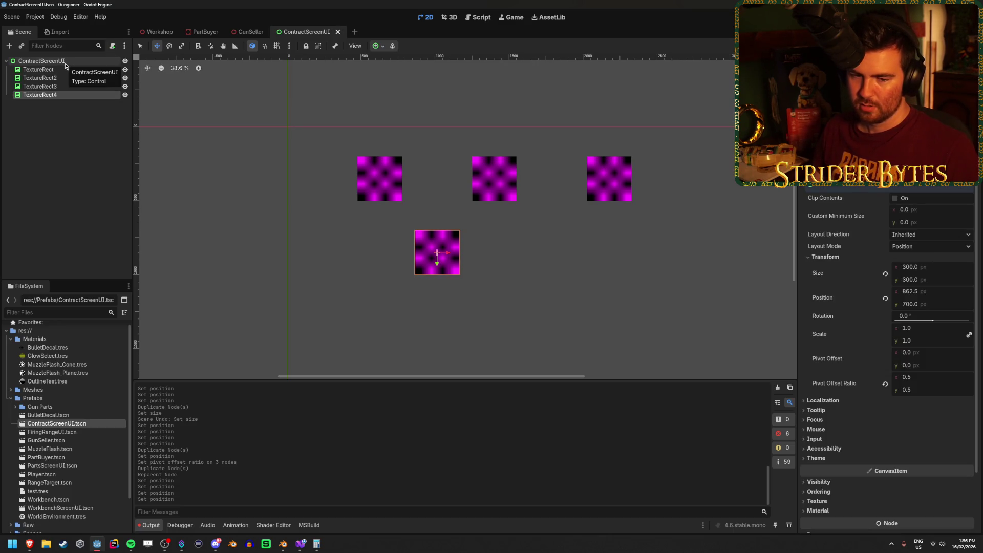
# Duplicate TextureRect4 into TextureRect5
pyautogui.click(65, 63)
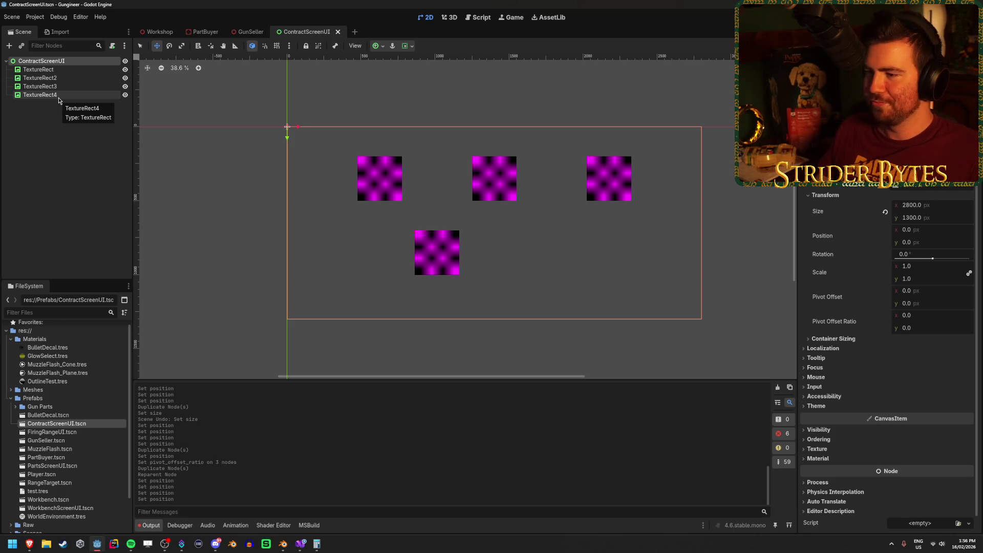
pyautogui.click(57, 96)
pyautogui.hotkey('ctrl', 'd')
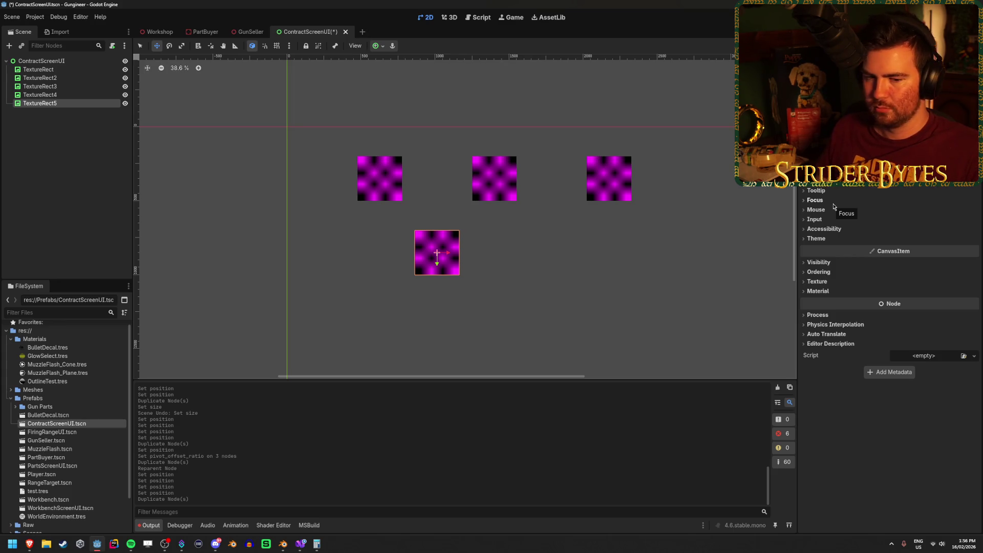
# Check the root's 2800x1300 size, then duplicate TextureRect5 into TextureRect6
pyautogui.click(60, 69)
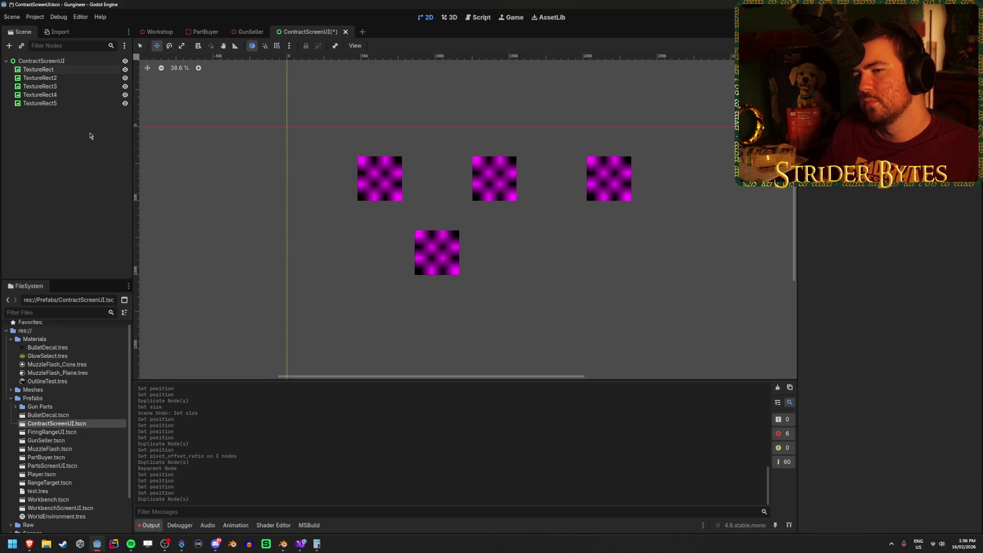
pyautogui.click(77, 103)
pyautogui.click(77, 70)
pyautogui.click(80, 60)
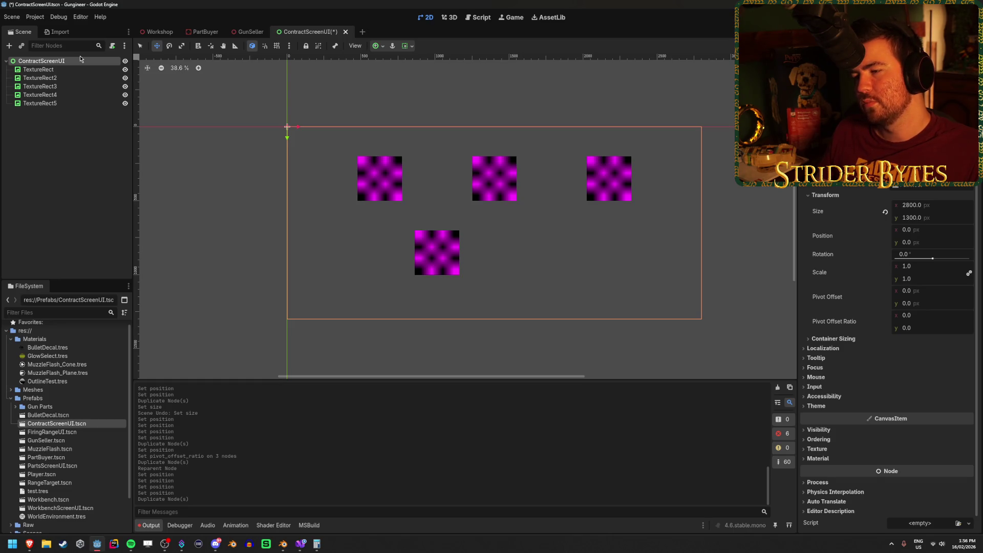
pyautogui.click(82, 103)
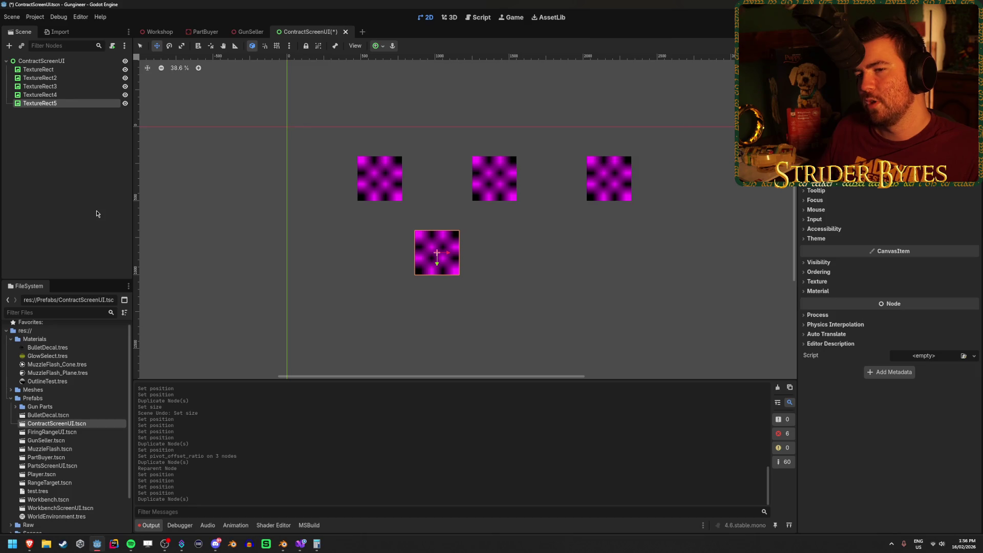
pyautogui.hotkey('ctrl', 'd')
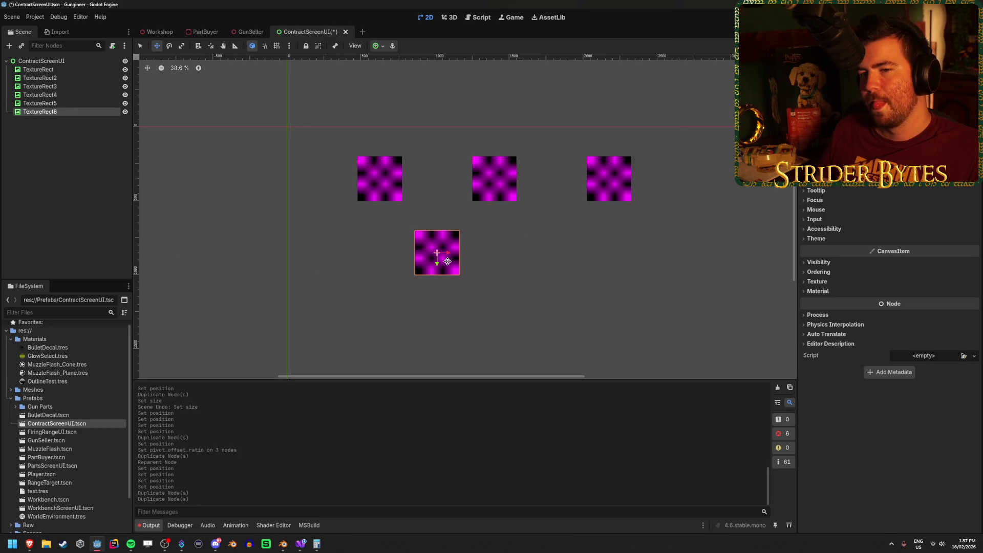
# Move TextureRect6 to the right and set its x position to 1650
pyautogui.moveTo(447, 253); pyautogui.dragTo(564, 261)
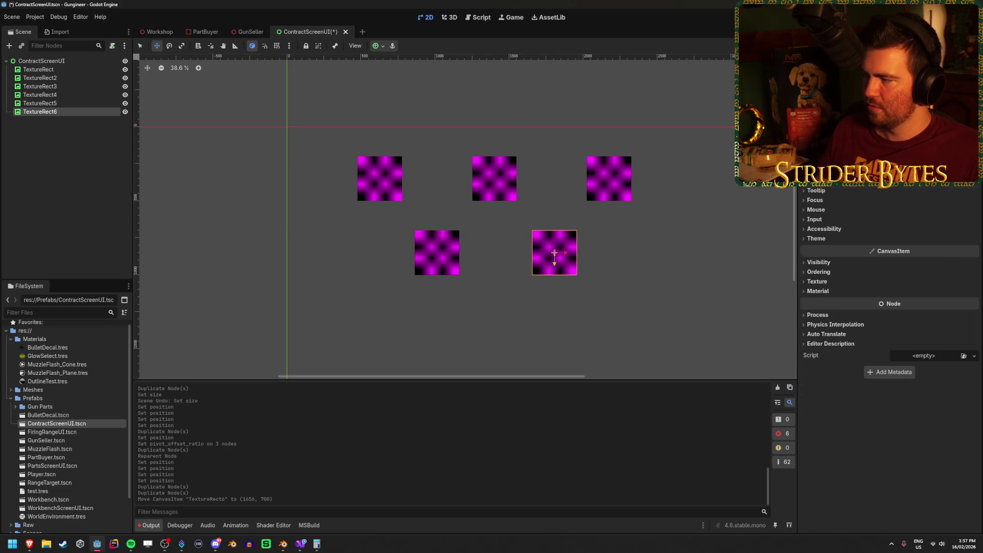
pyautogui.scroll(3, 836, 261)
pyautogui.click(835, 257)
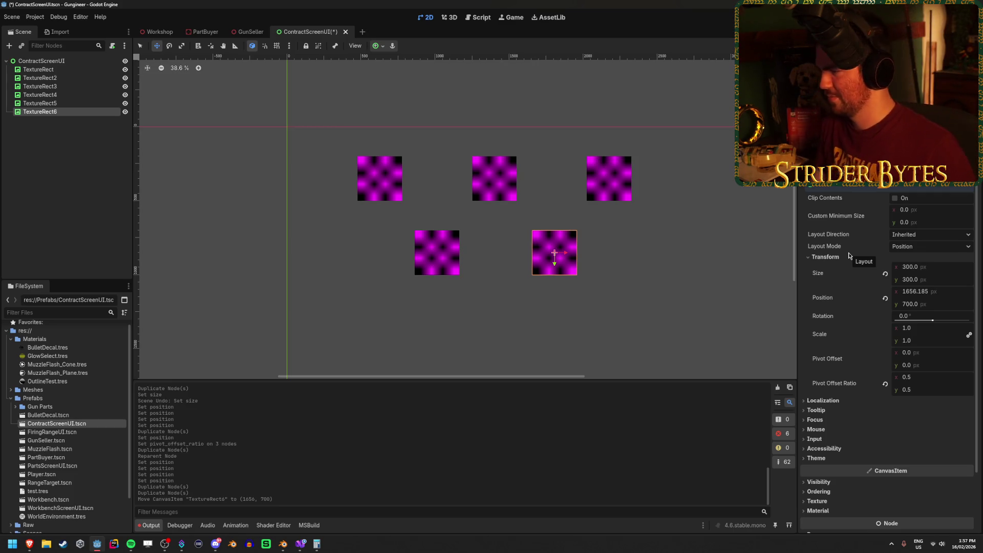
pyautogui.moveTo(929, 292); pyautogui.dragTo(922, 292)
pyautogui.click(922, 292)
pyautogui.write('1650')
pyautogui.press('Return')
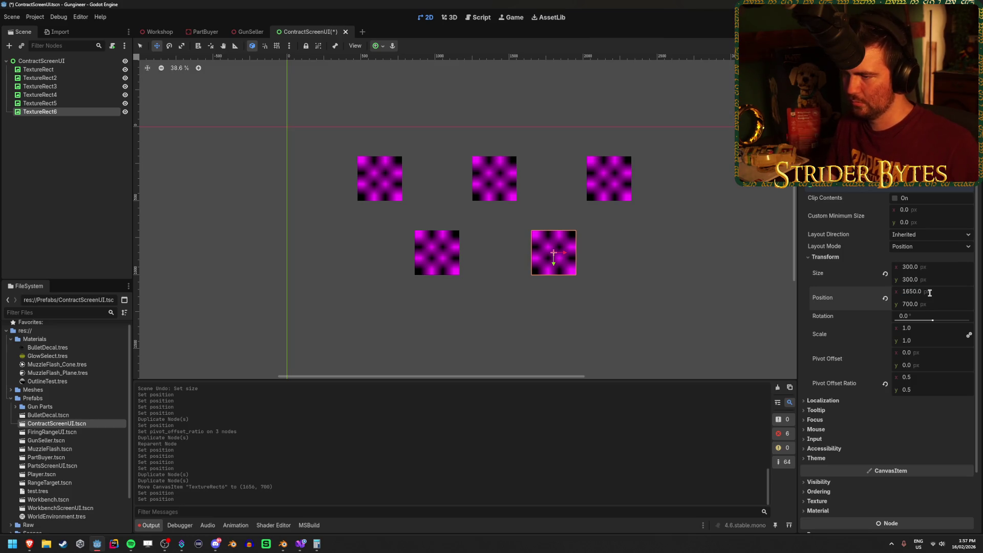
# Try an x of 1725 using TextureRect5's 862.5, then undo back to 1650
pyautogui.click(45, 104)
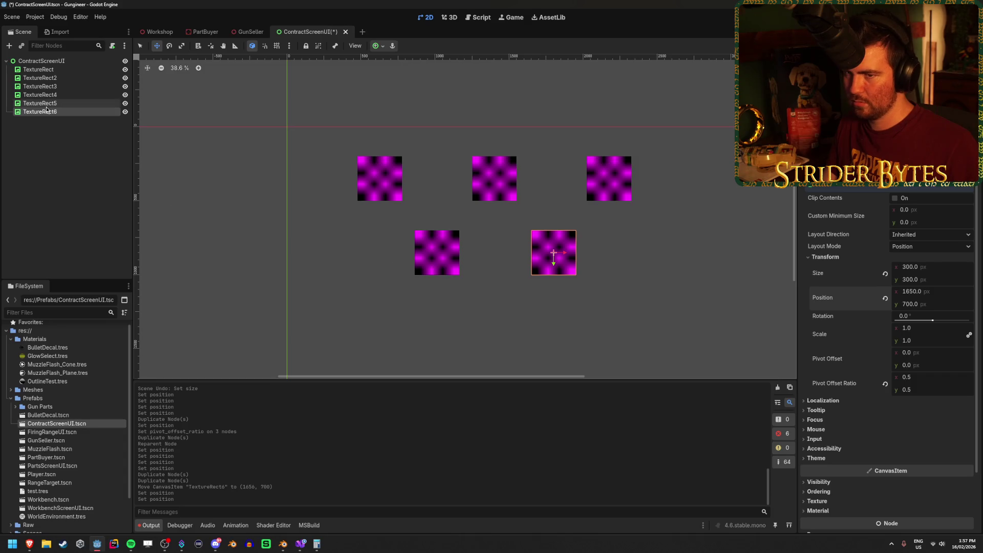
pyautogui.scroll(3, 830, 256)
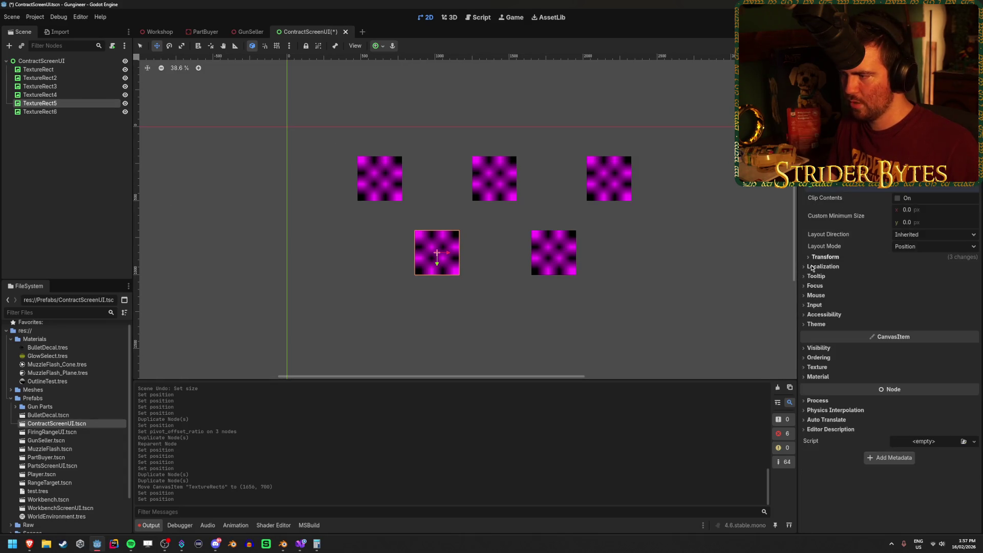
pyautogui.click(826, 256)
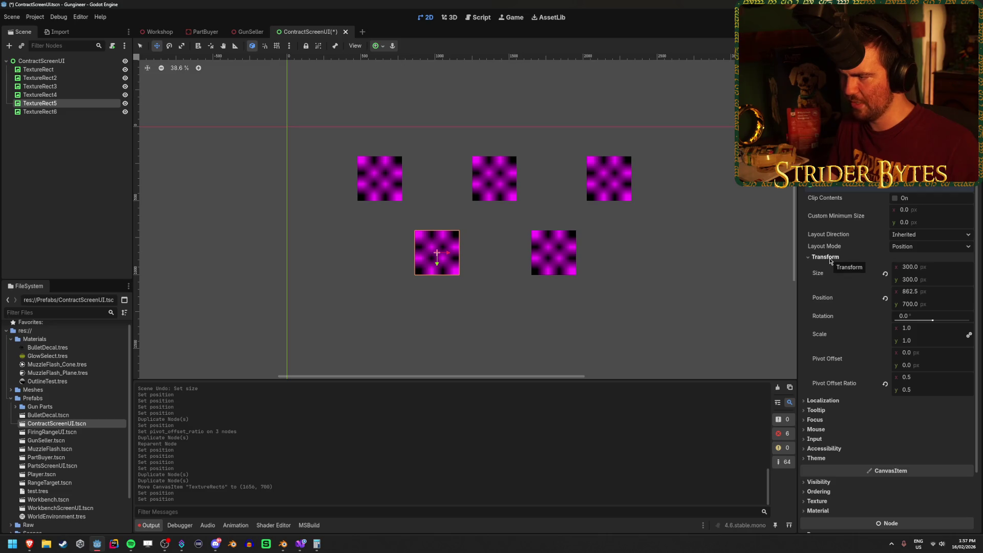
pyautogui.click(922, 291)
pyautogui.hotkey('ctrl', 'c')
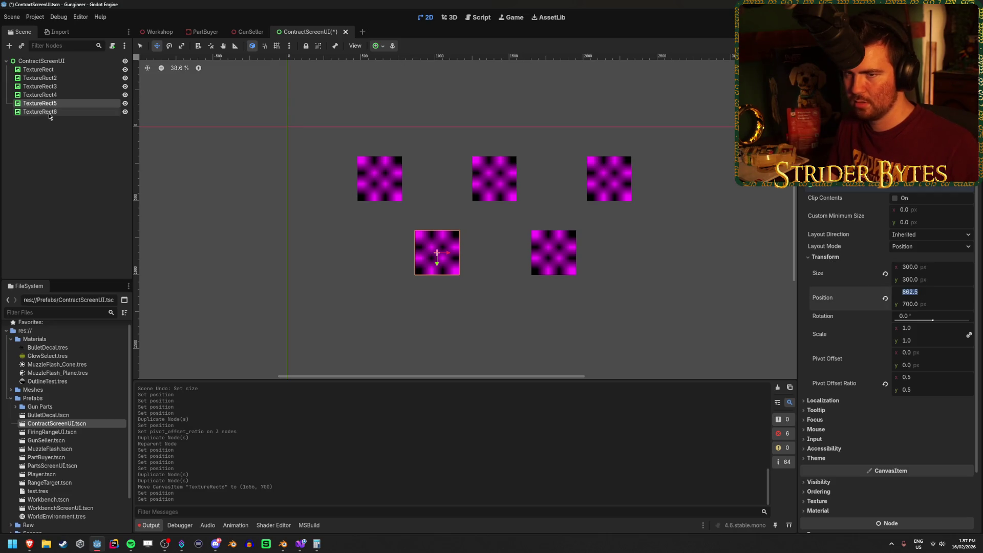
pyautogui.click(48, 112)
pyautogui.click(934, 291)
pyautogui.hotkey('ctrl', 'v')
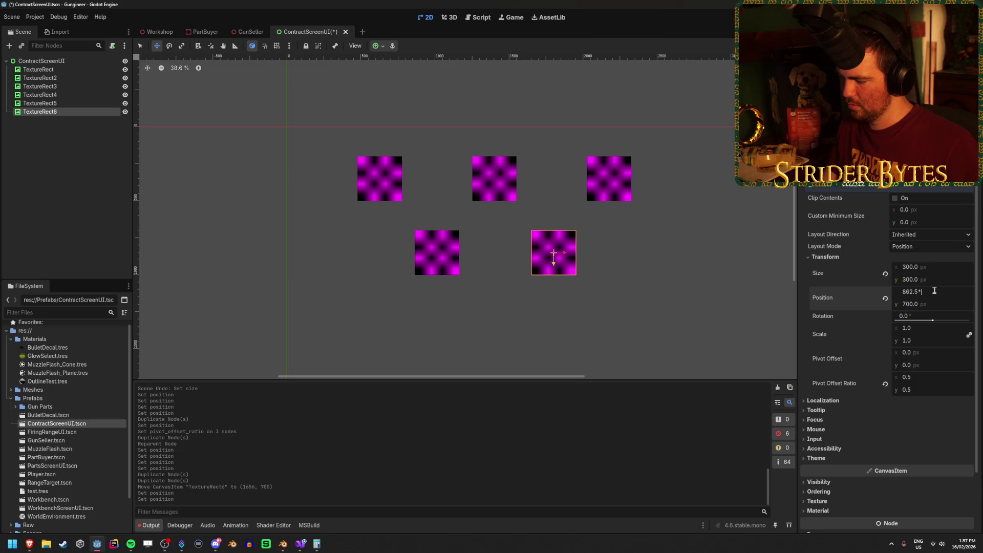
pyautogui.press('Return')
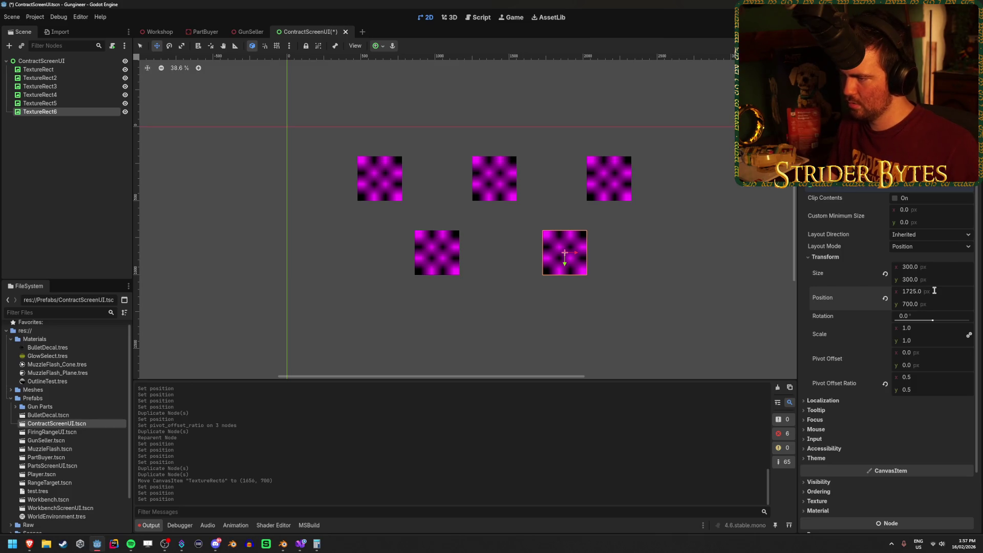
pyautogui.hotkey('ctrl', 'z')
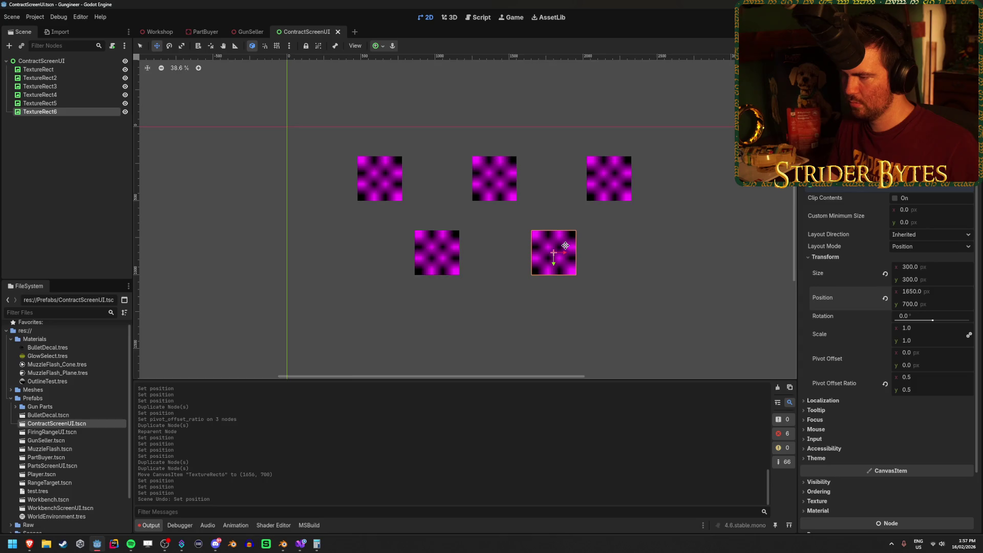
# Save the ContractScreenUI scene
pyautogui.scroll(4, 611, 235)
pyautogui.scroll(-5, 609, 236)
pyautogui.hotkey('ctrl', 's')
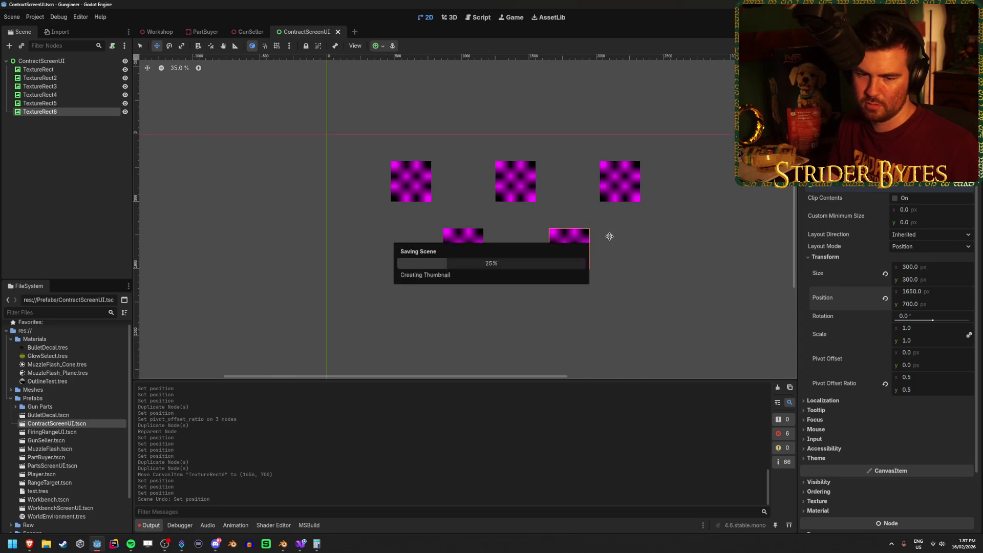
pyautogui.scroll(-2, 502, 233)
pyautogui.scroll(5, 514, 227)
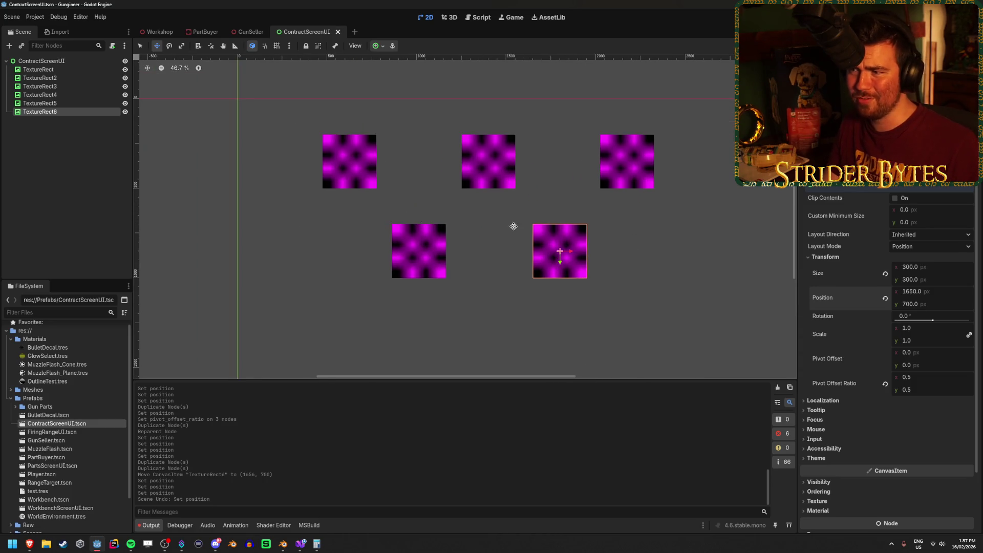
# Delete the redundant stacked TextureRect5 node
pyautogui.moveTo(512, 220); pyautogui.dragTo(499, 222)
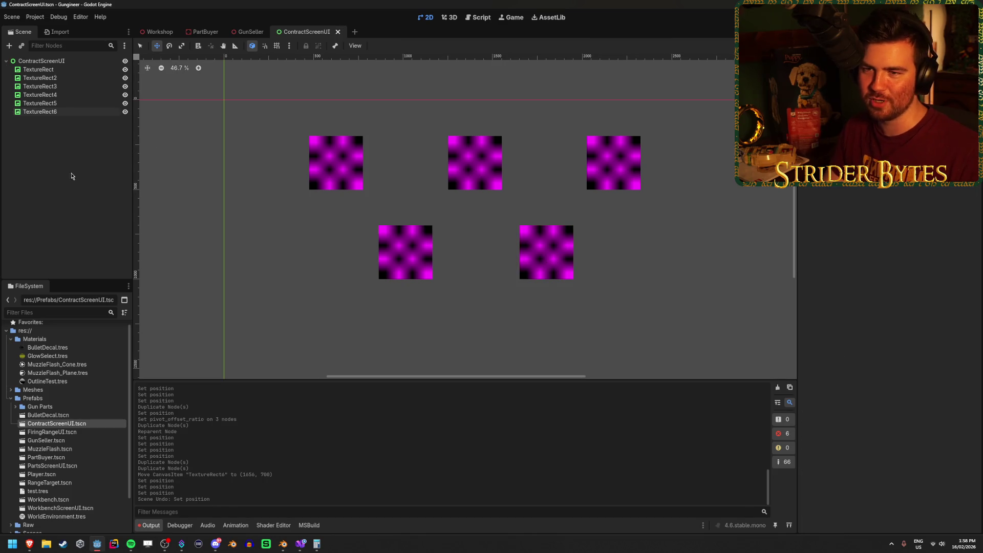
pyautogui.click(57, 70)
pyautogui.press('Down')
pyautogui.press('Down')
pyautogui.press('Down')
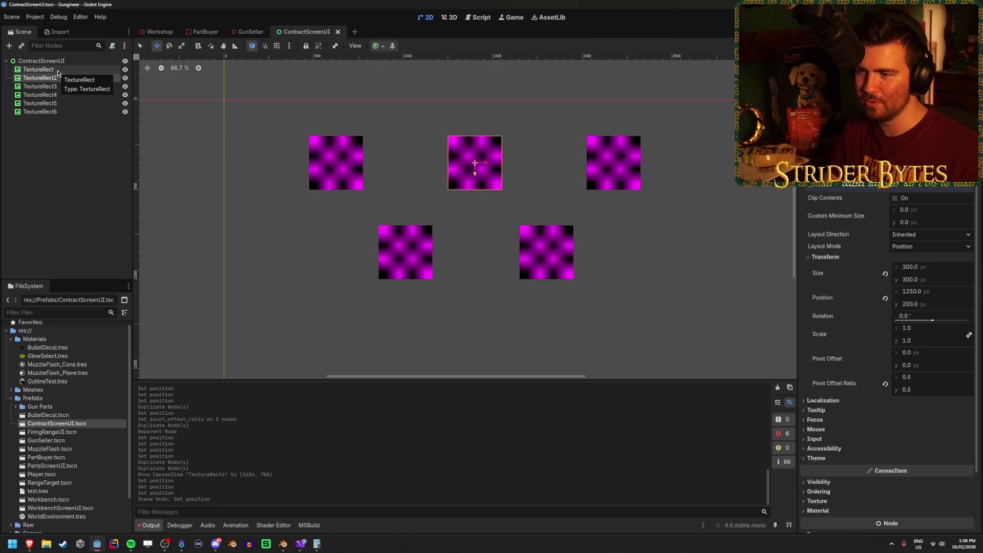
pyautogui.press('Down')
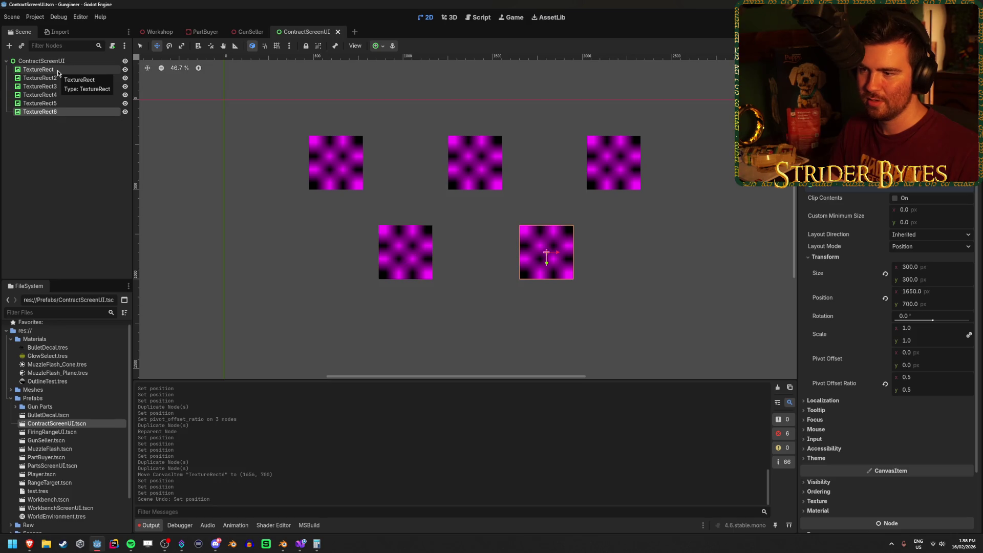
pyautogui.press('Up')
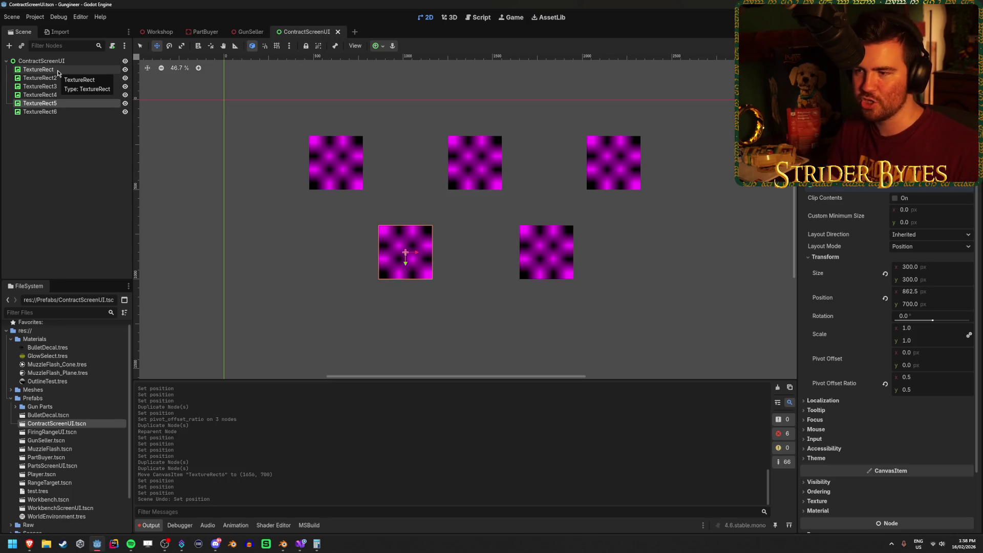
pyautogui.press('Delete')
pyautogui.press('Return')
# Rename TextureRect6 to TextureRect5
pyautogui.press('Down')
pyautogui.press('Down')
pyautogui.press('Down')
pyautogui.press('F2')
pyautogui.press('BackSpace')
pyautogui.write('5')
pyautogui.press('Return')
# Check the five placeholders' node order and save the scene
pyautogui.click(70, 123)
pyautogui.click(544, 257)
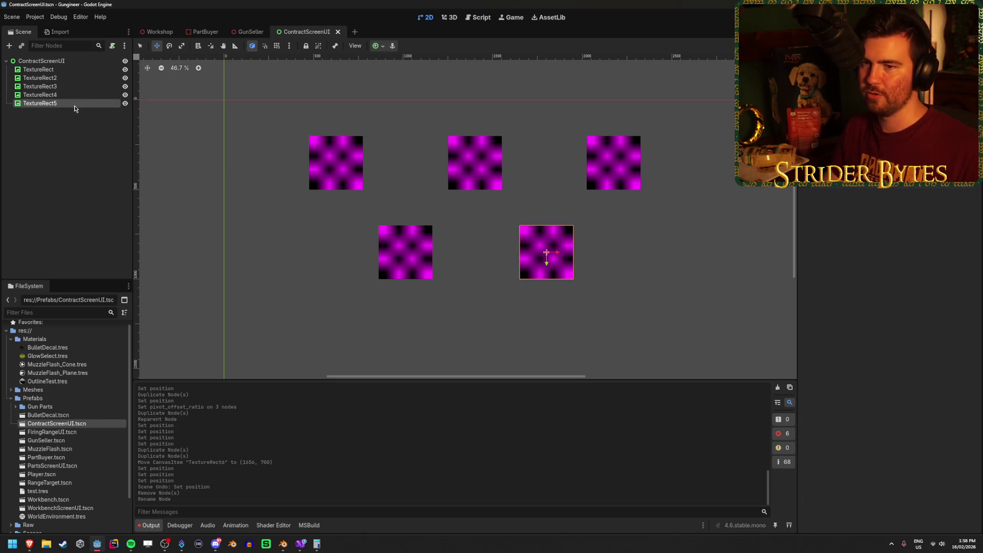
pyautogui.click(404, 256)
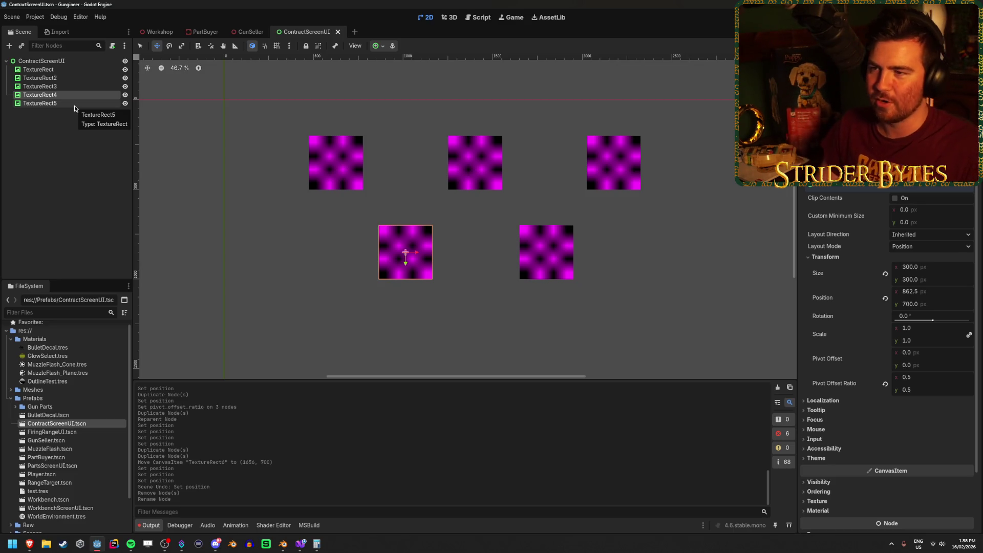
pyautogui.press('Up')
pyautogui.press('Down')
pyautogui.press('Up')
pyautogui.press('Up')
pyautogui.press('Up')
pyautogui.press('Down')
pyautogui.press('Down')
pyautogui.press('Down')
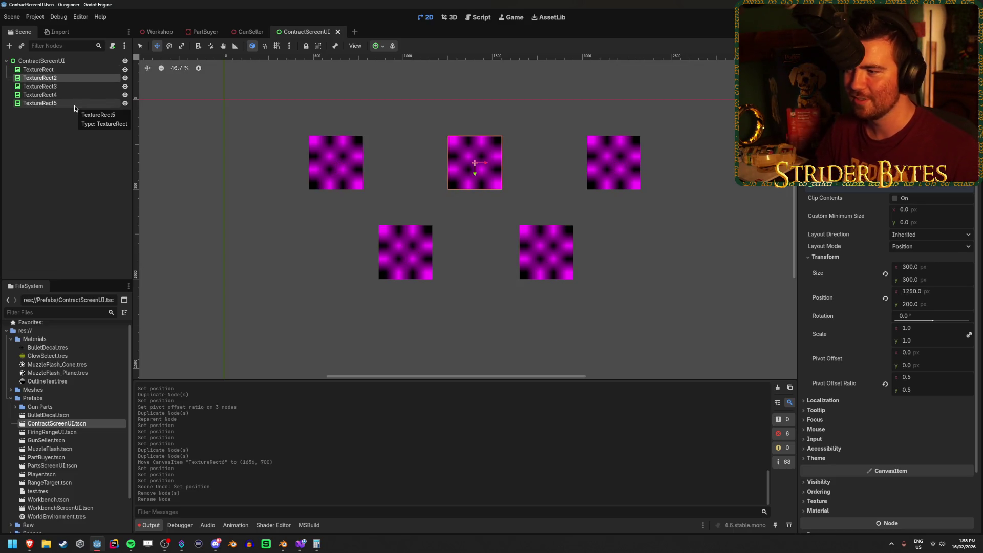
pyautogui.press('Up')
pyautogui.press('Up')
pyautogui.press('Up')
pyautogui.press('Down')
pyautogui.press('Down')
pyautogui.press('Down')
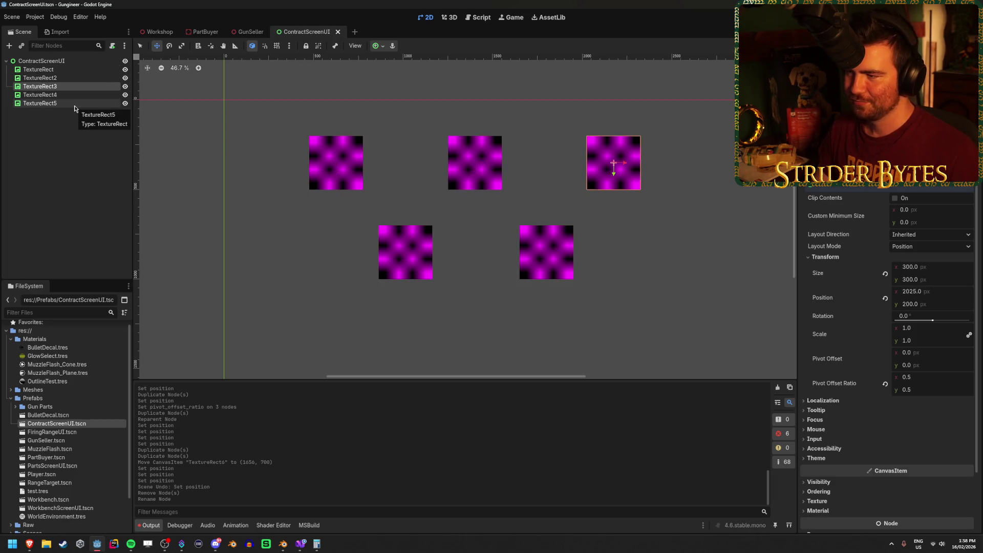
pyautogui.press('Up')
pyautogui.press('Up')
pyautogui.press('Up')
pyautogui.press('Down')
pyautogui.press('Down')
pyautogui.press('Down')
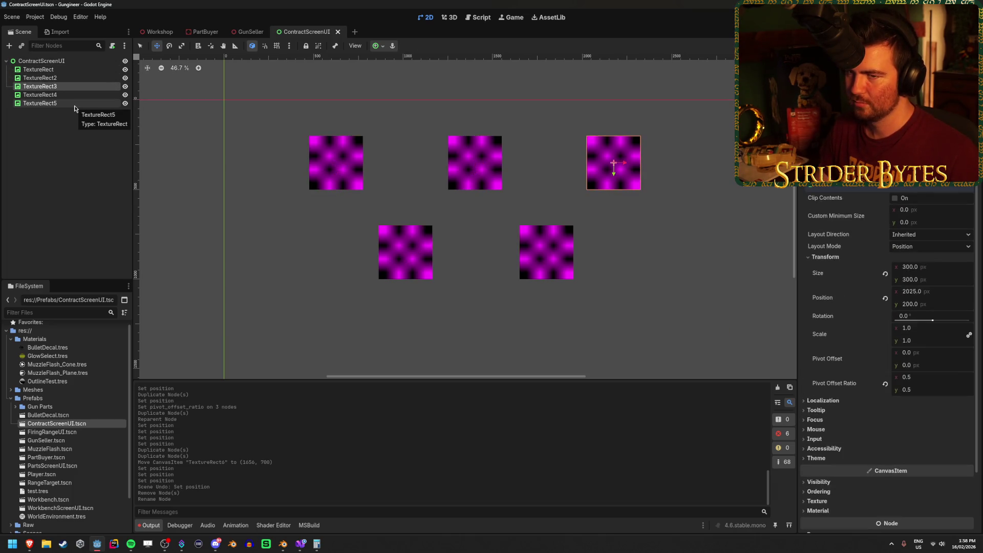
pyautogui.press('Down')
pyautogui.press('Down')
pyautogui.click(72, 163)
pyautogui.hotkey('ctrl', 's')
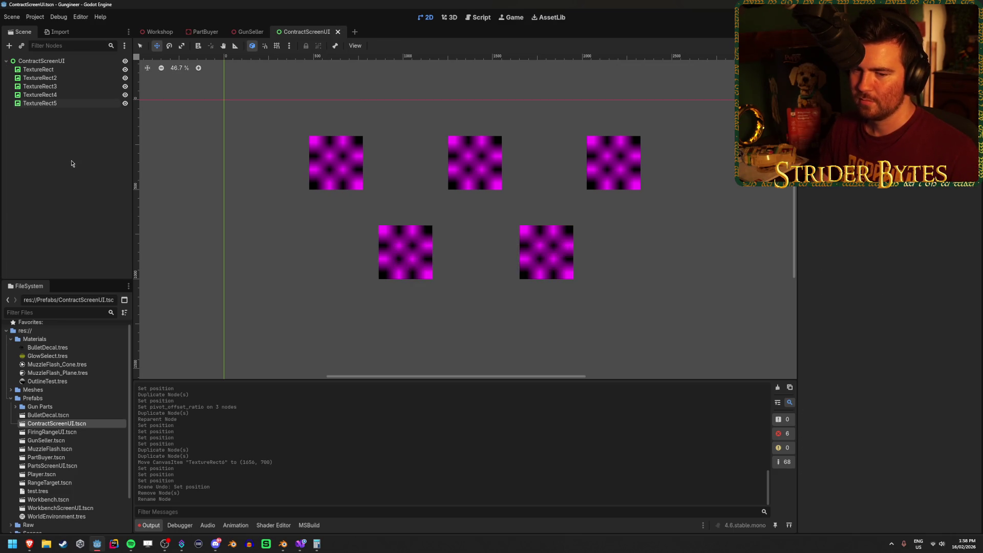